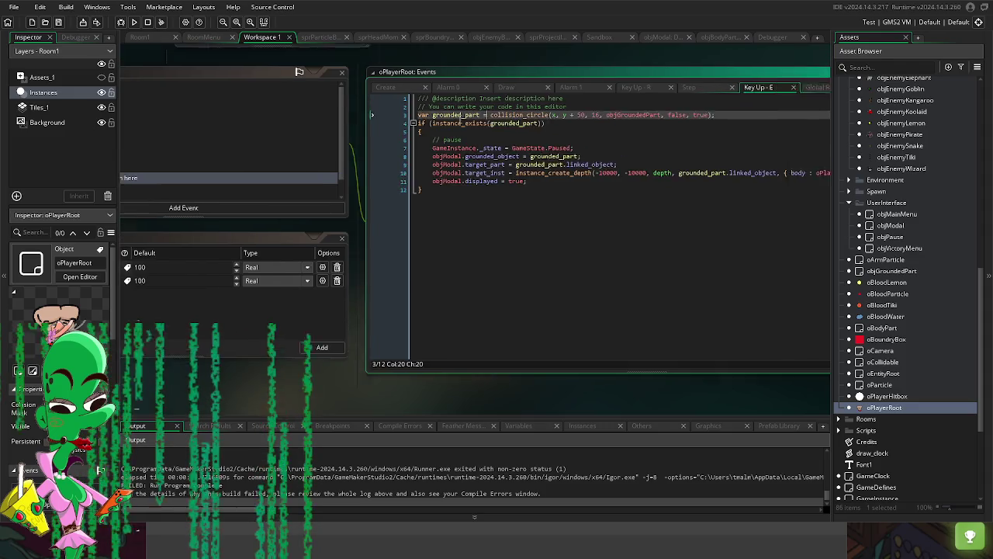
Step: Review the collision_circle arguments and the surrounding lines of the Key Up - E code
drag(432, 115, 680, 111)
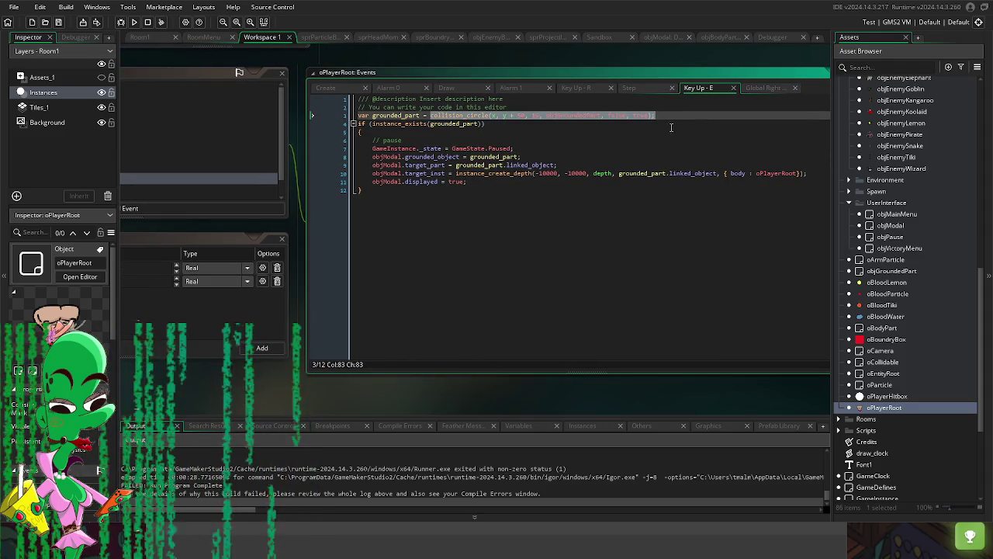
click(667, 133)
click(596, 116)
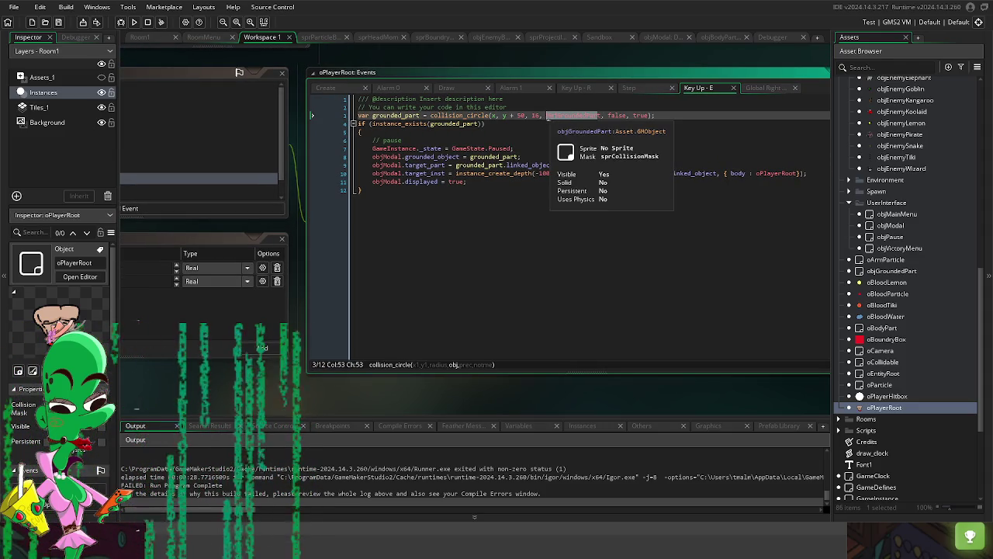
click(527, 144)
click(555, 115)
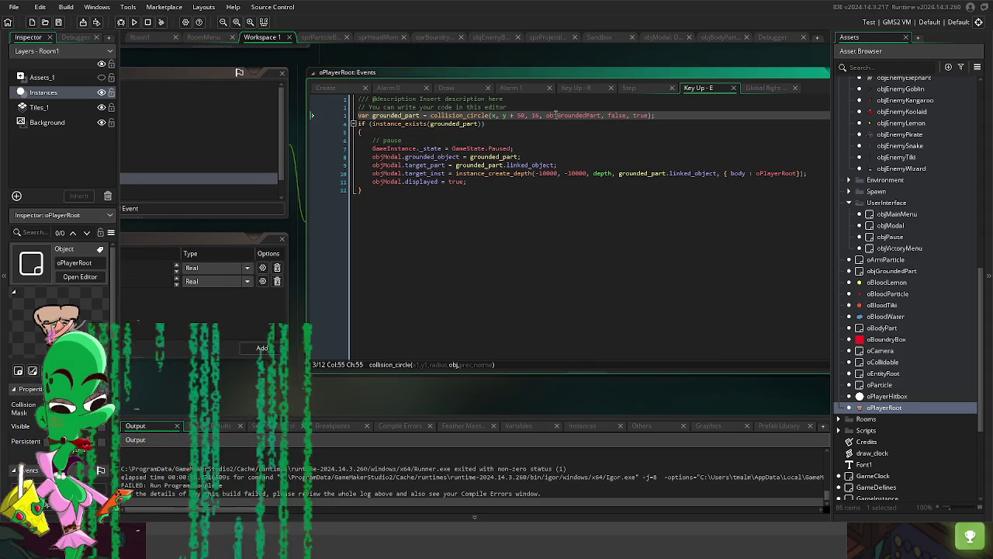
mouse_move(560, 119)
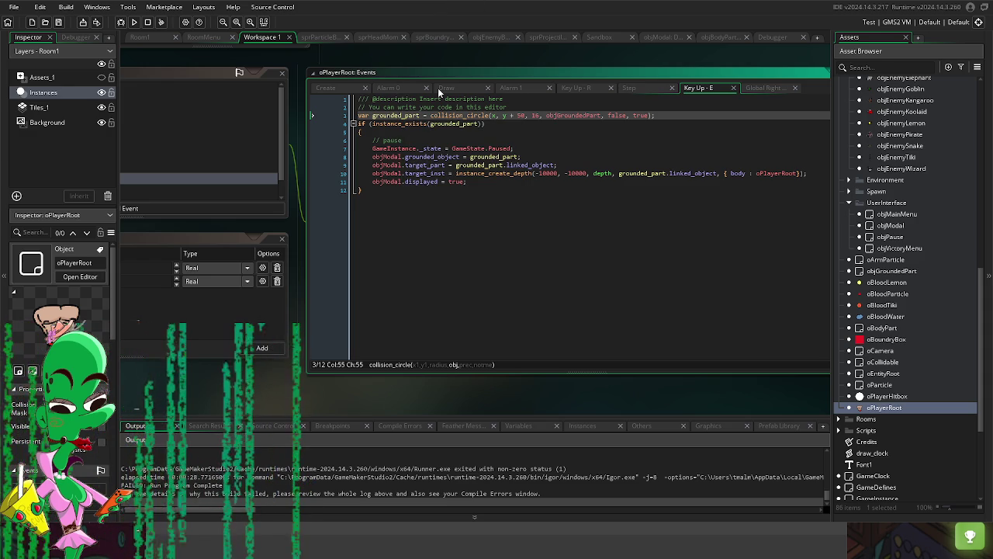
mouse_move(458, 155)
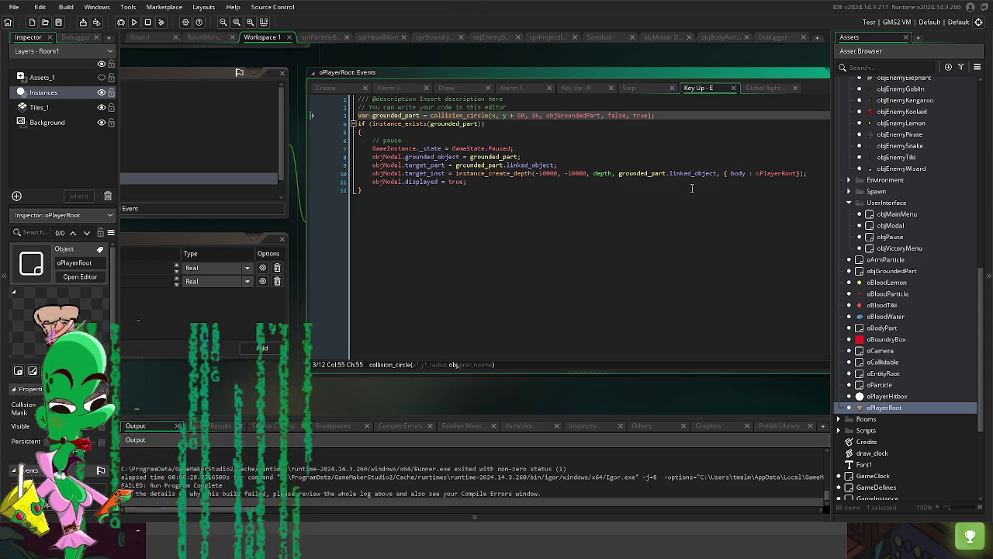
click(400, 165)
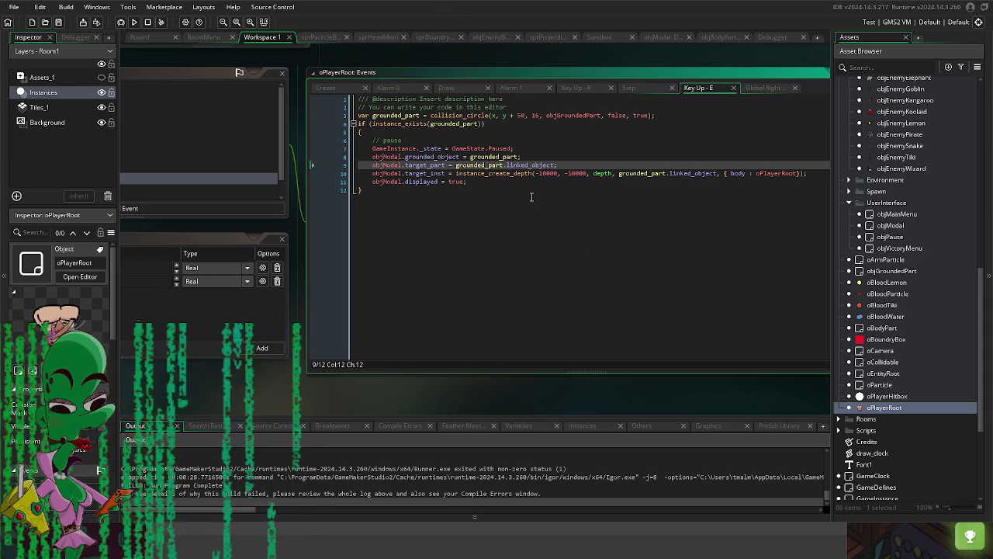
triple_click(403, 148)
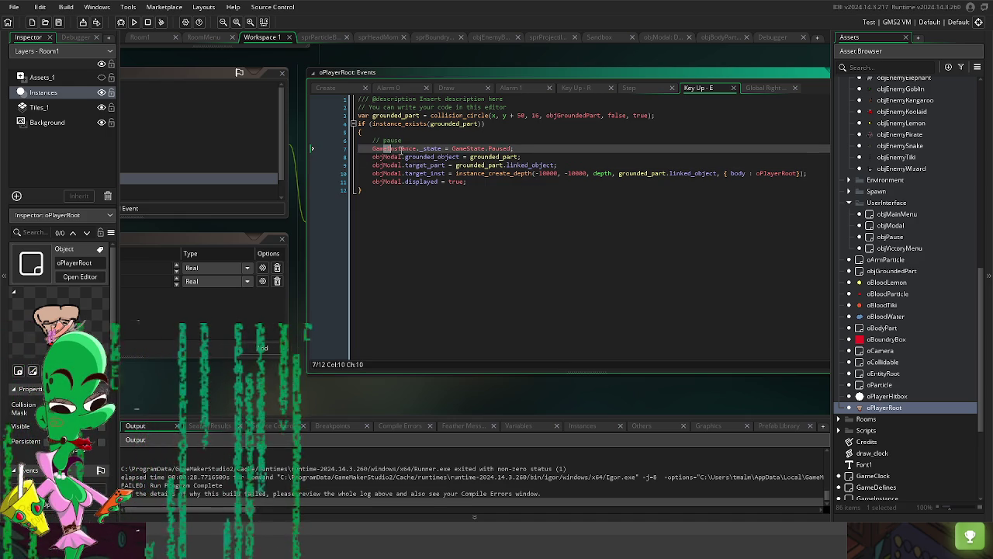
mouse_move(393, 165)
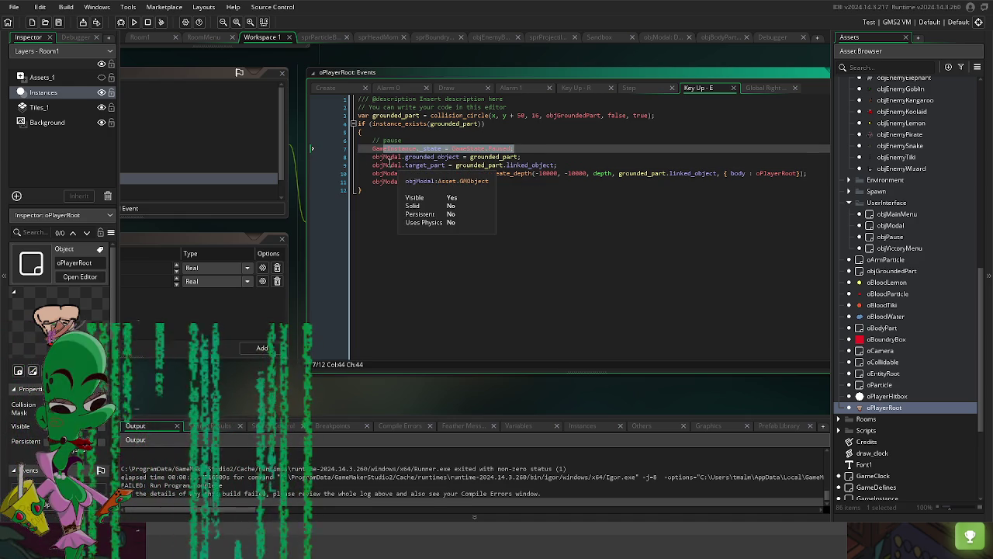
click(423, 157)
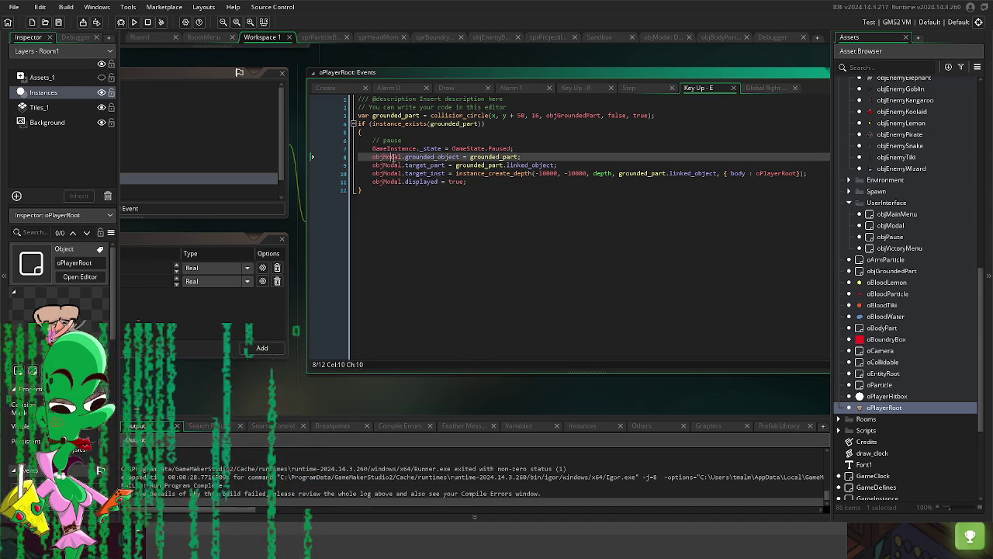
drag(435, 161, 523, 160)
click(451, 182)
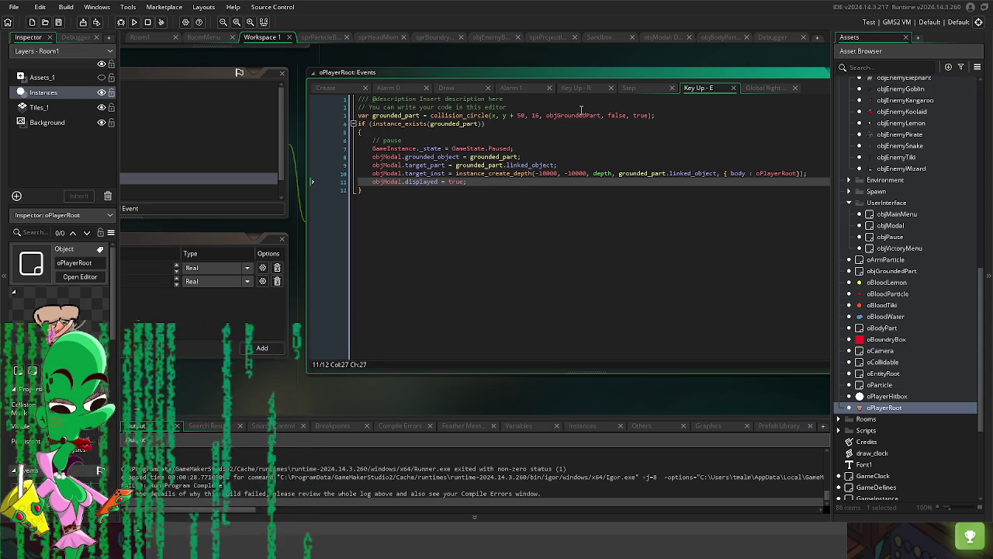
drag(600, 116, 560, 117)
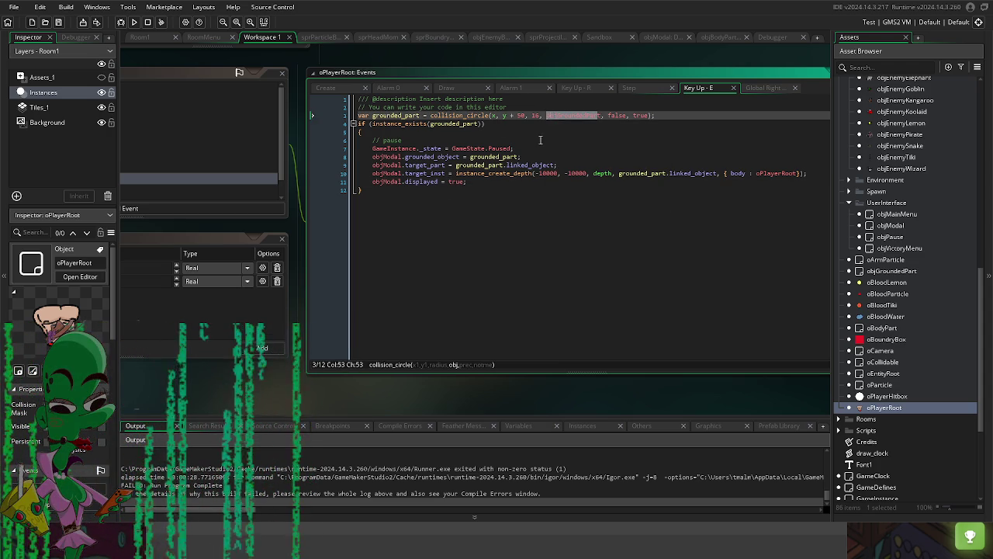
click(519, 149)
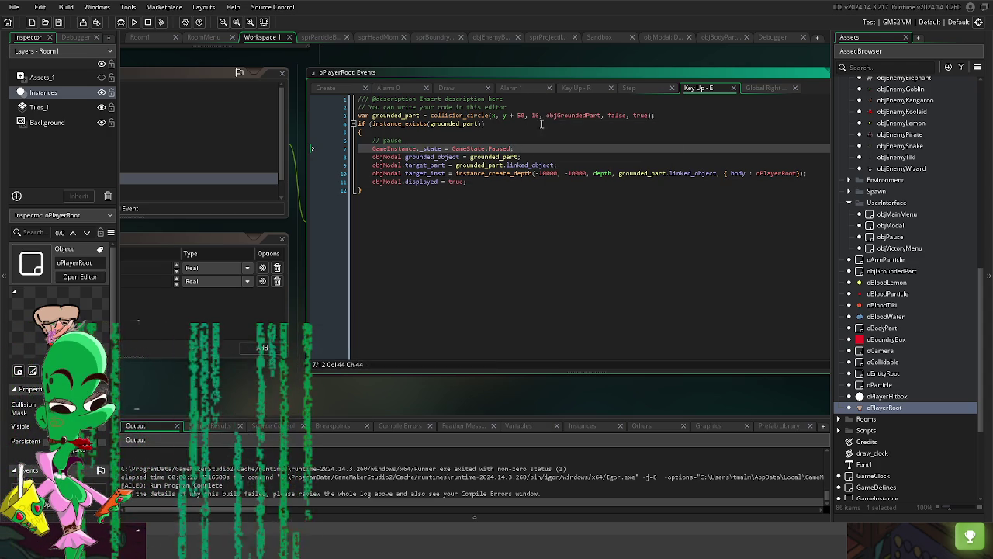
click(518, 115)
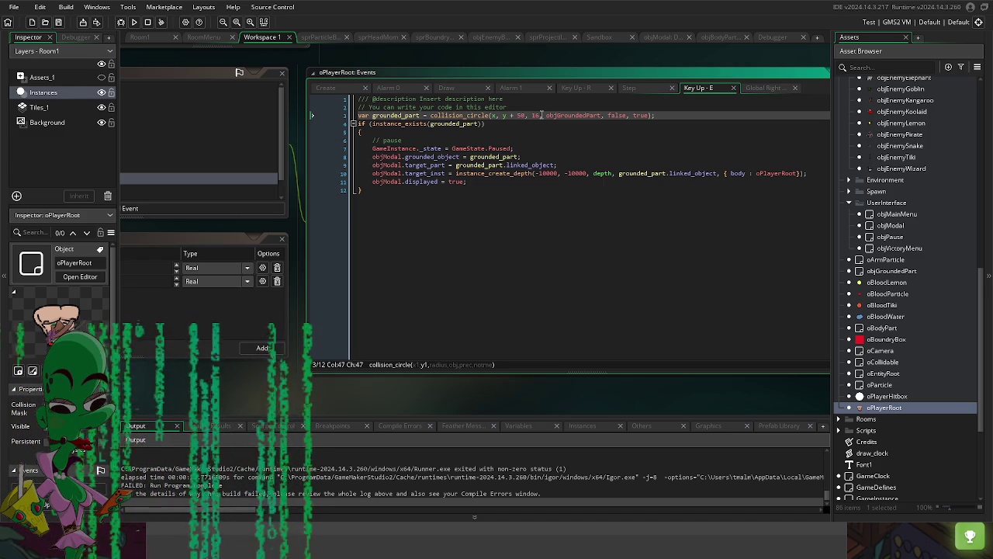
Step: Replace the instance_exists check so the if tests grounded_part directly
key(Down)
key(Left)
key(Left)
key(BackSpace)
key(BackSpace)
key(BackSpace)
key(ctrl+BackSpace)
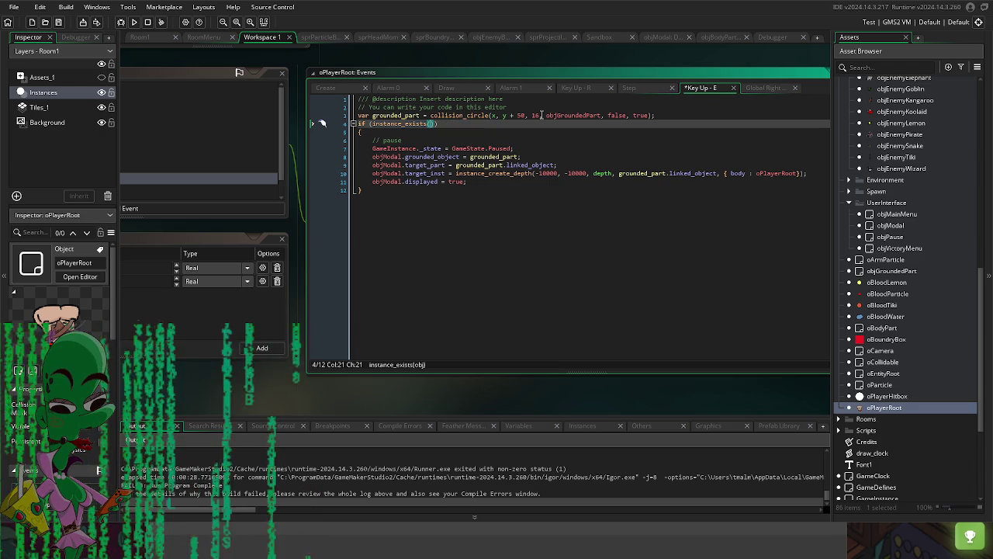
key(ctrl+BackSpace)
key(ctrl+BackSpace)
text(intan)
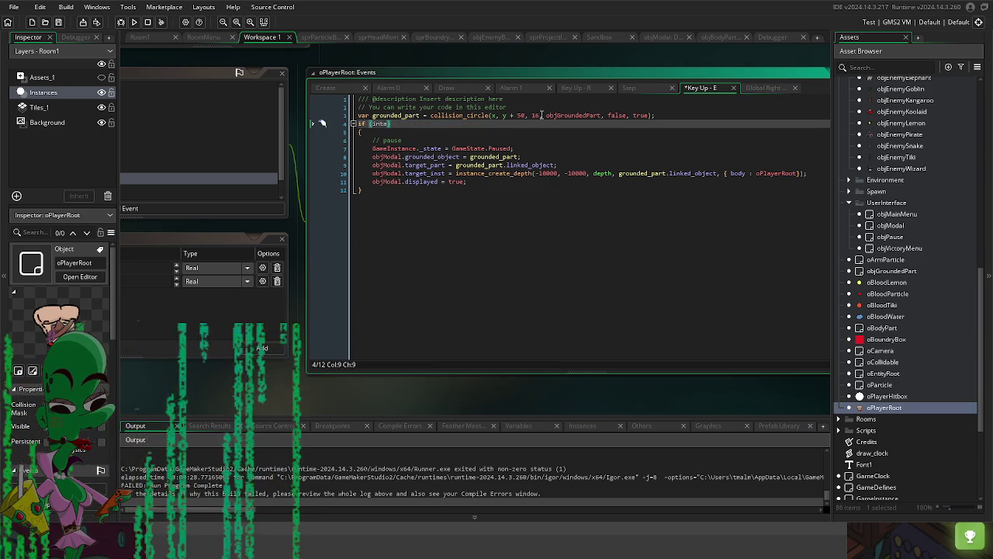
key(BackSpace)
key(BackSpace)
key(BackSpace)
text(stance_ex)
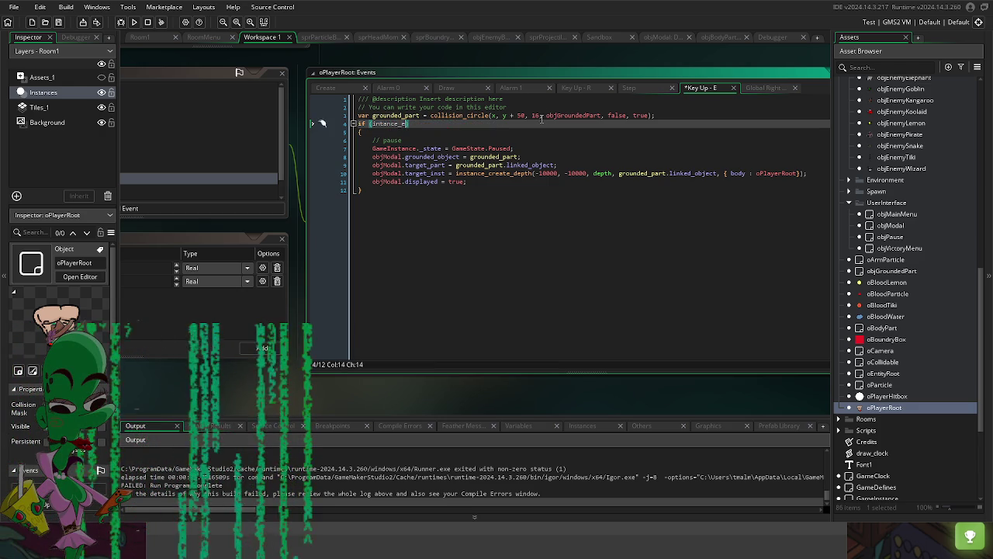
key(ctrl+BackSpace)
text(ins)
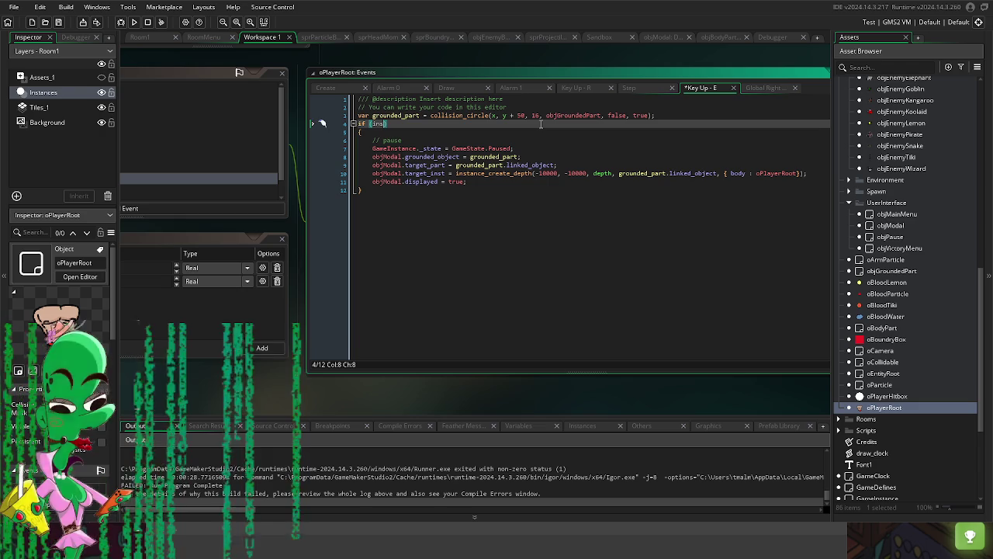
key(BackSpace)
key(BackSpace)
key(BackSpace)
text(gro)
key(Tab)
key(ctrl+shift+Left)
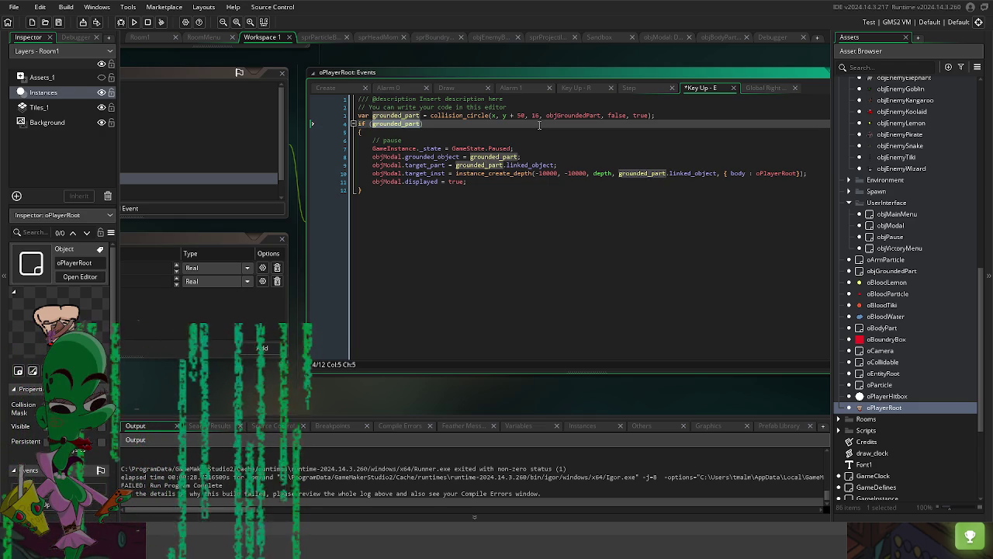
Step: Centre collision_circle on hitbox.x, hitbox.y with radius 30, then run and start the game
click(508, 116)
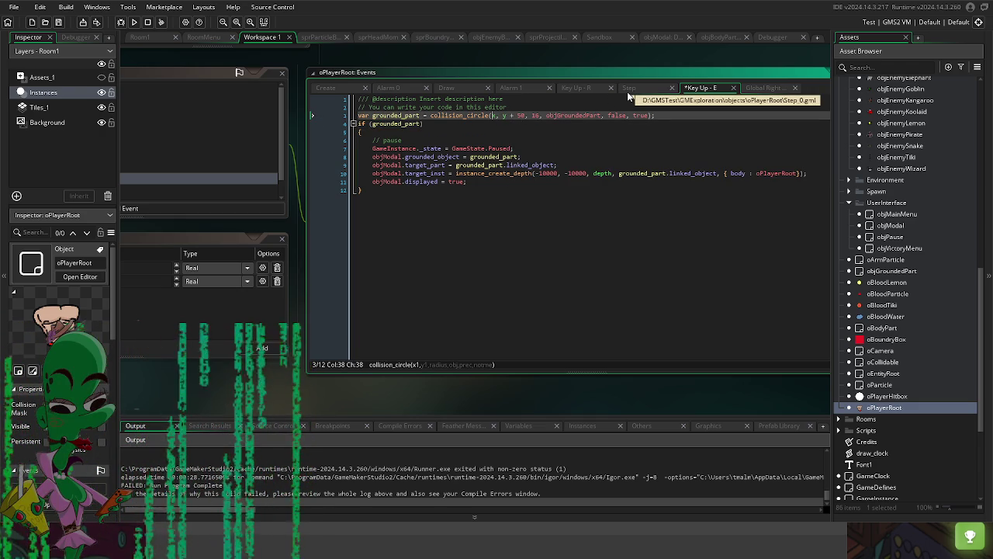
key(BackSpace)
text(hitbox.x)
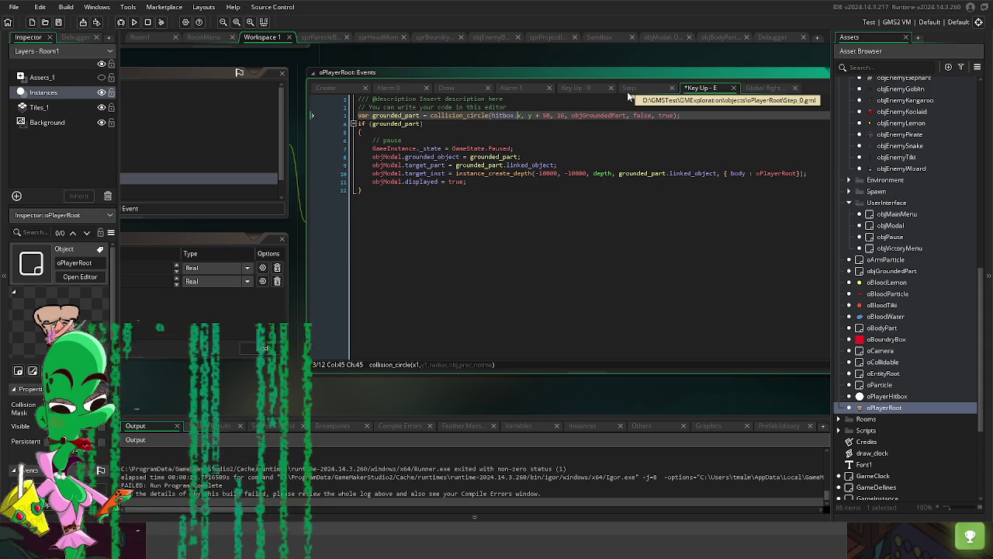
key(Right)
key(Right)
text(hitbox)
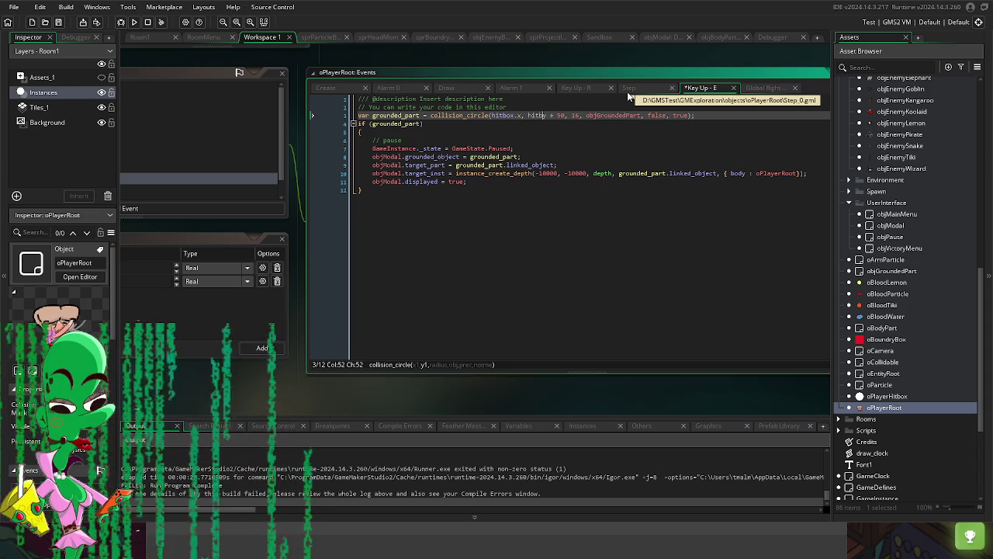
text(.y)
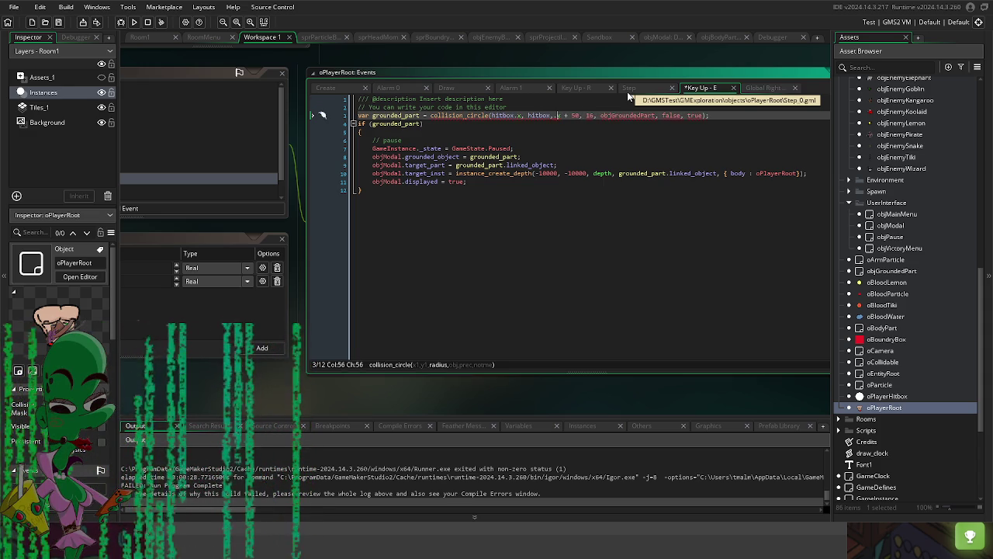
key(Right)
key(Right)
key(Right)
key(Right)
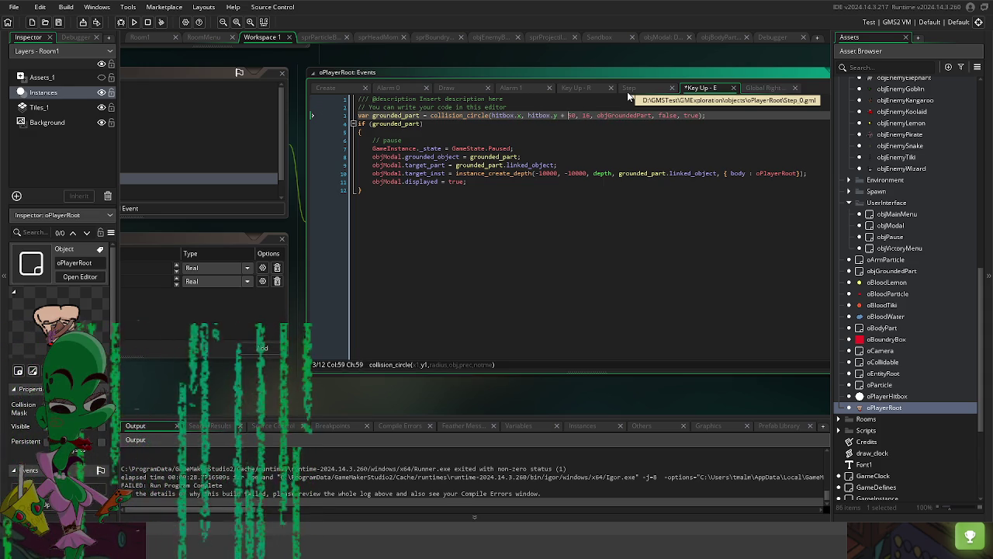
key(BackSpace)
key(BackSpace)
key(BackSpace)
key(Right)
key(Right)
key(Right)
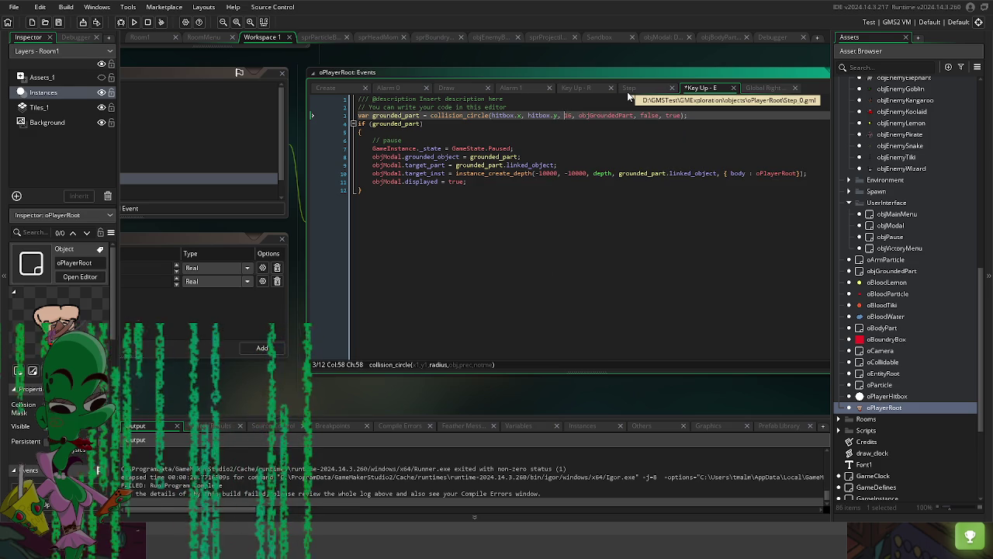
key(BackSpace)
key(BackSpace)
text(30)
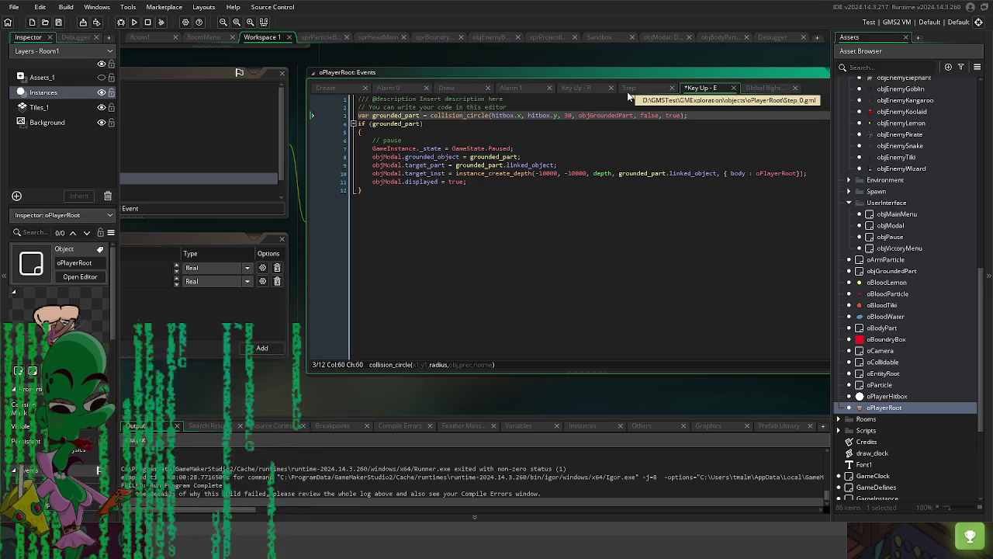
key(F5)
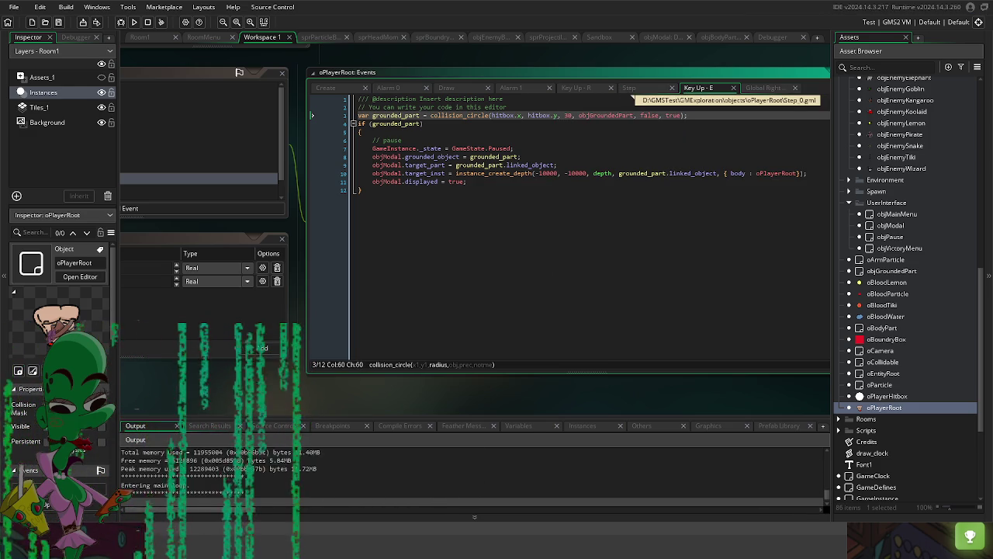
key(Return)
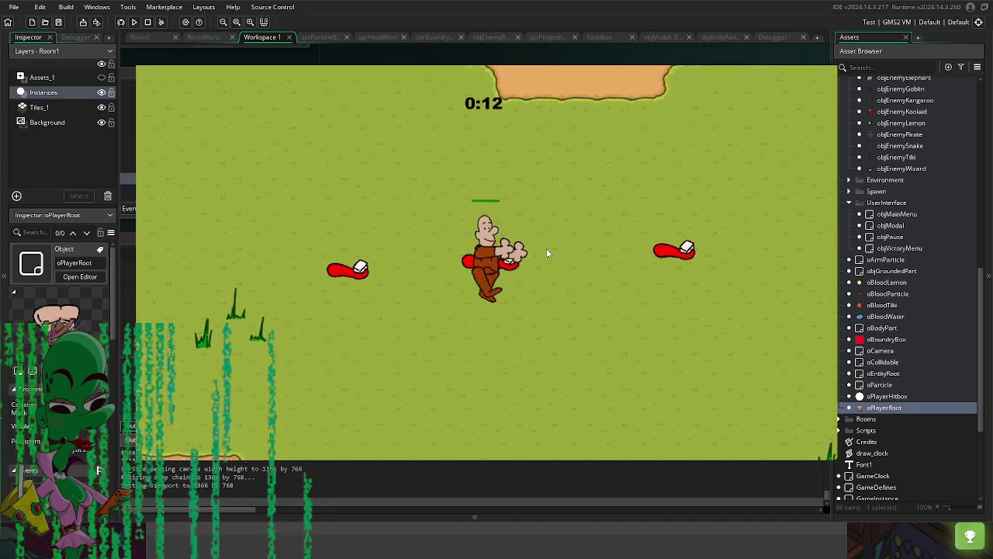
Step: Test pausing, start a new game, attach a grabbed arm on the right, and close the game window
key(Escape)
key(Escape)
key(Escape)
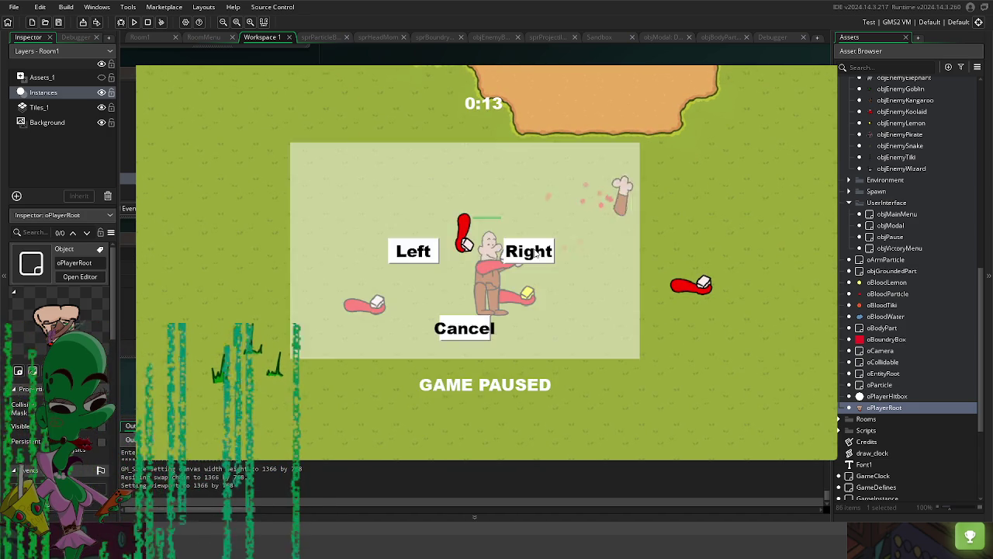
key(Escape)
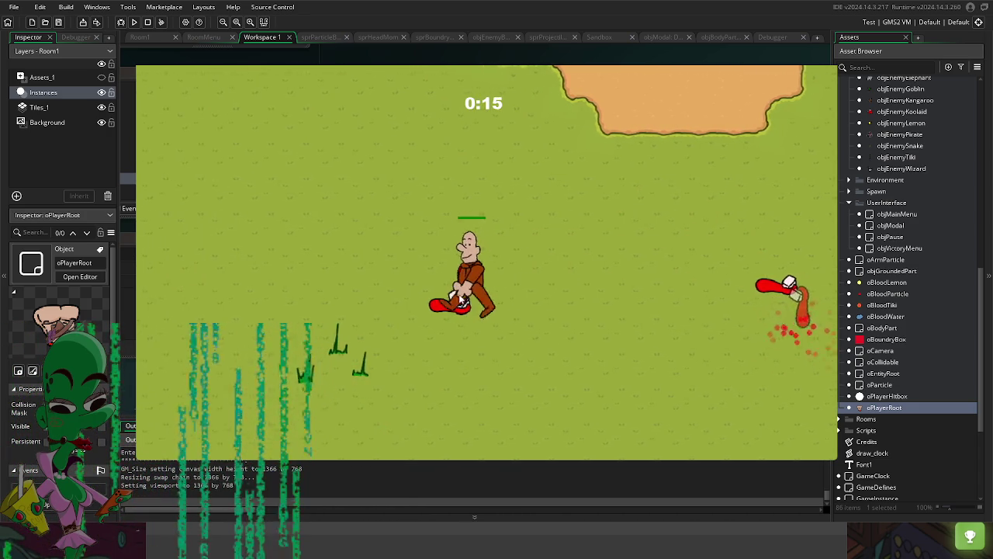
key(Escape)
key(Escape)
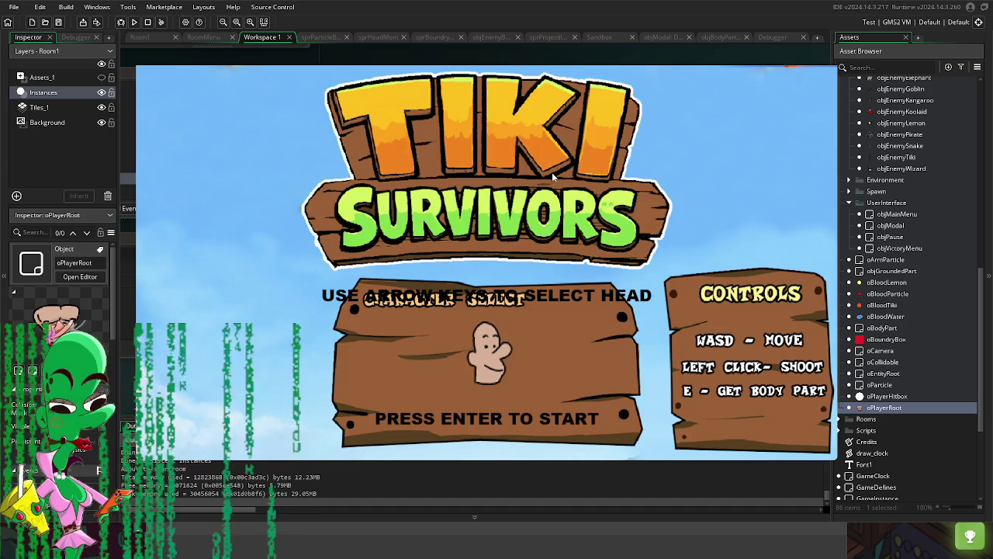
key(Return)
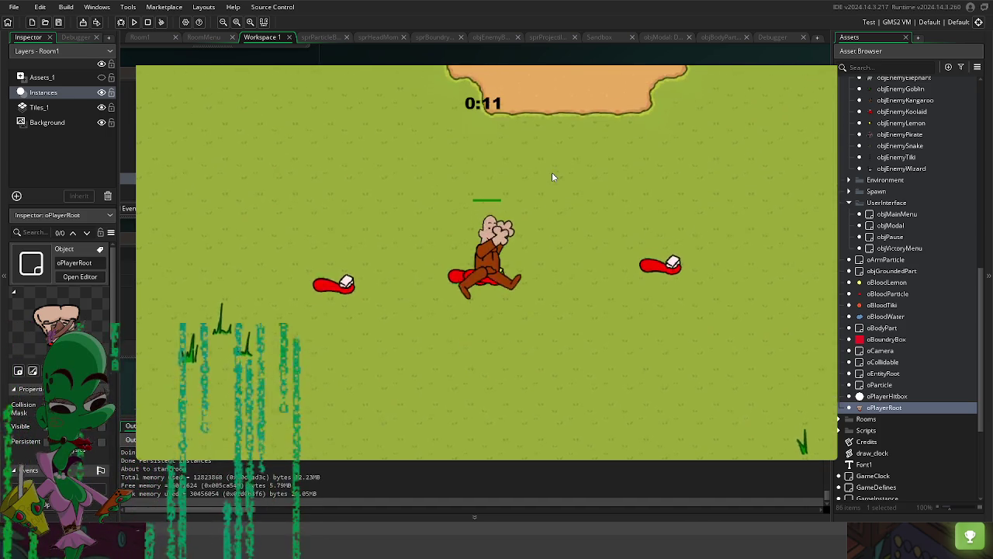
key(Return)
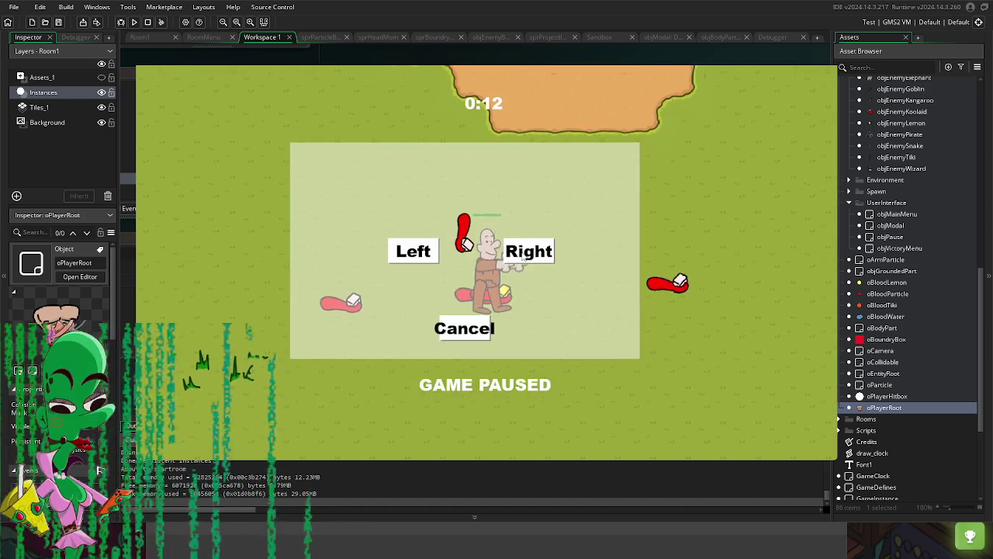
click(537, 252)
click(830, 62)
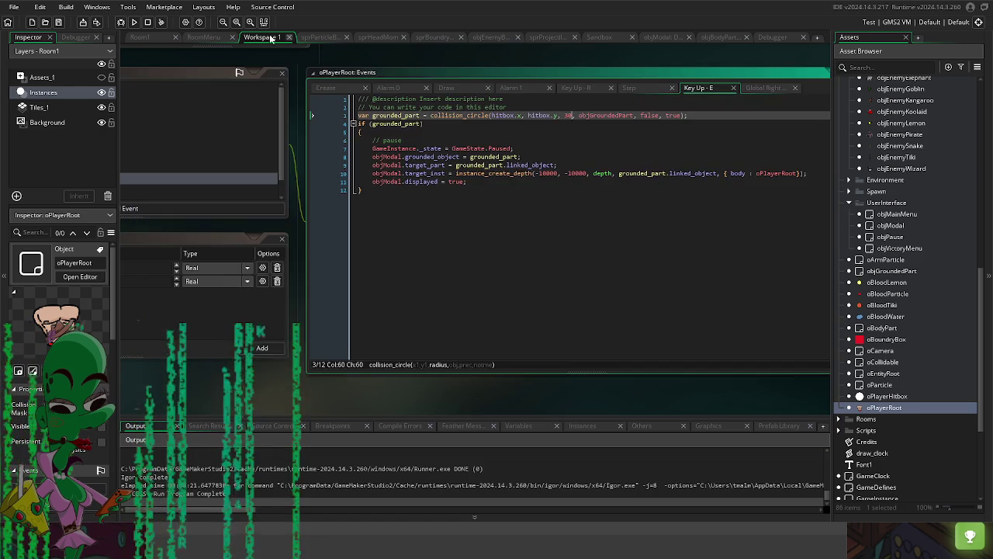
Step: In Room1, drag the scattered instances into a tight cluster above the player and run with F5
click(144, 37)
click(372, 186)
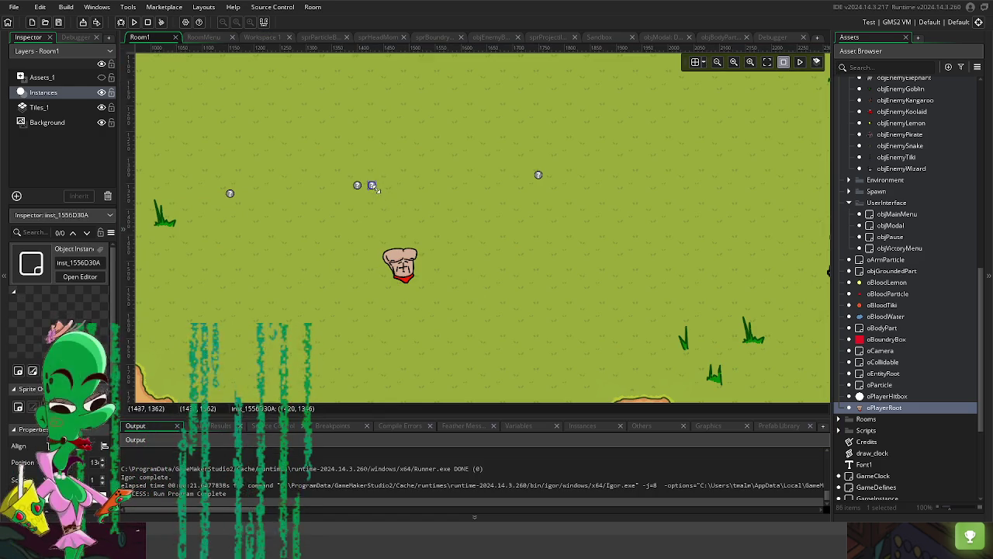
mouse_move(454, 266)
mouse_down()
mouse_move(374, 196)
mouse_move(381, 187)
mouse_up()
drag(421, 235, 356, 195)
drag(437, 251, 392, 204)
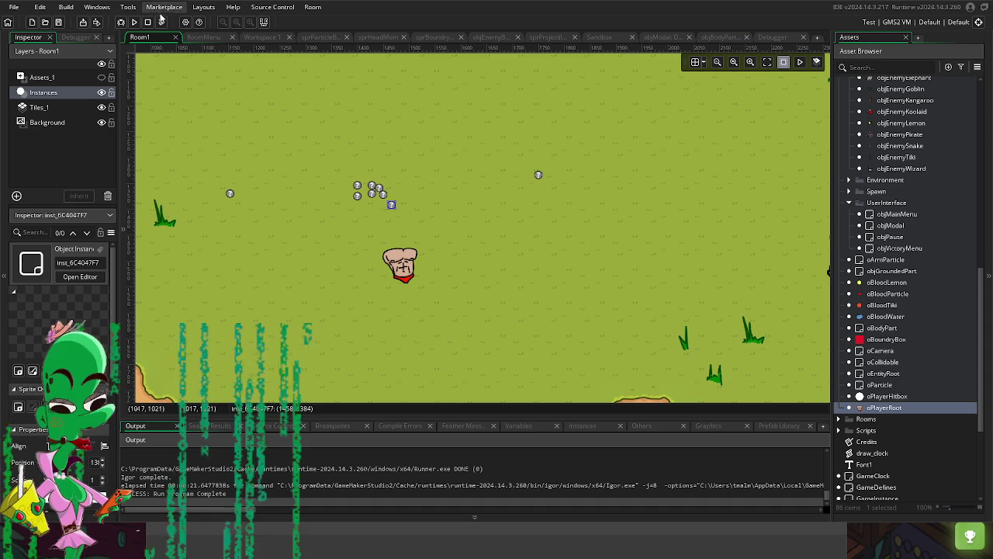
key(F5)
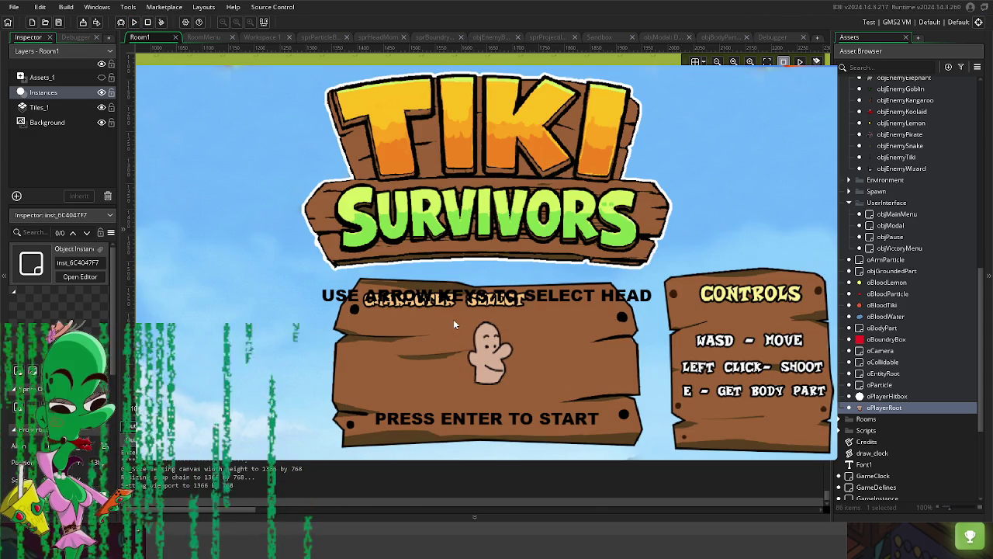
Step: Play two runs, attaching grabbed arms on the right and left sides
key(Return)
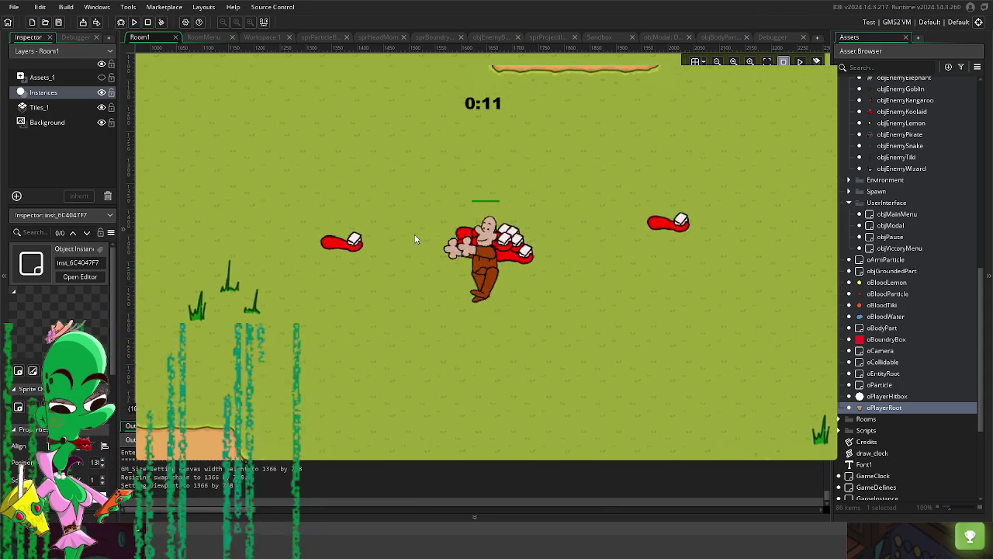
key(Escape)
click(526, 252)
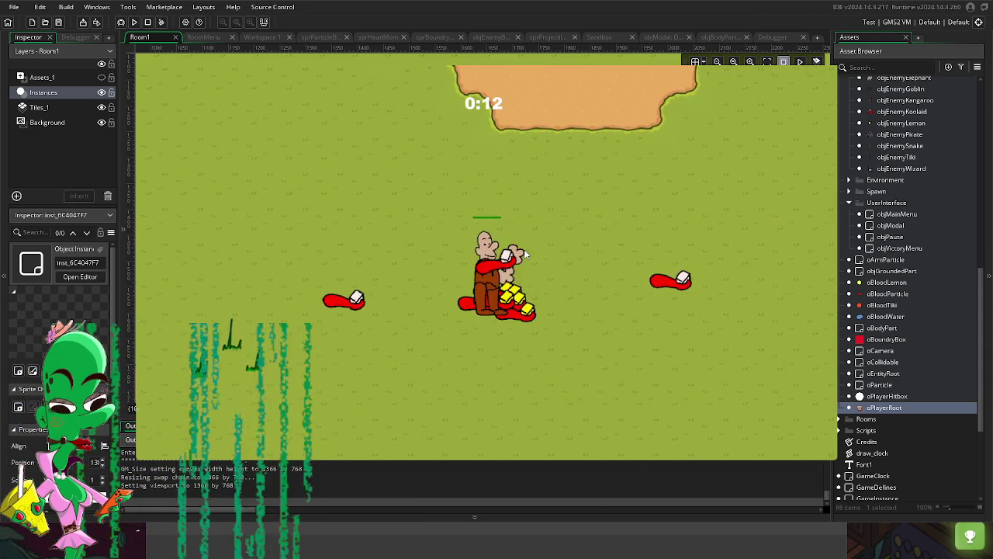
key(Escape)
click(416, 256)
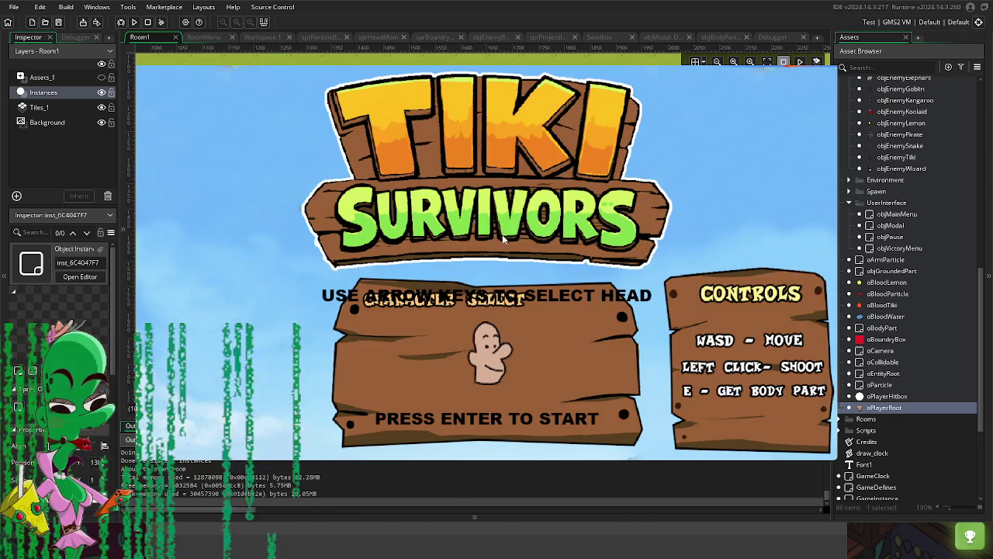
key(Return)
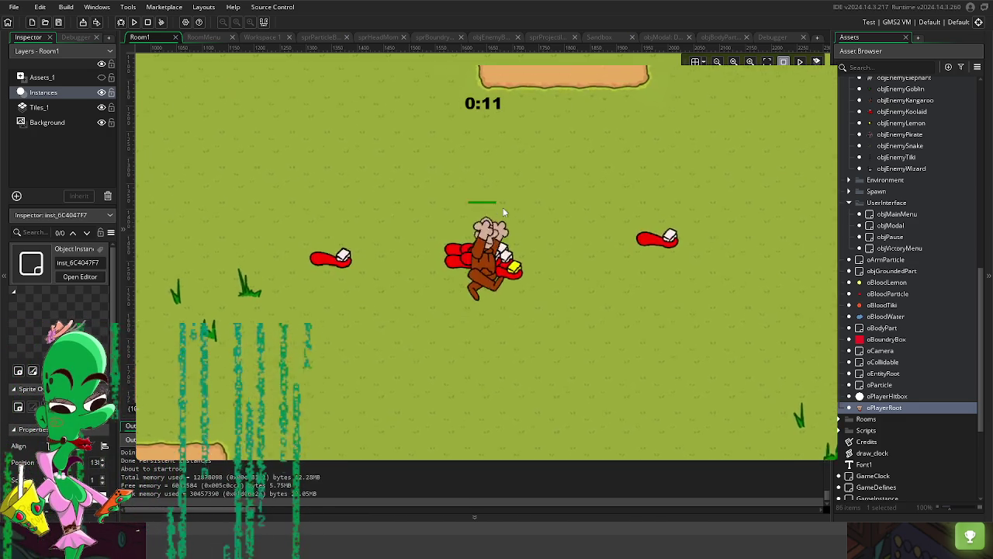
key(Escape)
click(528, 254)
key(Escape)
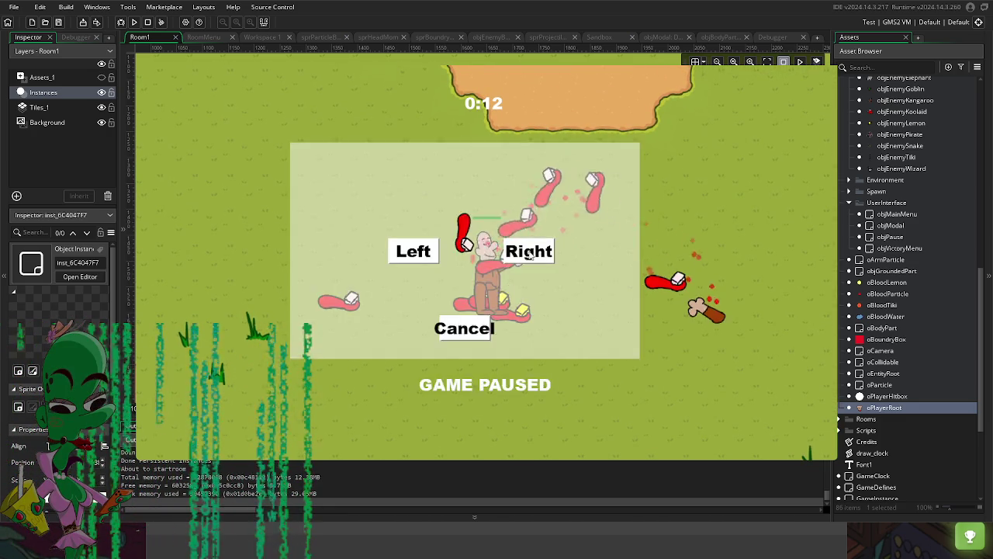
click(528, 255)
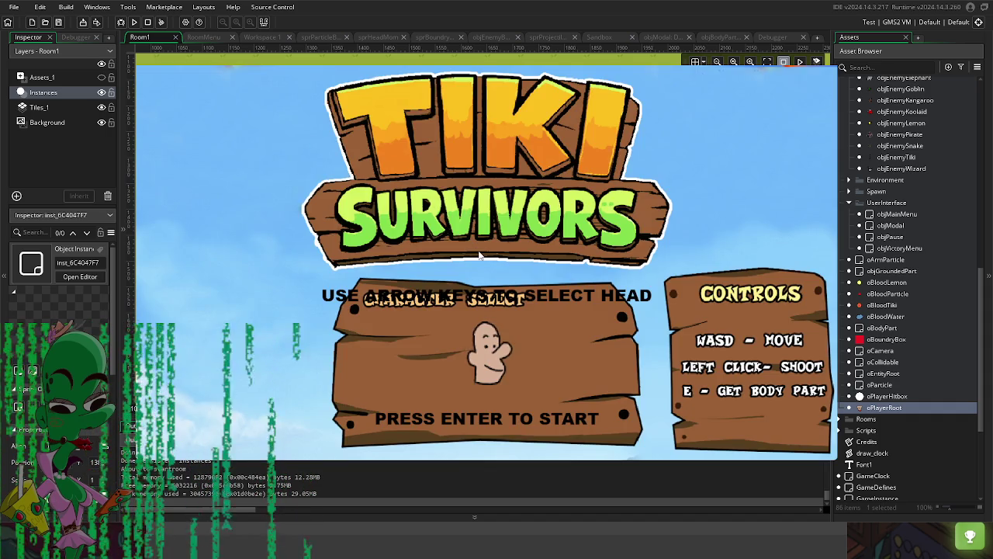
Step: Play two more runs, throwing each grabbed arm off to the left
key(Return)
key(e)
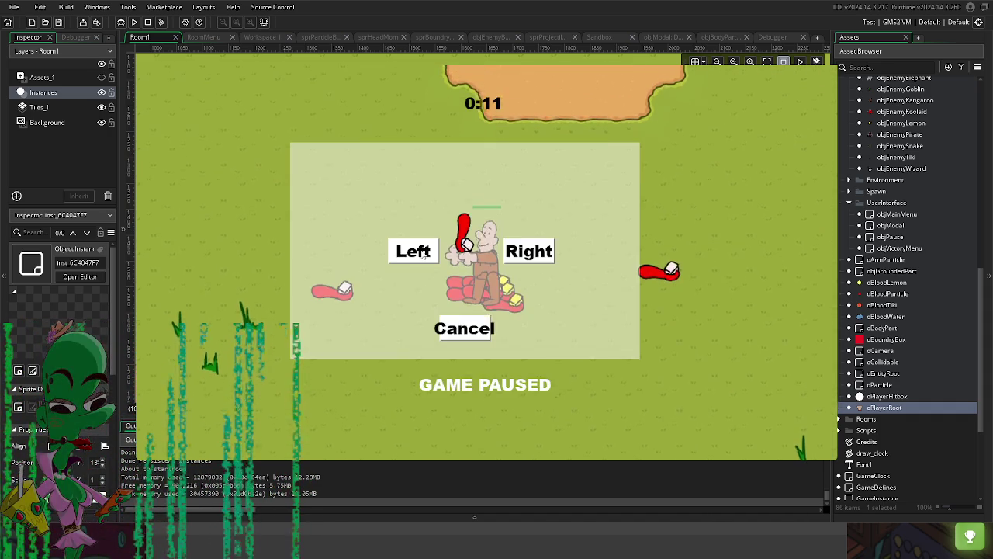
click(423, 253)
key(e)
click(421, 252)
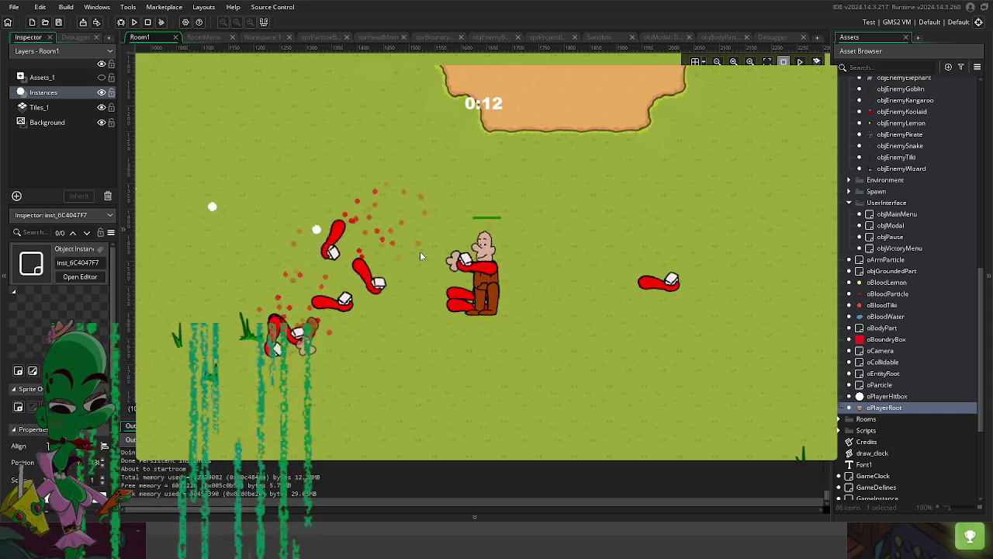
key(Return)
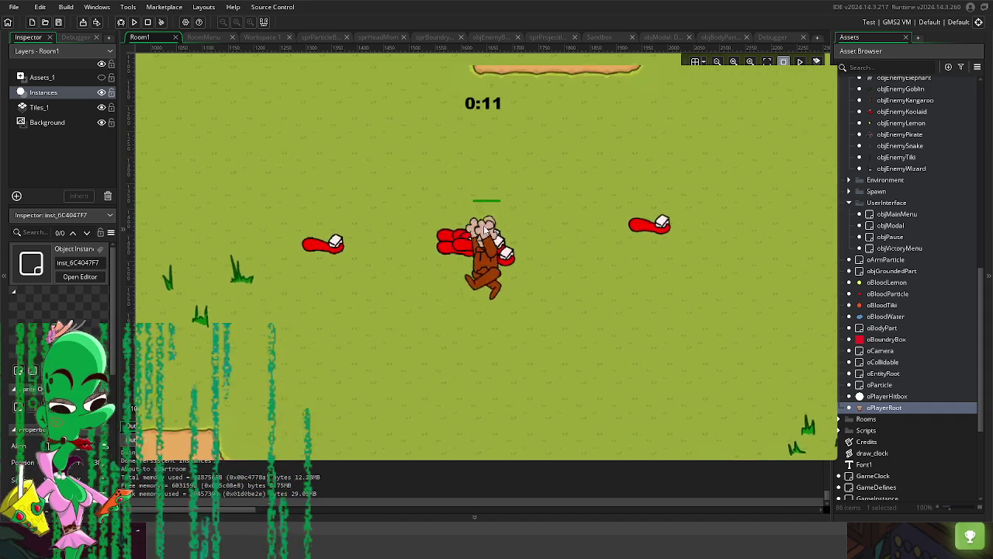
key(e)
click(412, 250)
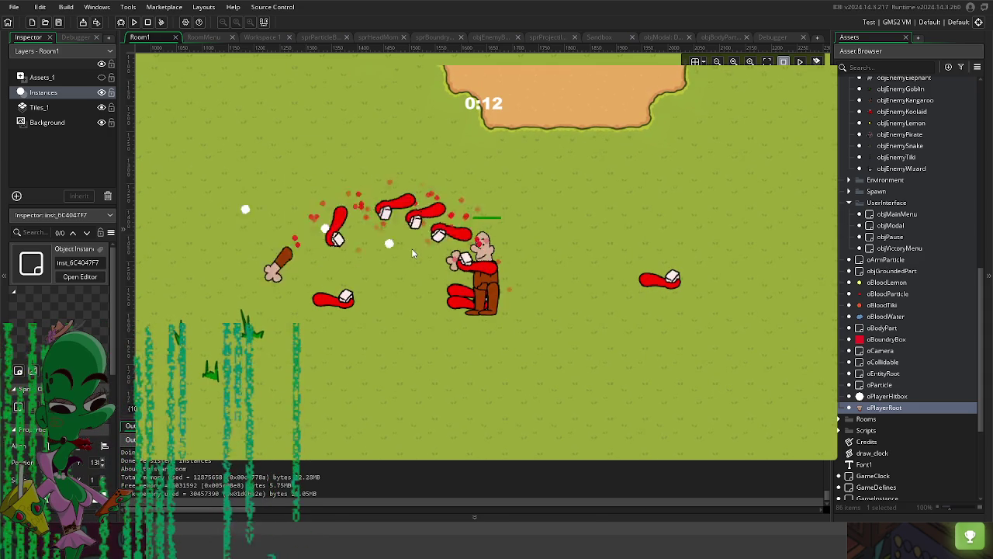
Step: Start a fresh run, sending two grabbed arms right and one left
key(Return)
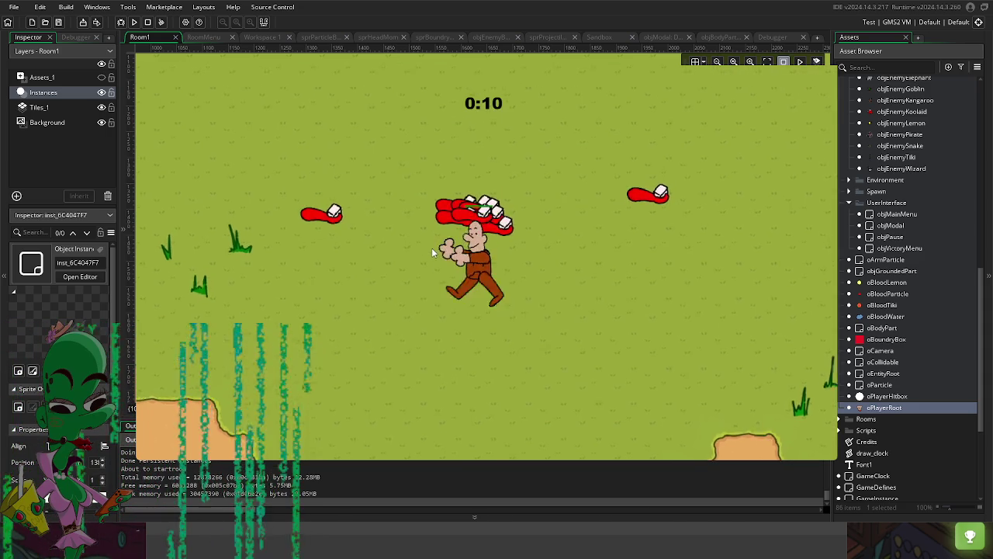
key(e)
click(517, 253)
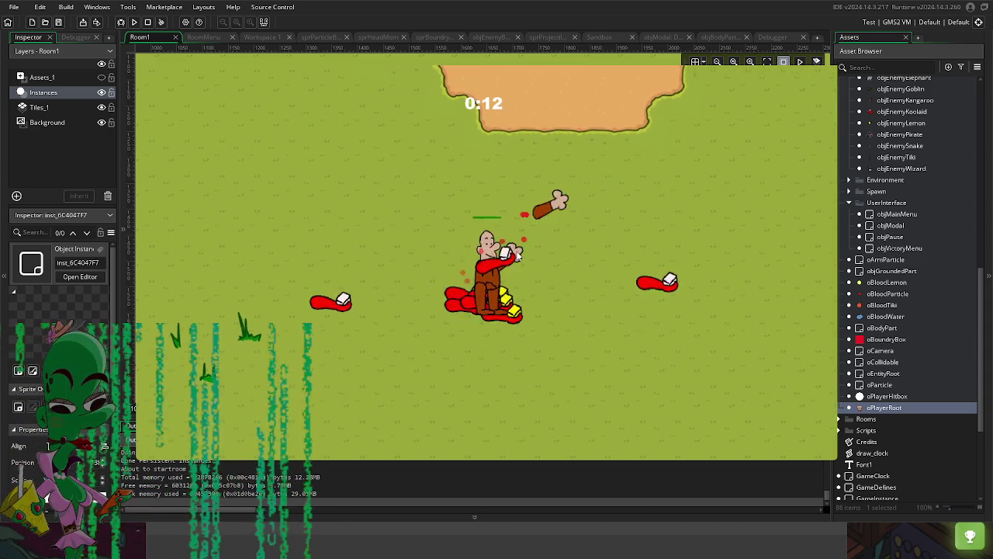
key(e)
click(517, 254)
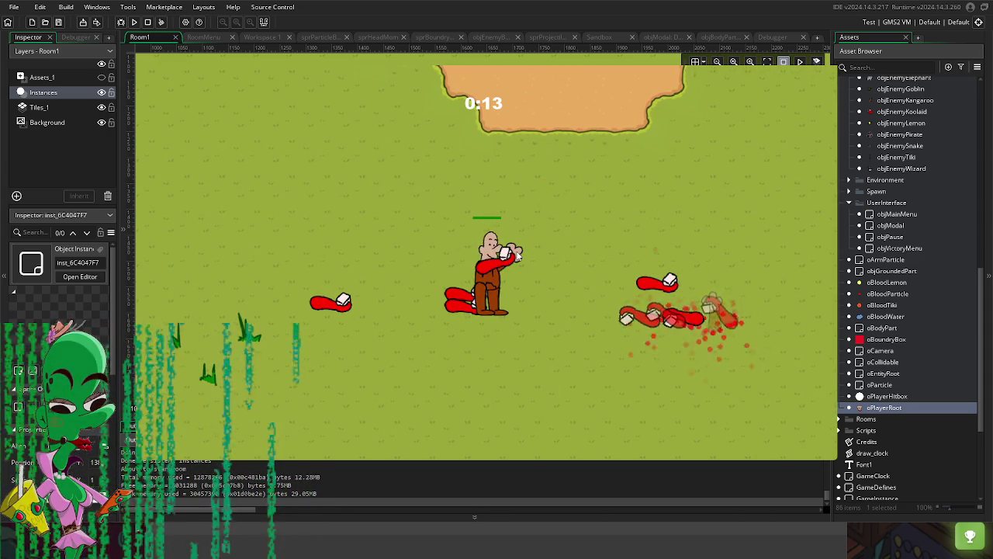
key(e)
click(402, 253)
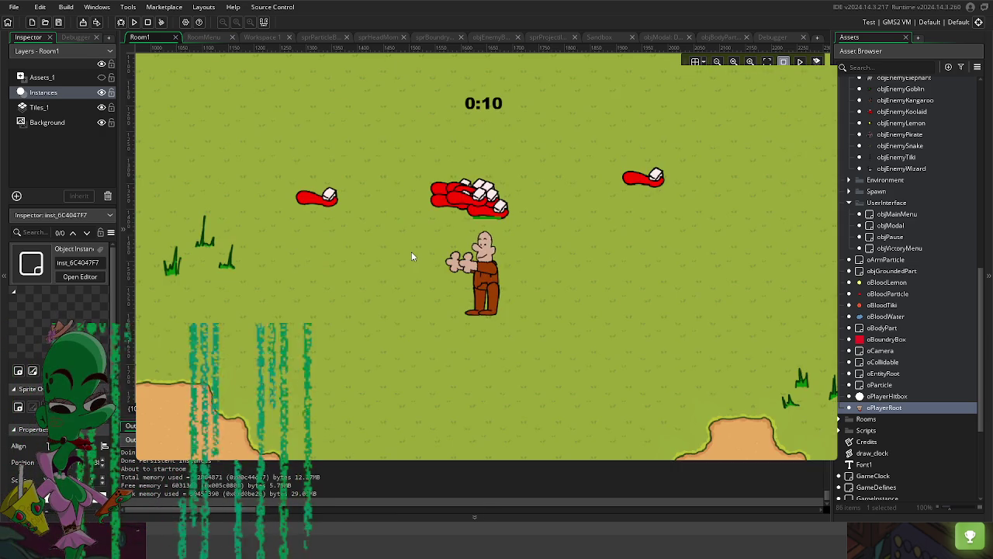
Step: Walk the player upward, send two more arms left, then two right, and grab another
key(w)
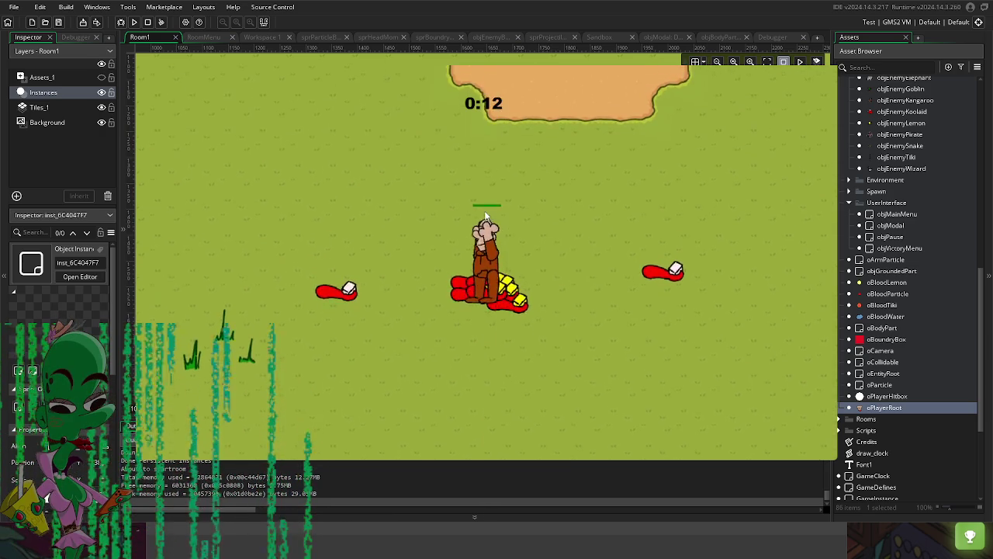
key(e)
click(411, 251)
key(e)
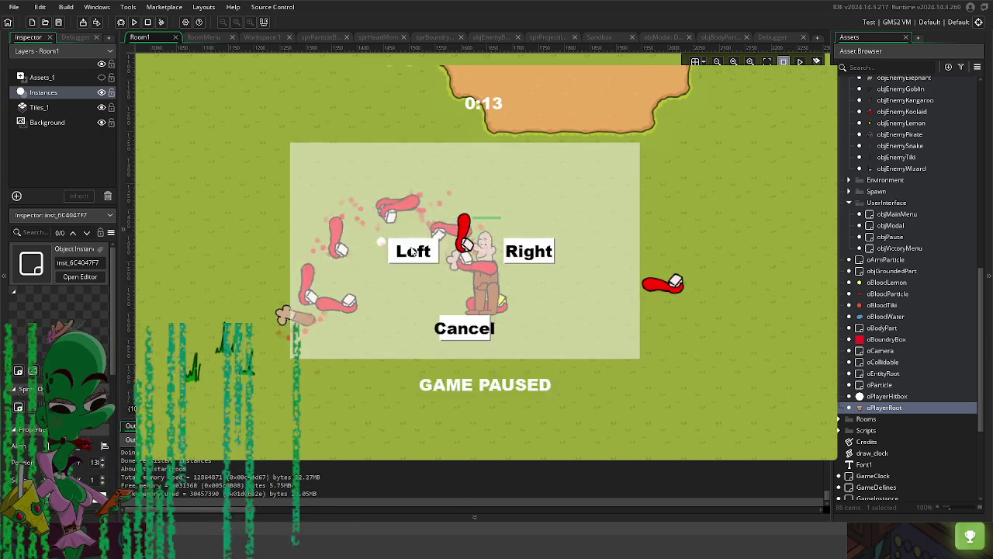
click(412, 249)
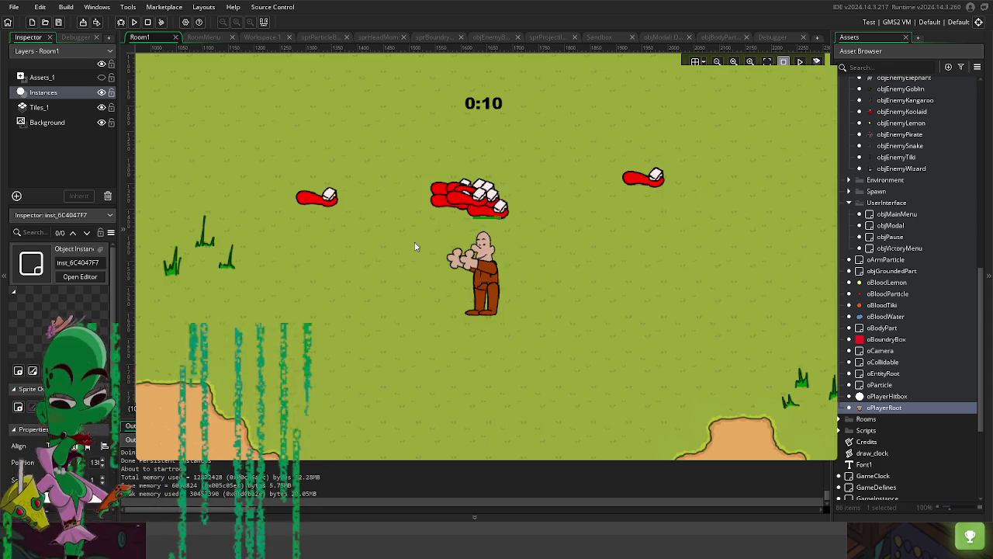
key(w)
key(e)
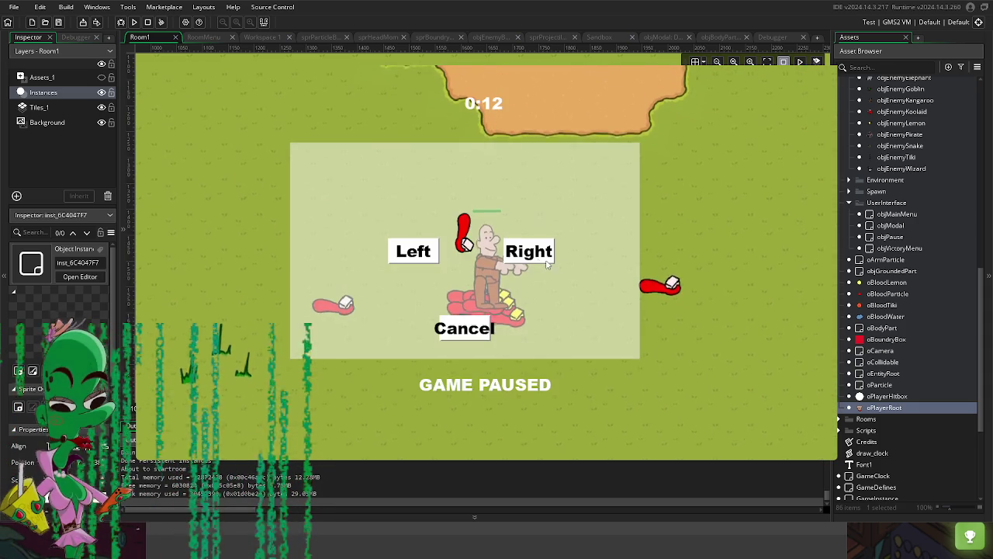
click(546, 261)
key(e)
click(521, 256)
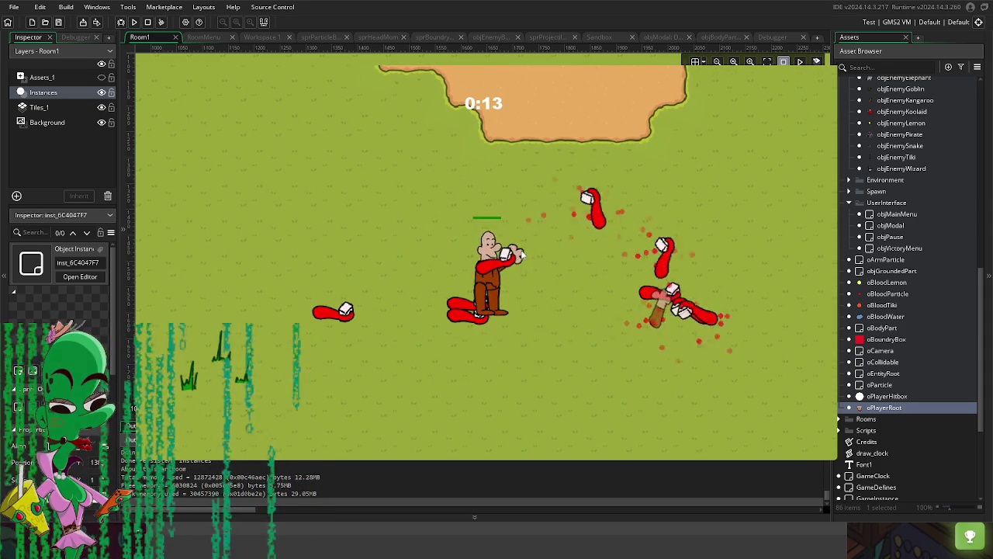
key(e)
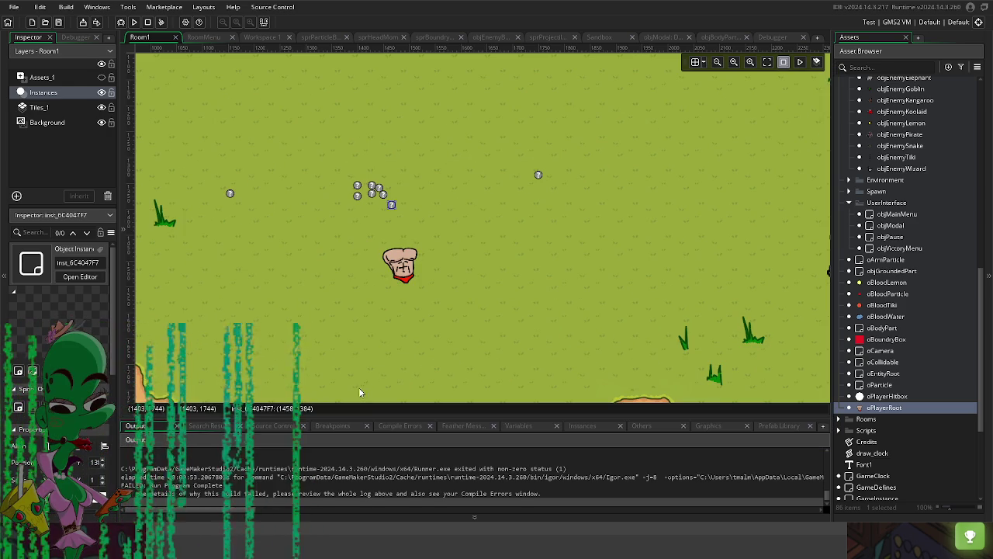
Step: In oPlayerRoot, change the collision_circle radius on line 3 to 60 and relaunch with F5
double_click(882, 408)
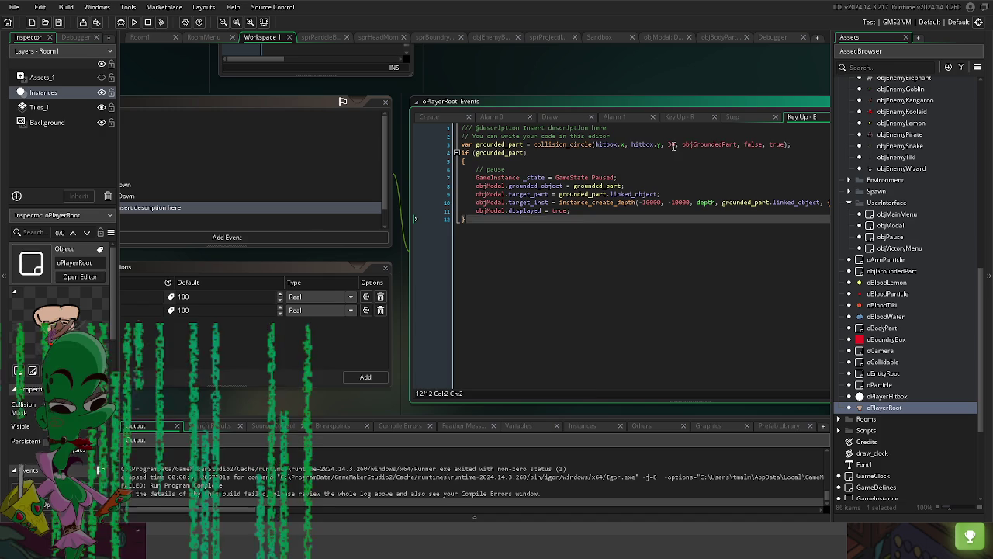
click(670, 144)
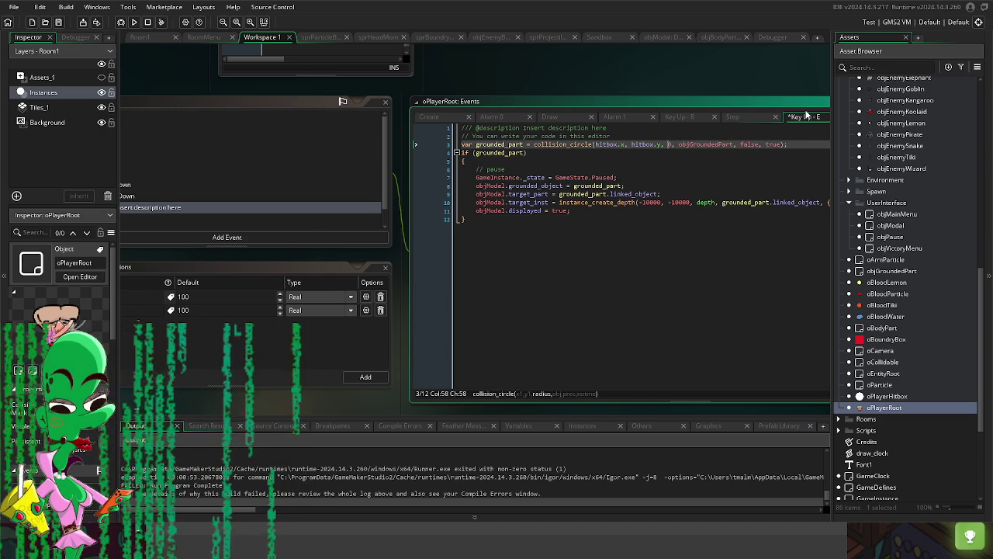
text(6)
key(F5)
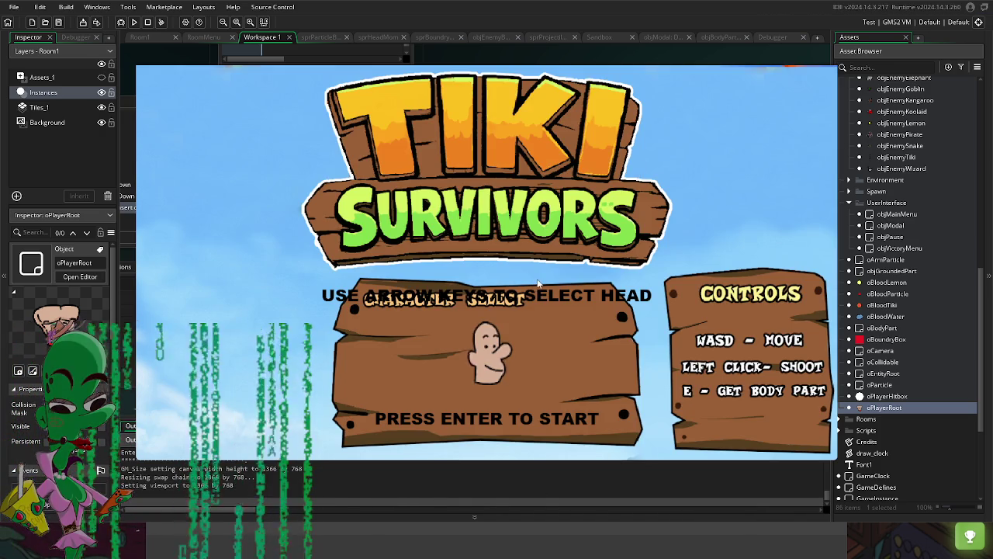
Step: Start a run at radius 60, fling one arm, relaunch, and grab arms lying beside the player
key(Return)
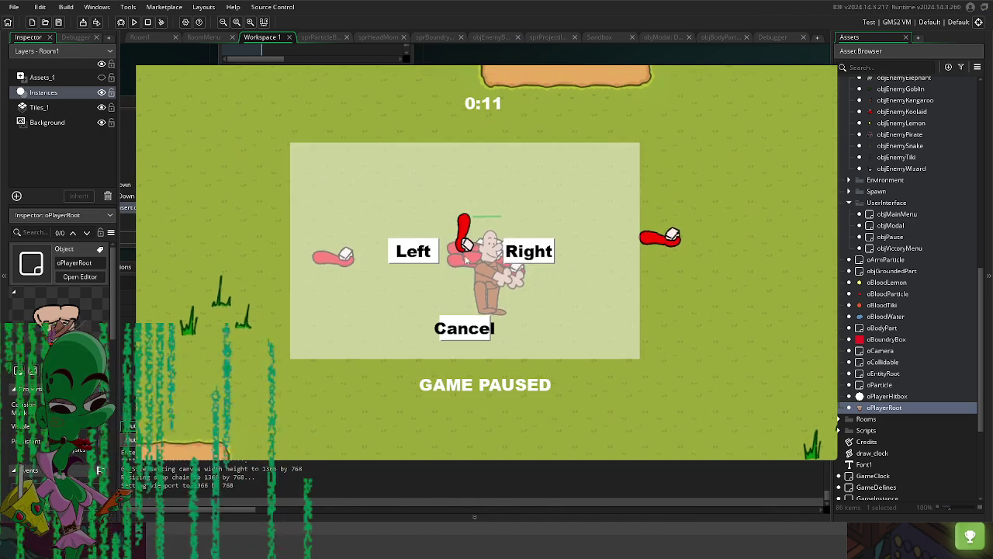
click(420, 255)
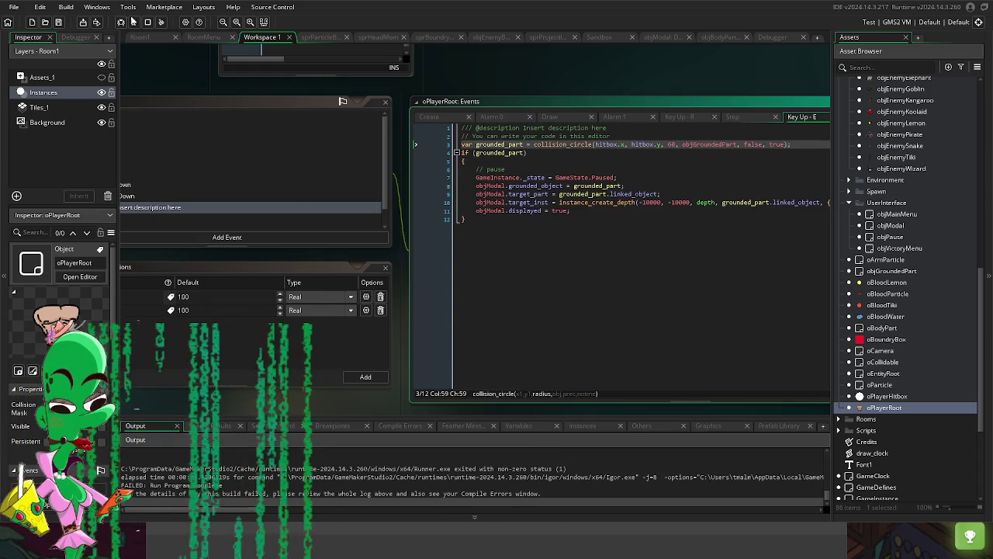
click(133, 22)
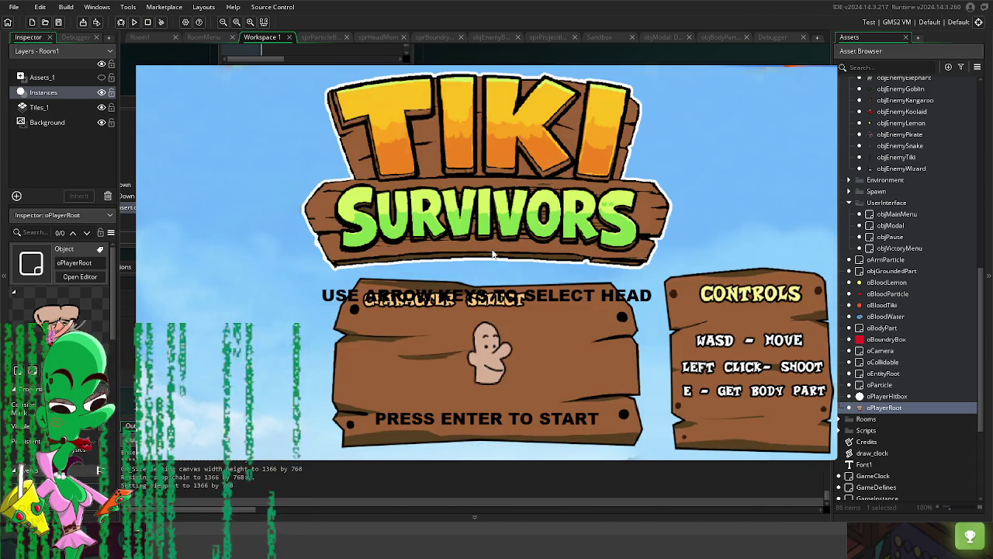
key(Return)
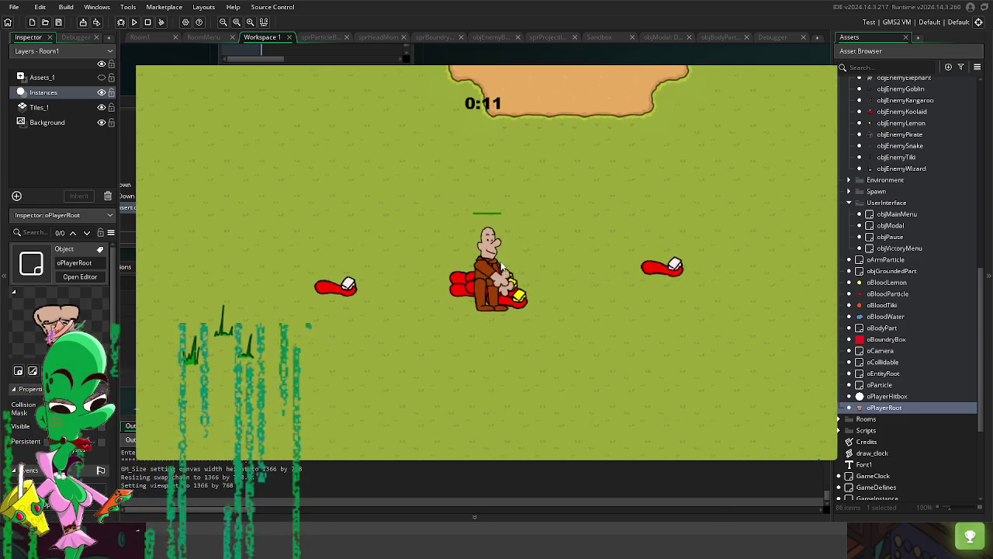
key(Escape)
key(Escape)
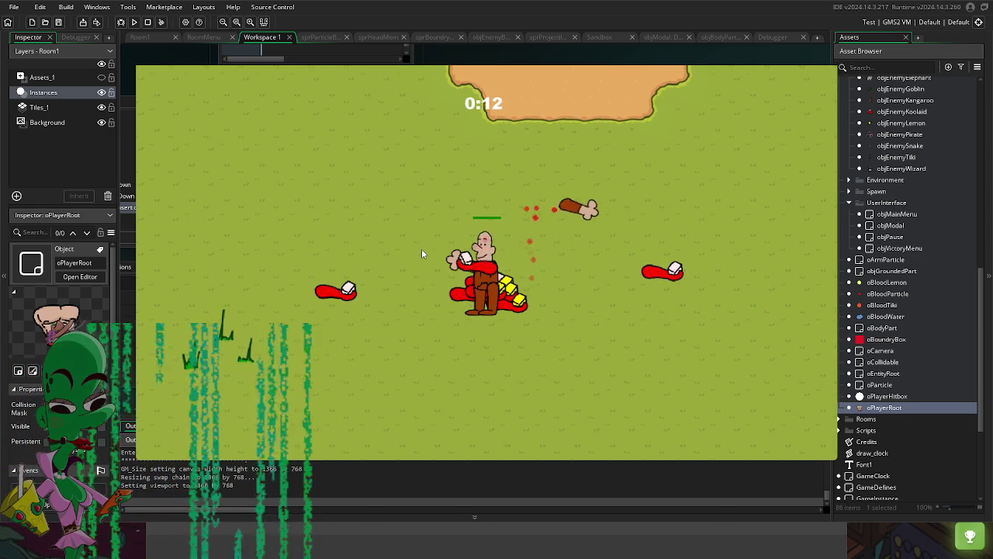
key(Escape)
key(Escape)
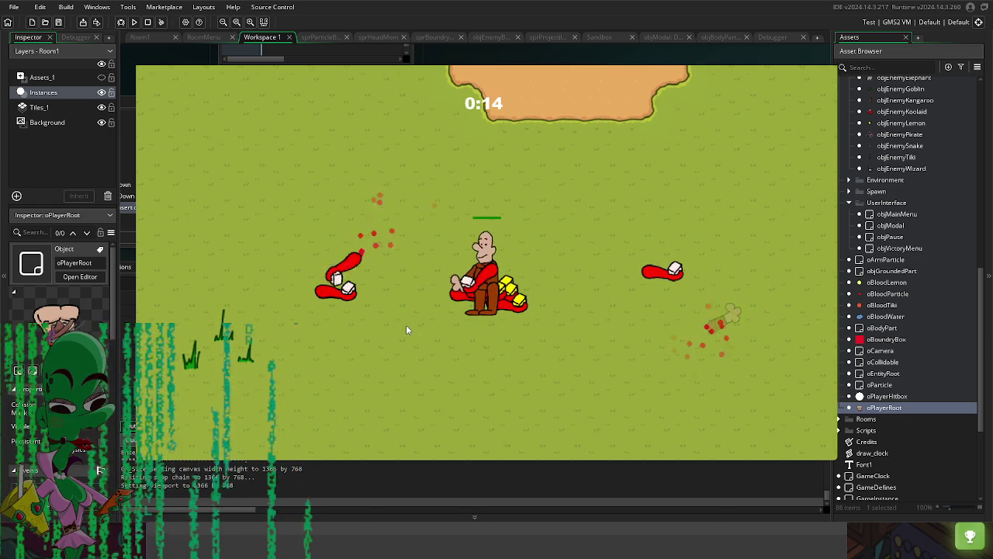
key(Escape)
key(Escape)
key(Escape)
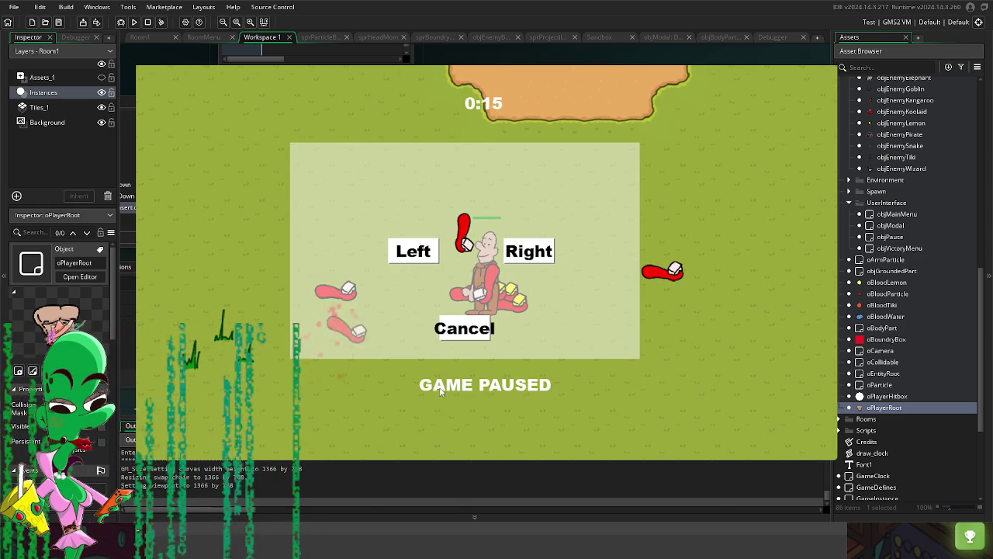
key(Escape)
key(Escape)
key(Escape)
key(Escape)
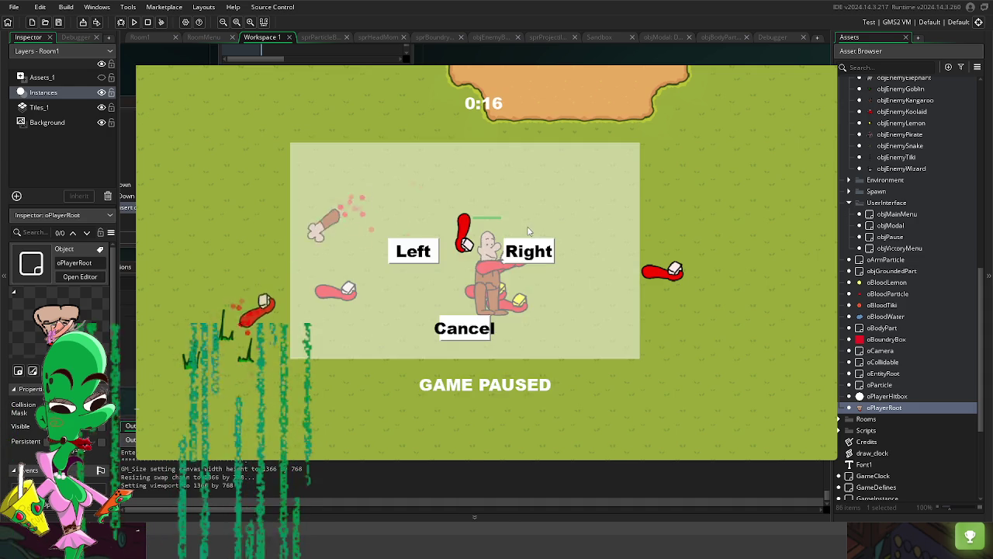
key(Escape)
key(Escape)
Step: Walk left, pick up more dropped arms, and attach them to resume play
key(Escape)
key(a)
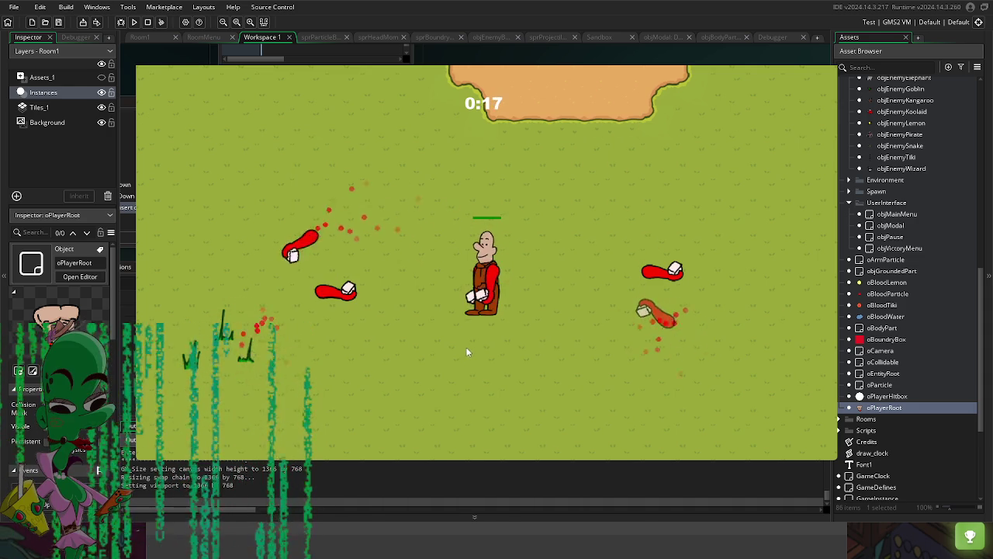
key(Escape)
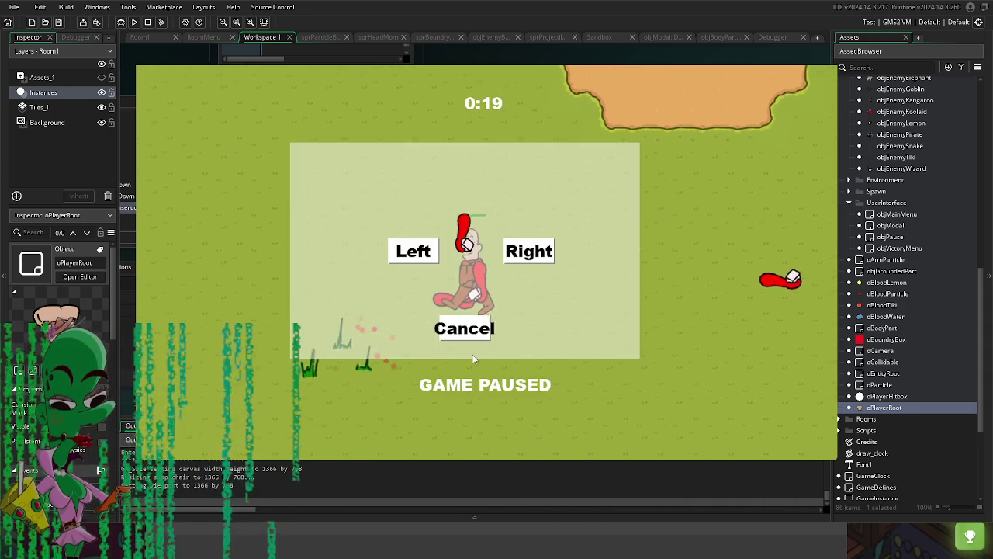
key(Escape)
key(Escape)
key(Escape)
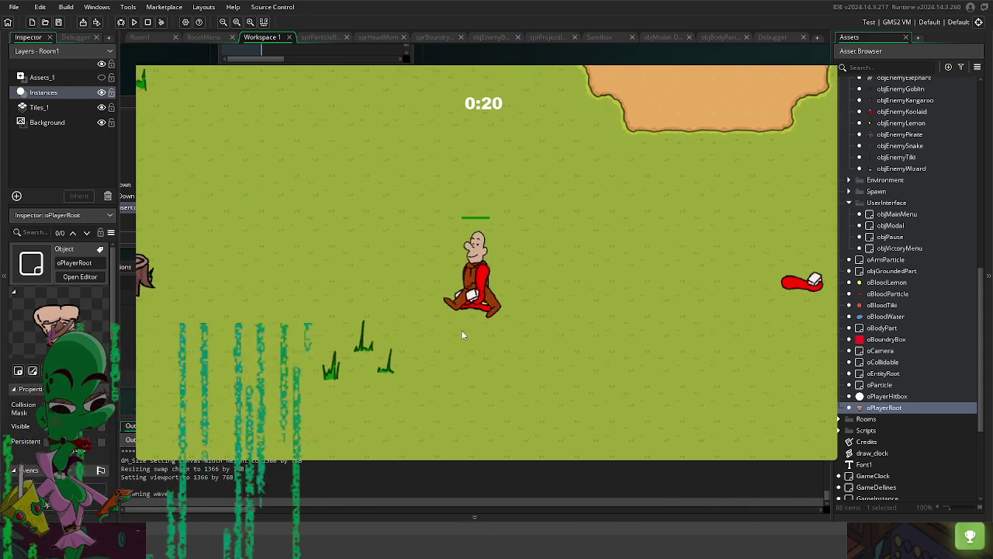
key(Escape)
key(Escape)
key(Escape)
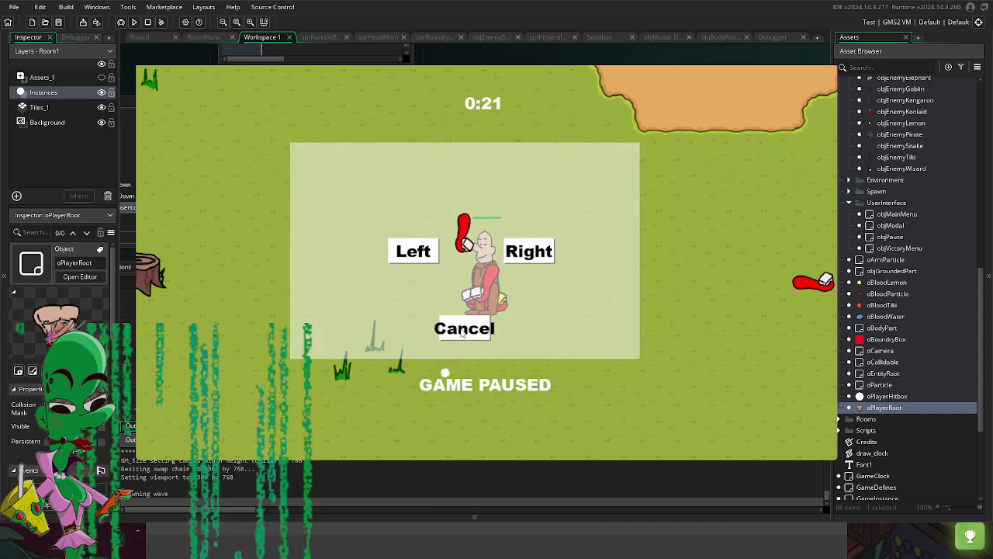
click(463, 332)
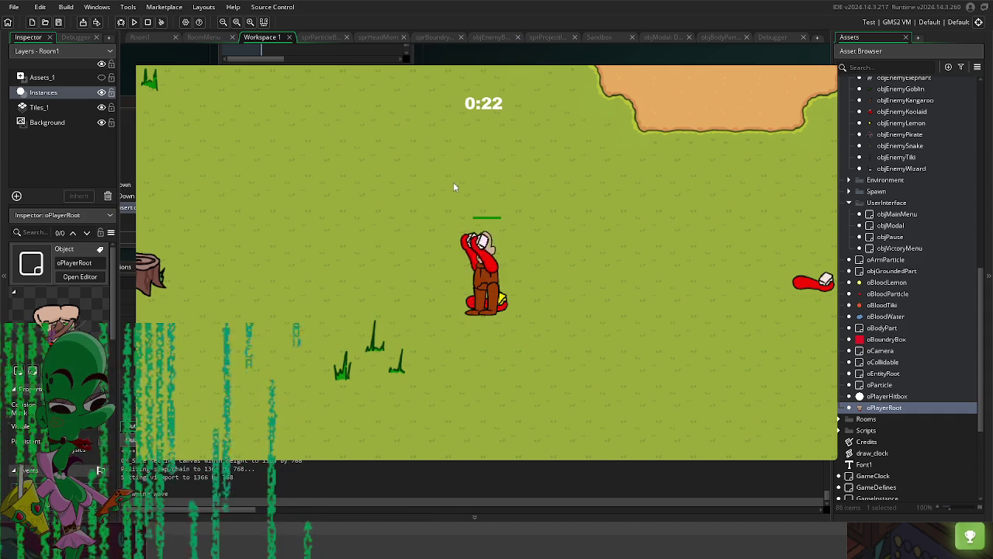
key(Escape)
click(466, 330)
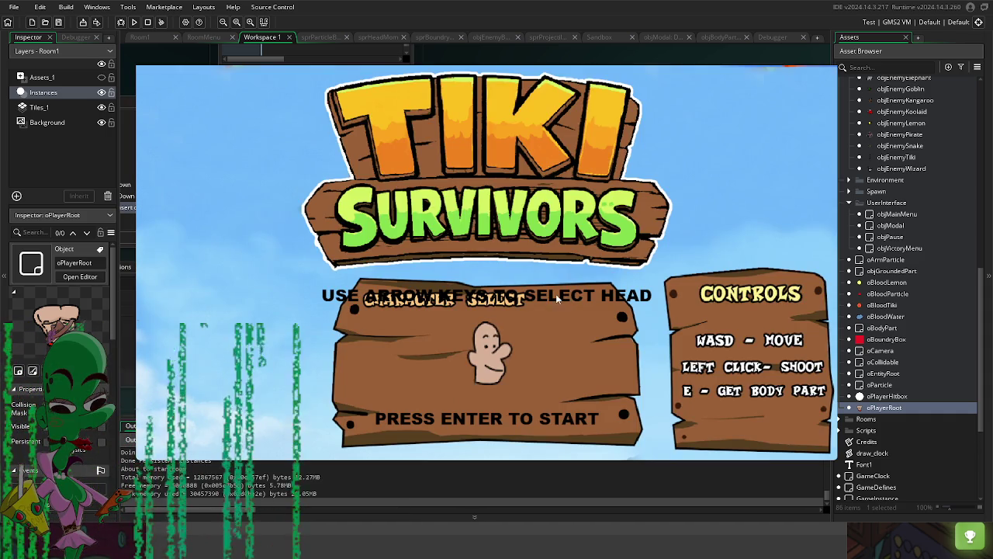
Step: Start a new run and attach four grabbed red arms, alternating left and right sides
key(Return)
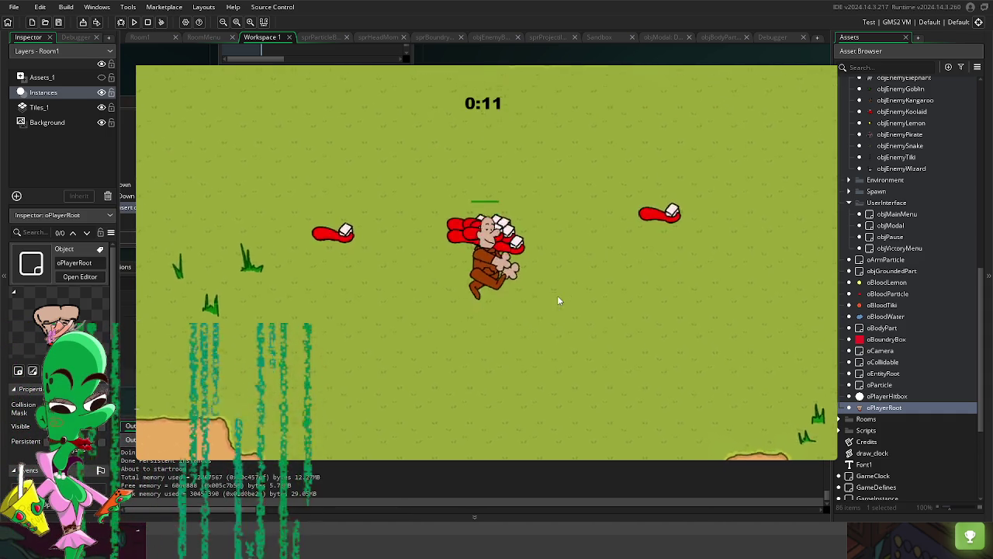
key(Escape)
click(424, 255)
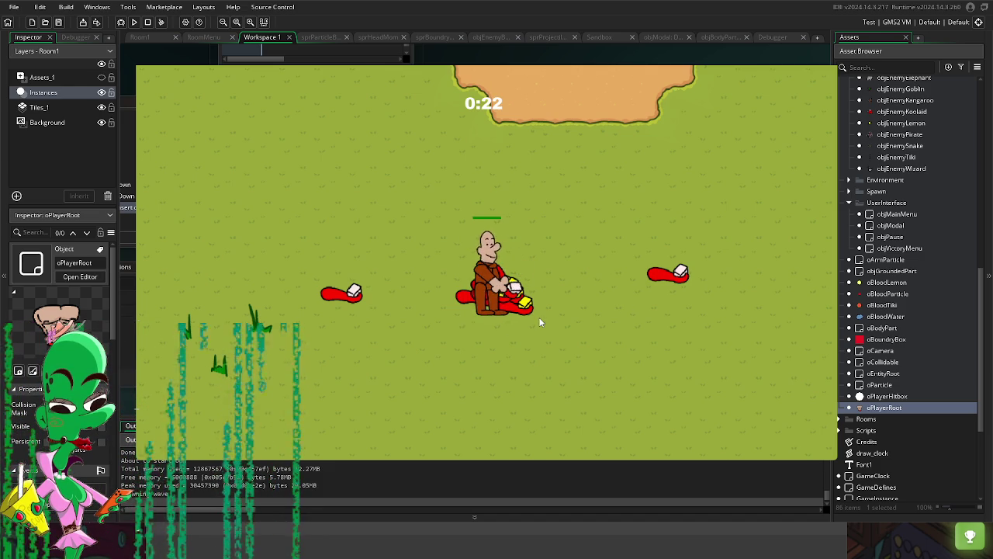
click(527, 252)
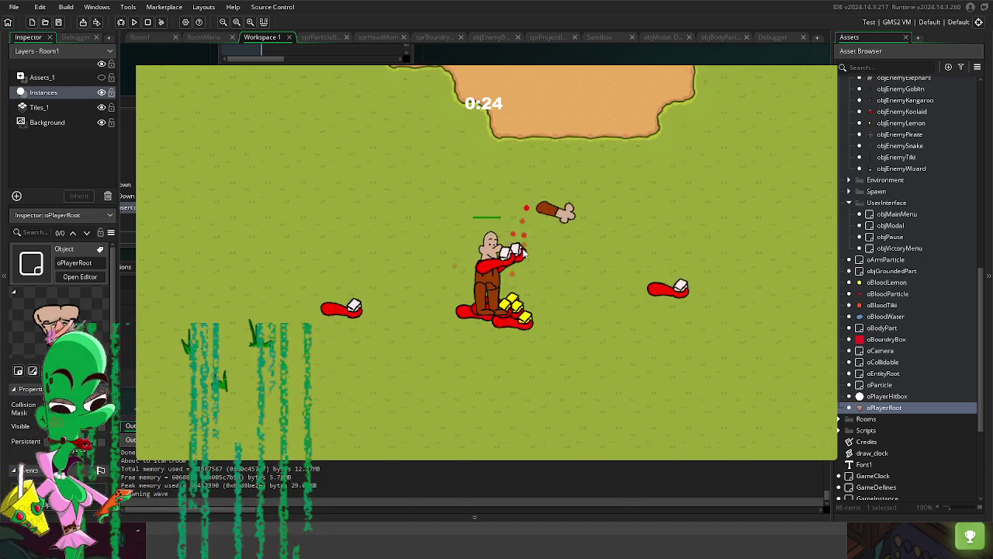
click(408, 245)
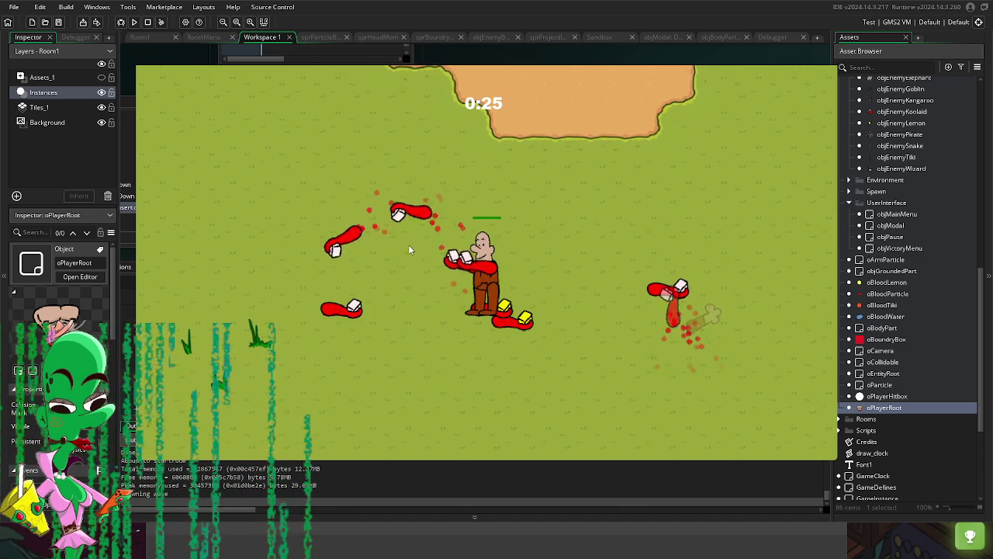
click(510, 252)
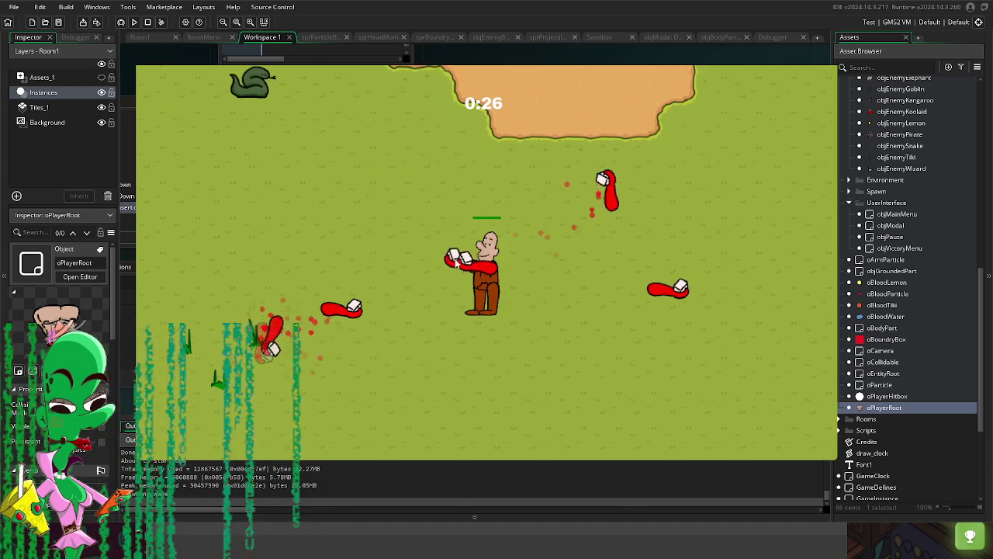
Step: Walk the player around with WASD, then dismiss the body-part prompt with Escape
key(w)
key(a)
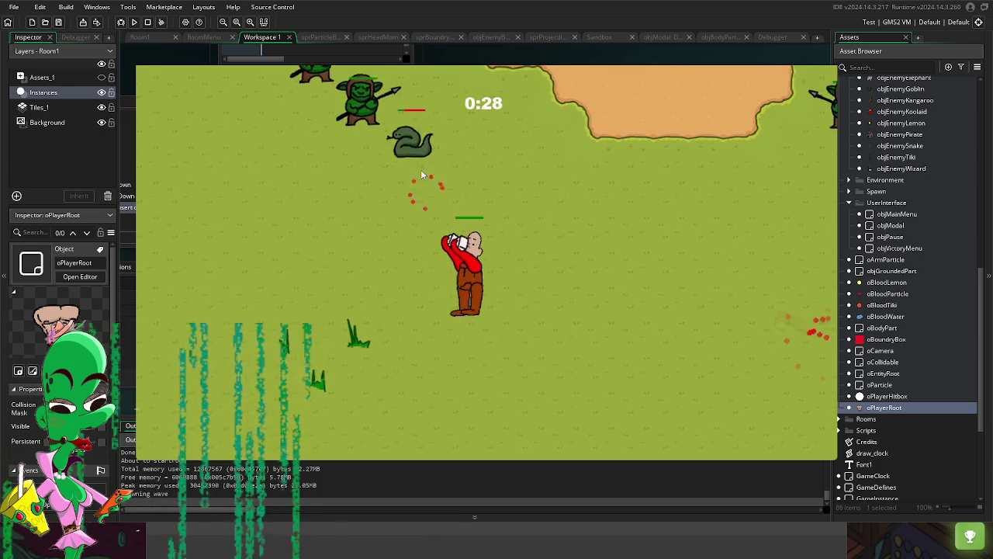
key(w)
key(d)
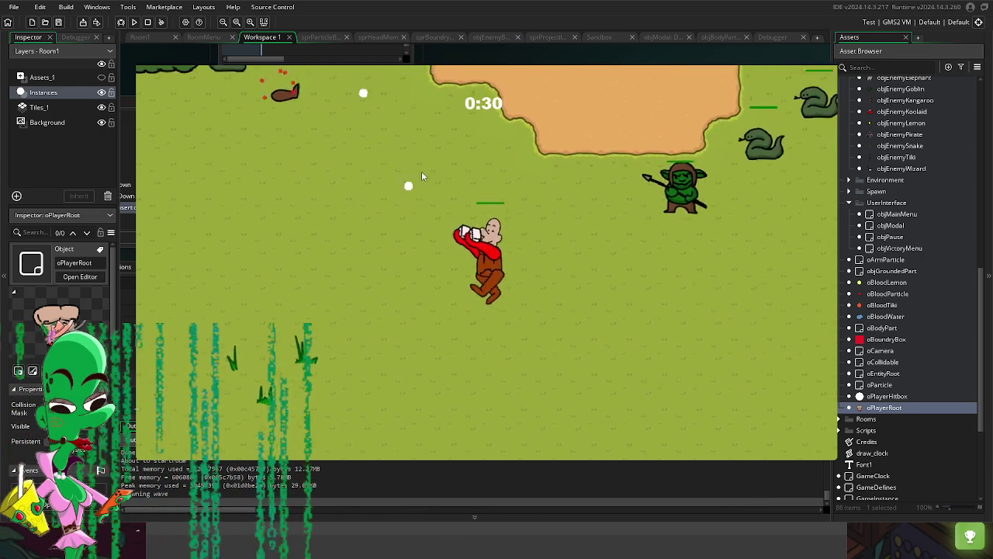
key(s)
key(a)
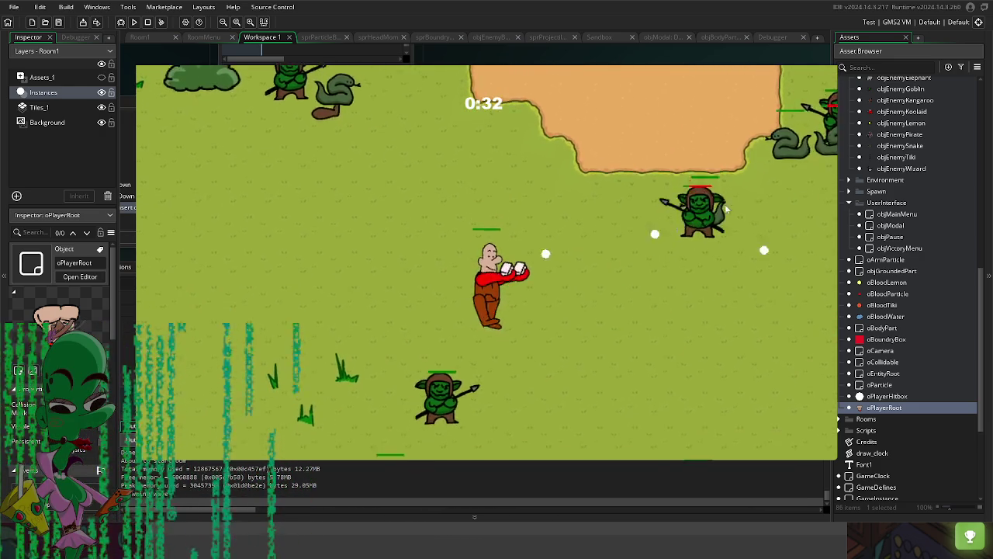
key(w)
key(a)
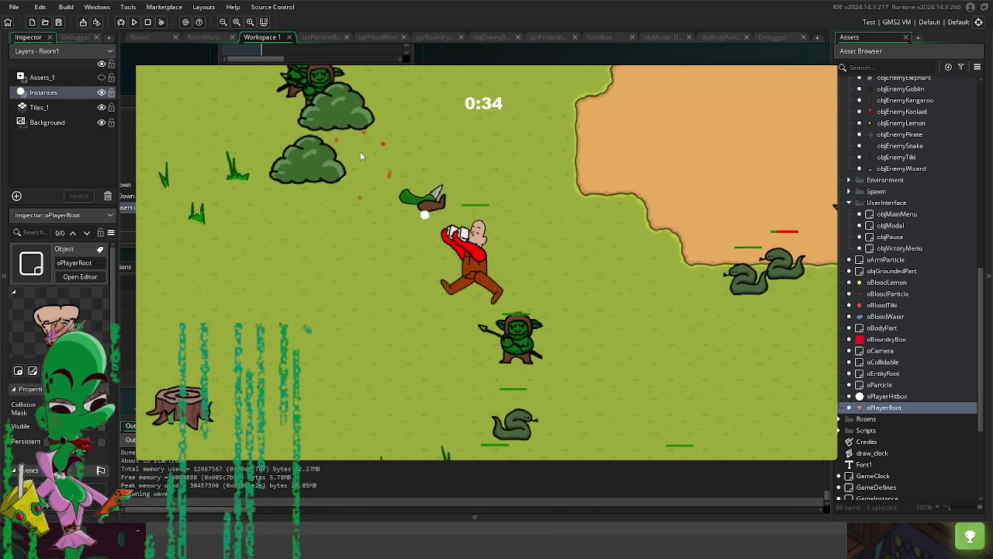
key(w)
key(a)
key(Escape)
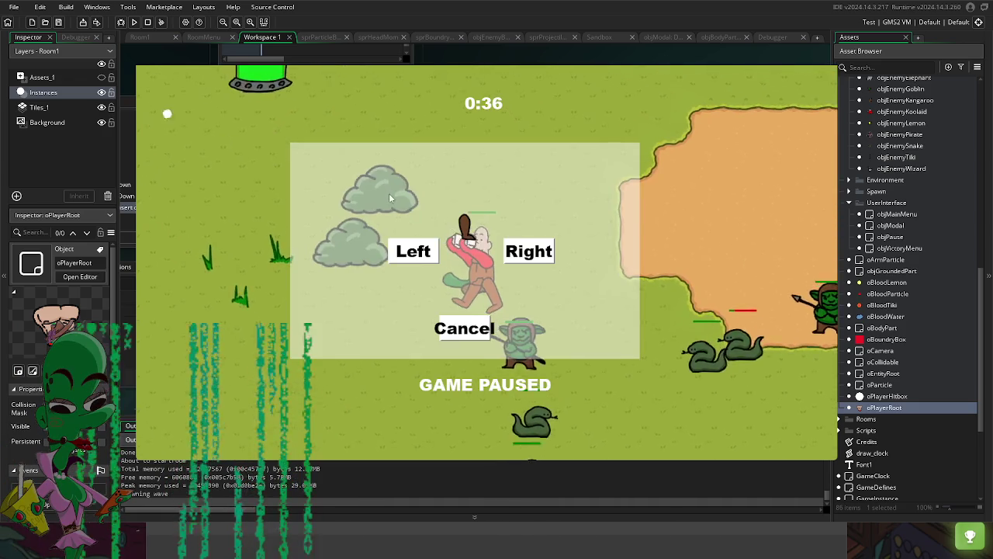
key(Escape)
key(Escape)
key(Escape)
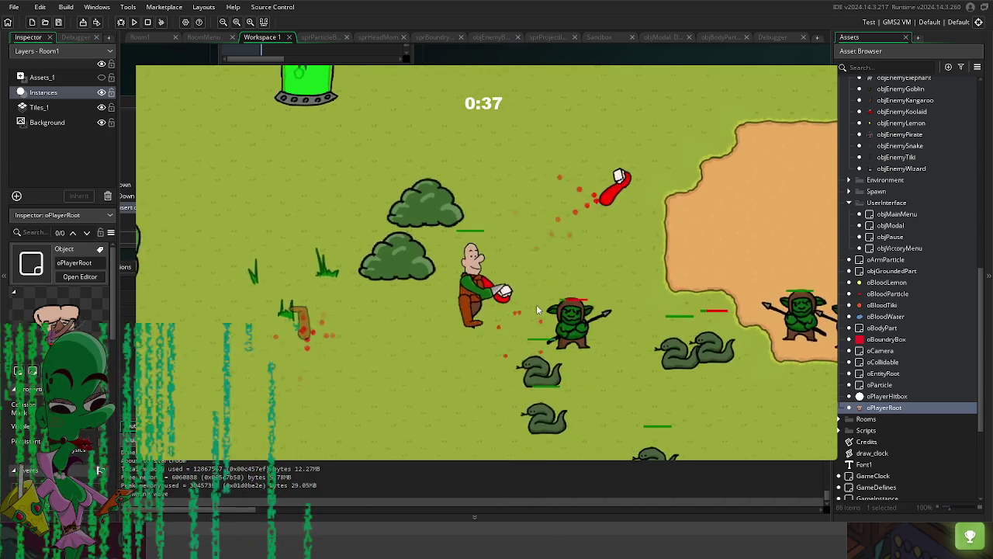
Step: Walk to the sand patch, pick up the body part and swap in the weapon arm
key(s)
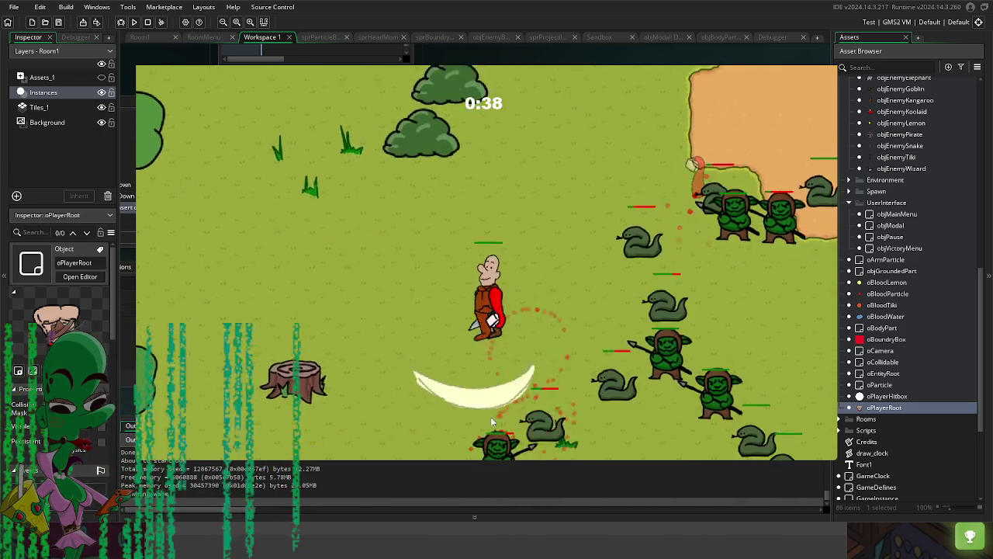
key(d)
key(w)
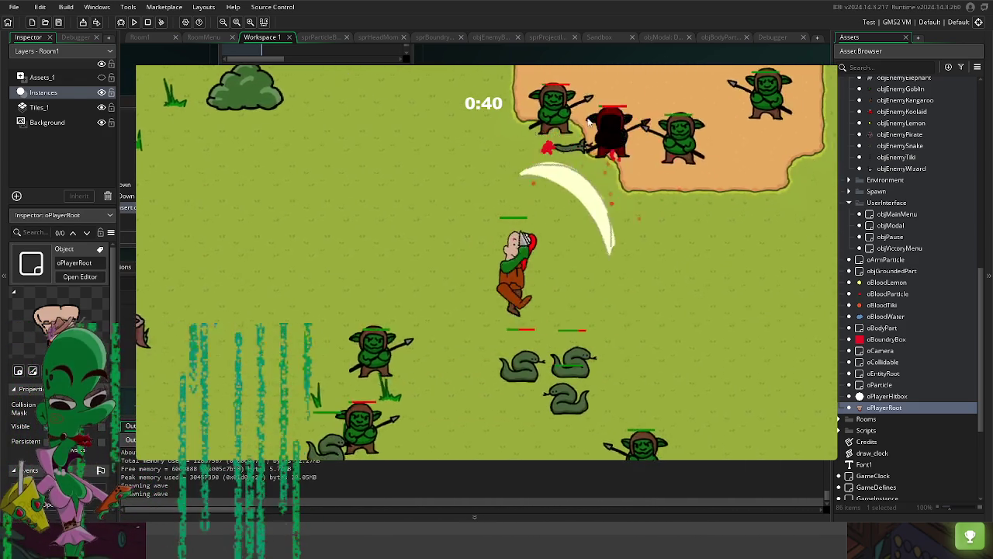
key(Escape)
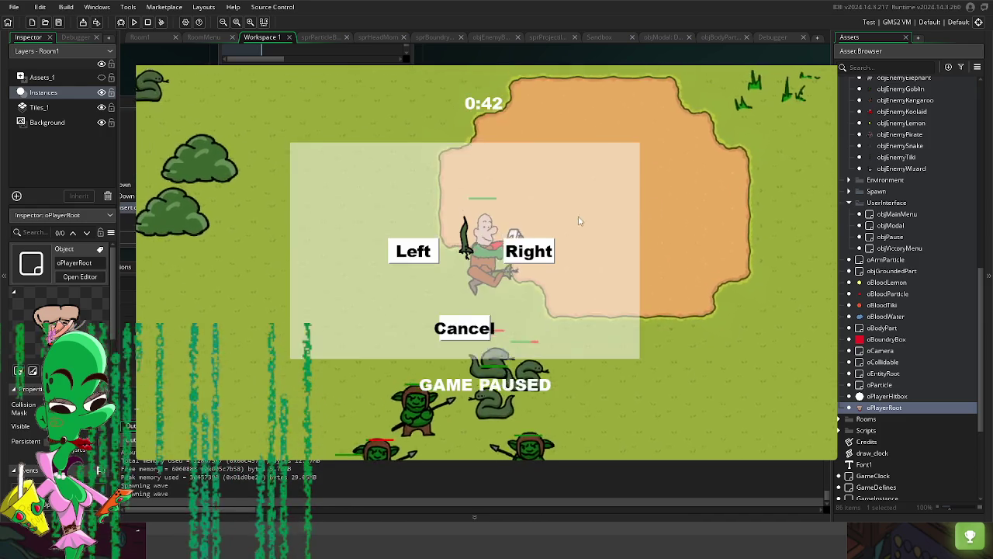
click(423, 258)
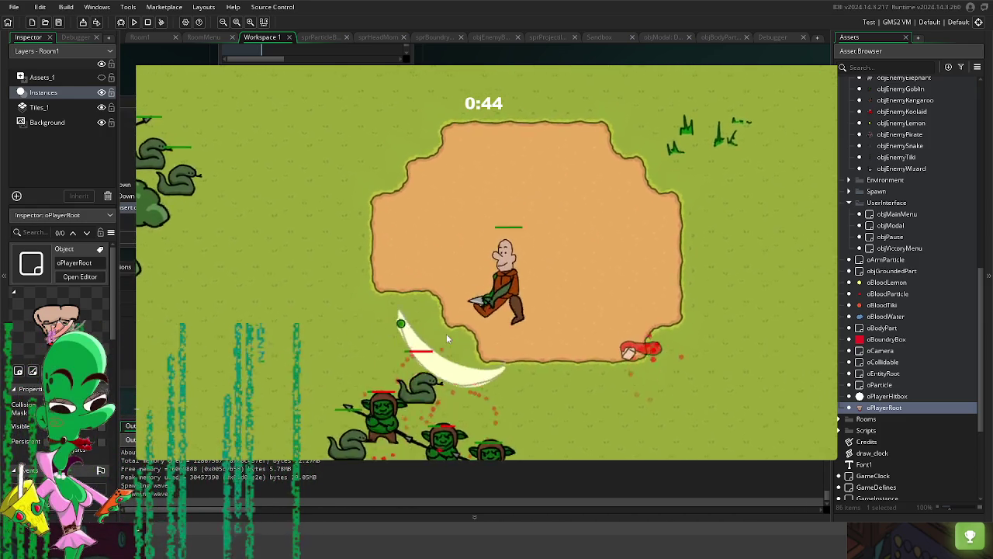
Step: Move around the field, pick up the green item and equip it
key(s)
key(d)
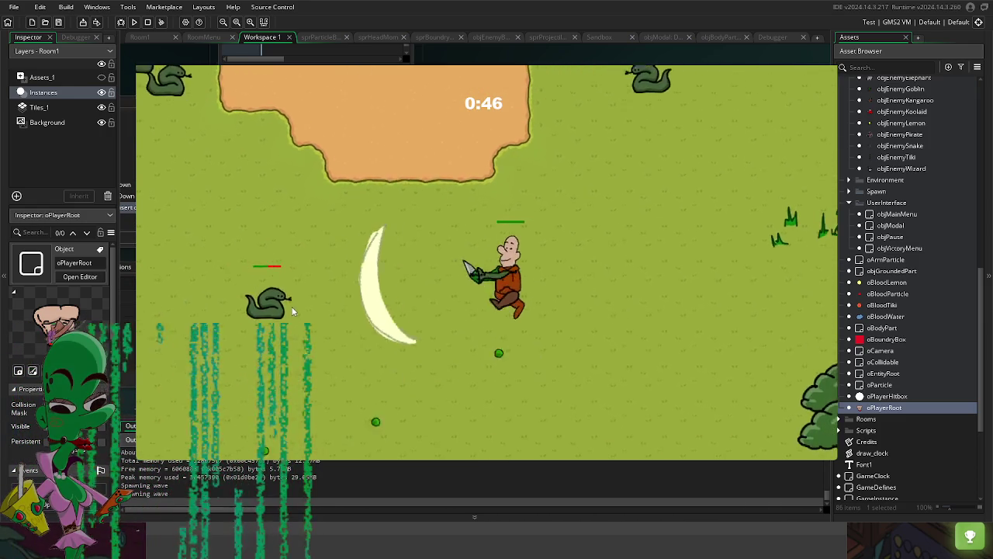
key(w)
key(d)
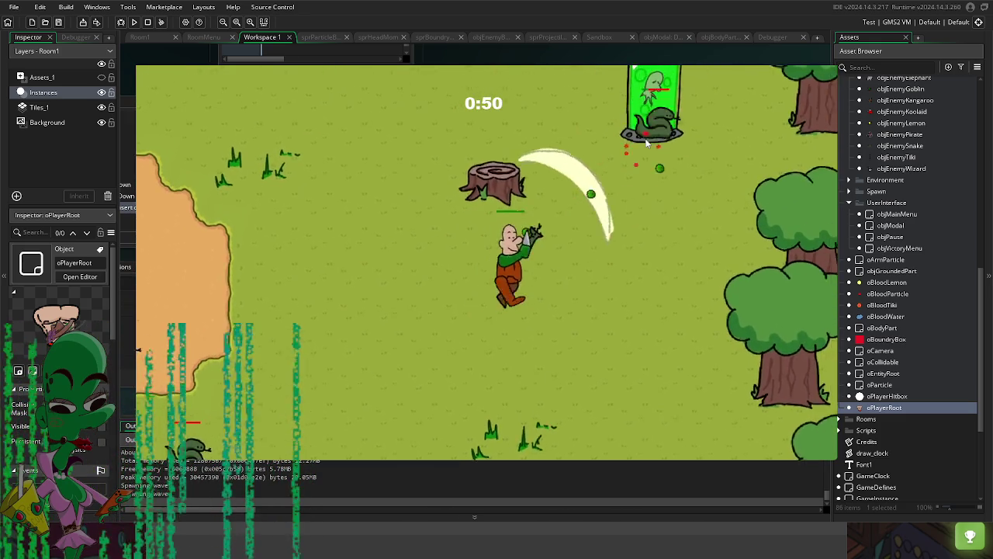
key(s)
key(a)
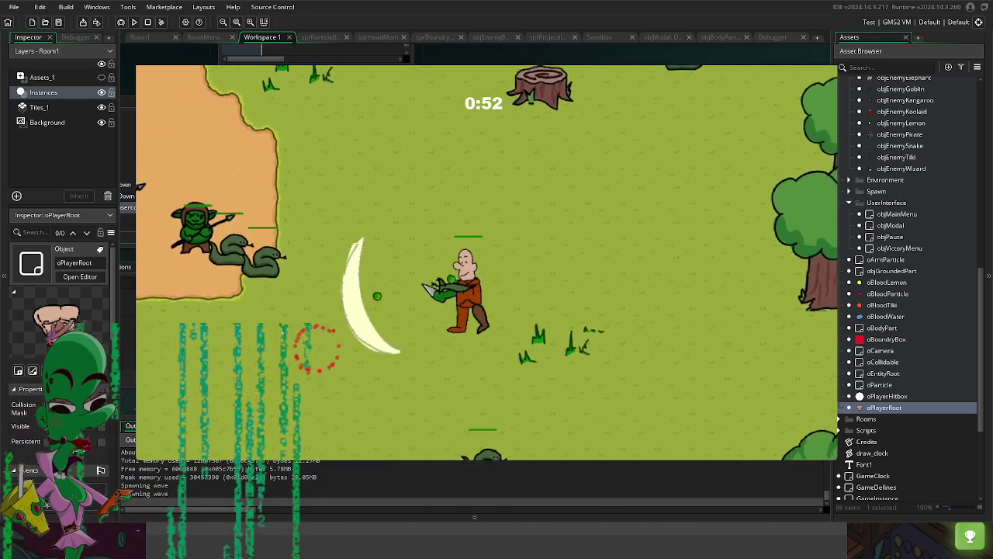
key(w)
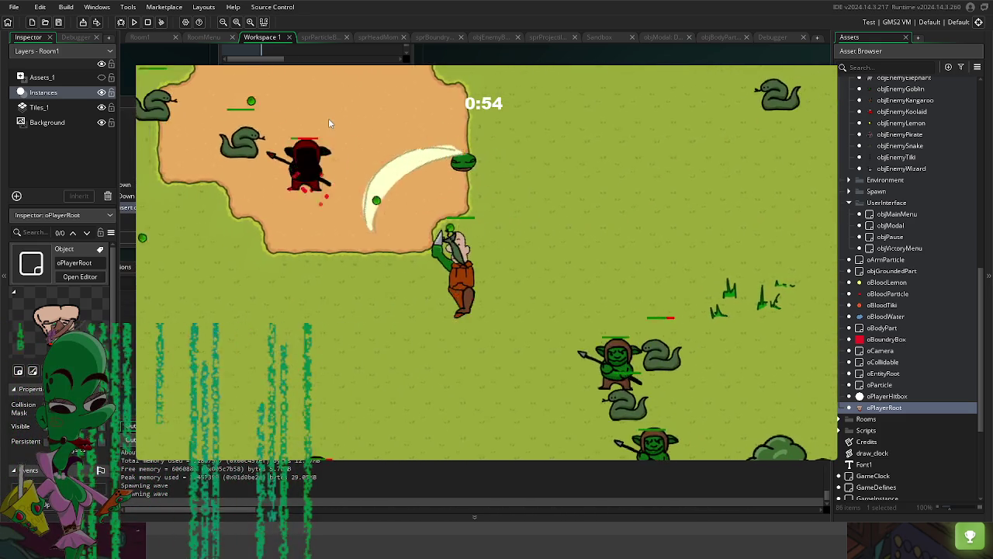
key(w)
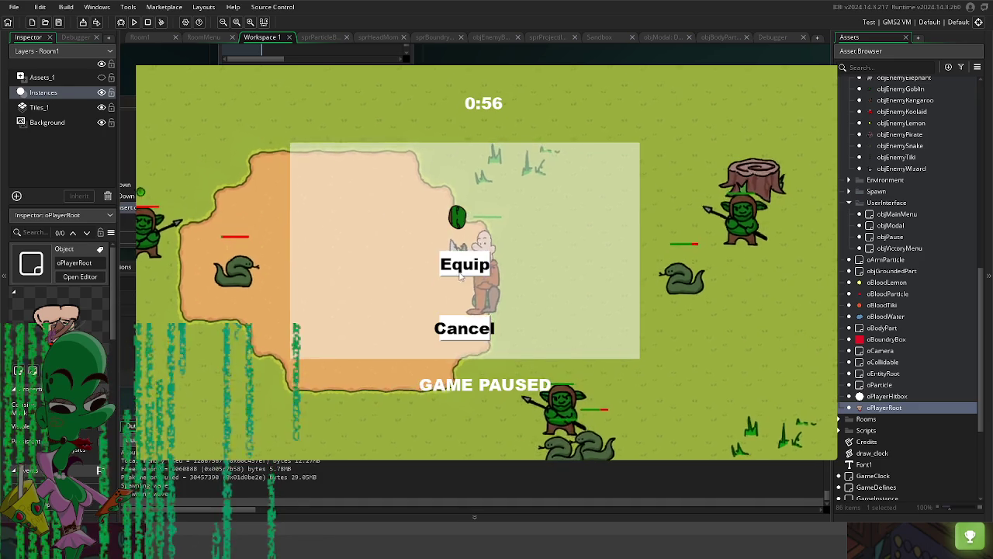
key(Return)
key(a)
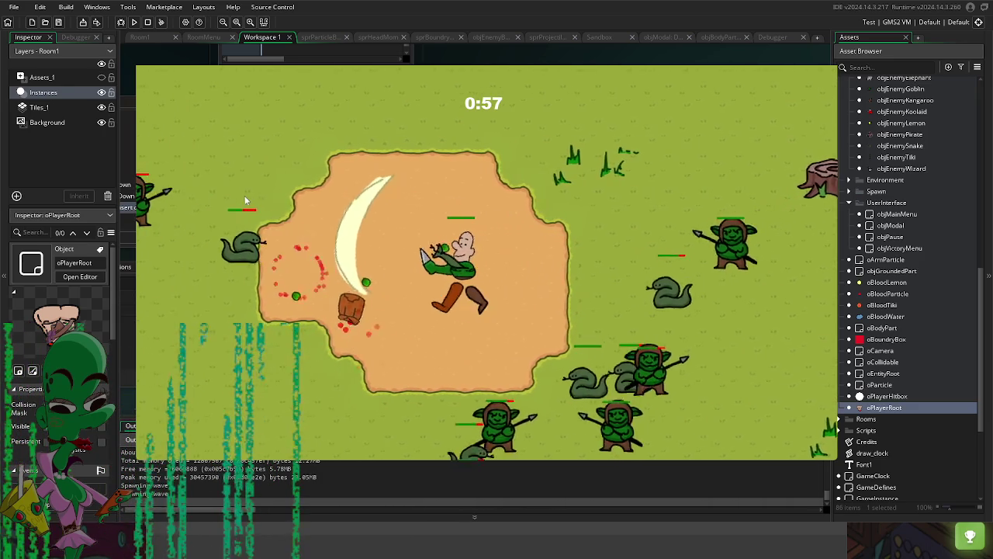
key(a)
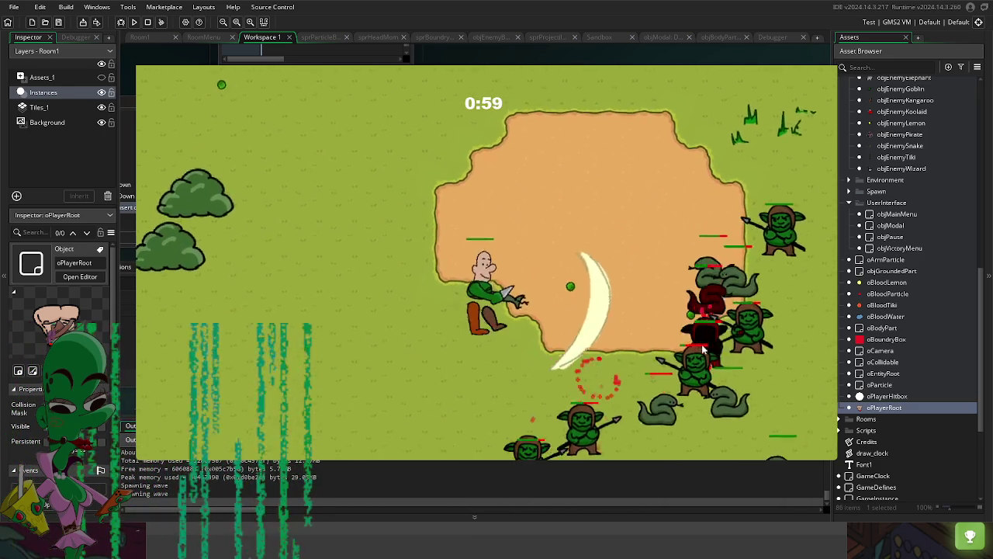
Step: Slash the nearby goblins while moving, then close the game with Escape
key(s)
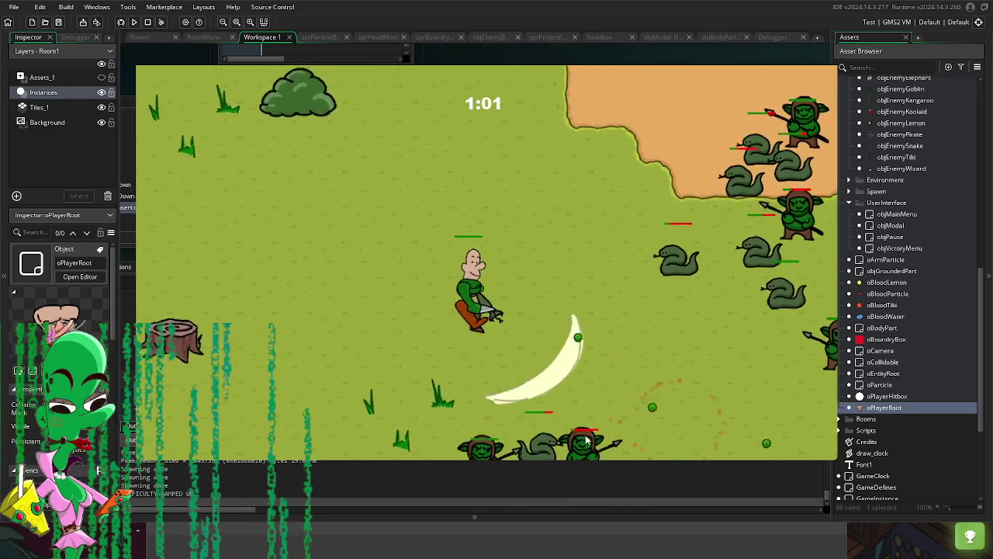
key(a)
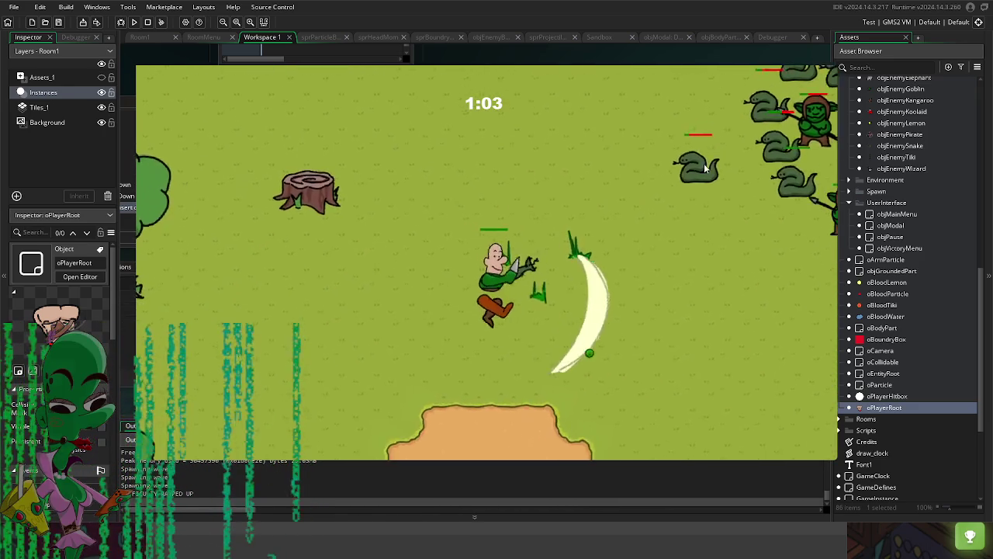
key(d)
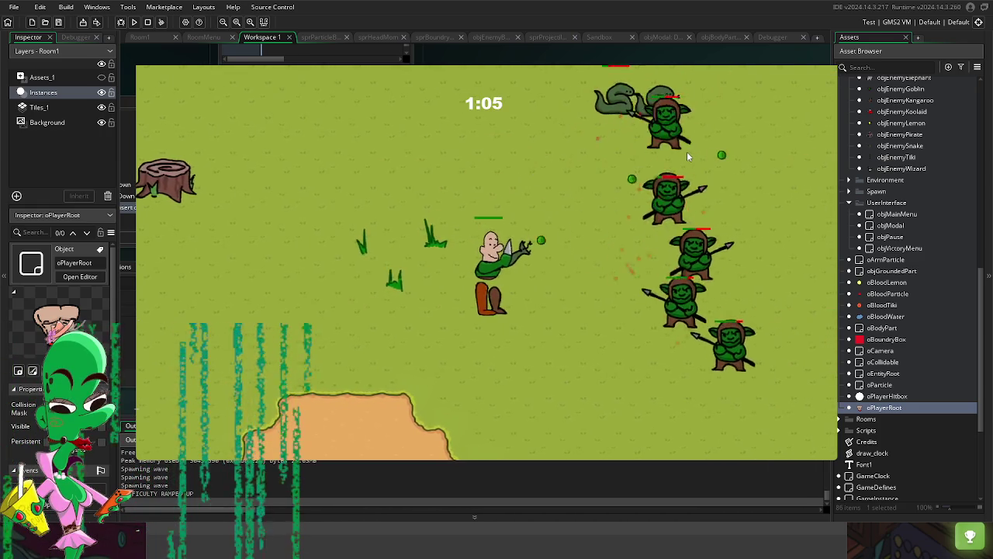
key(a)
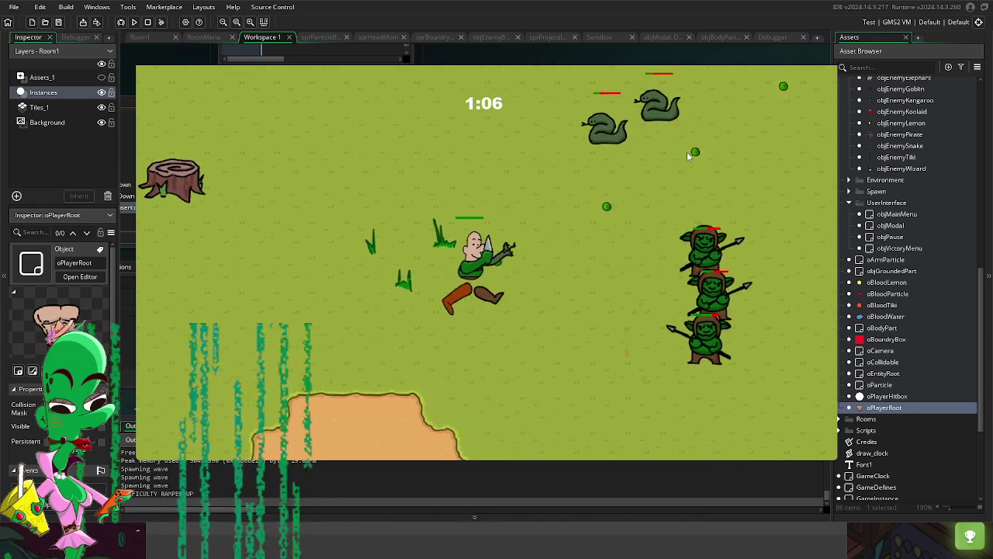
key(w)
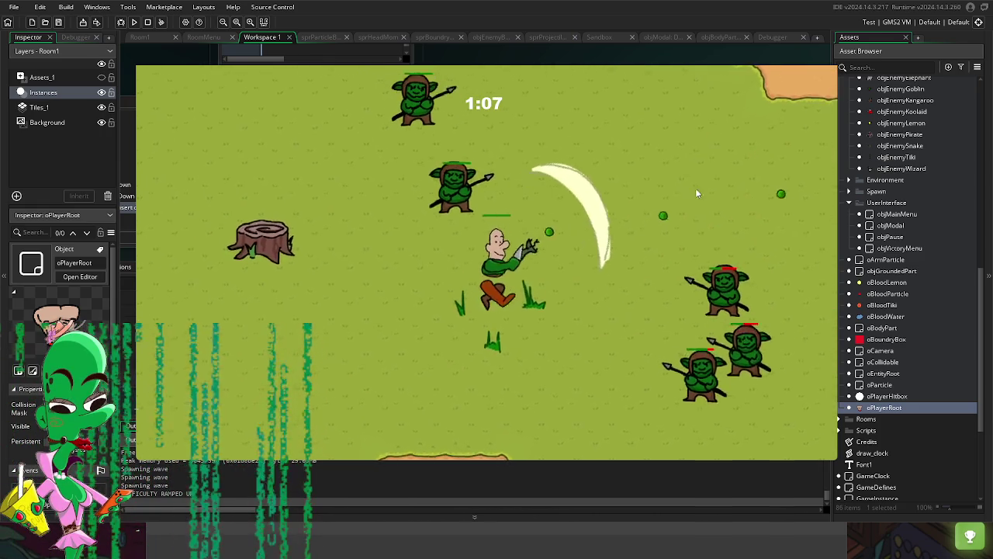
key(d)
key(s)
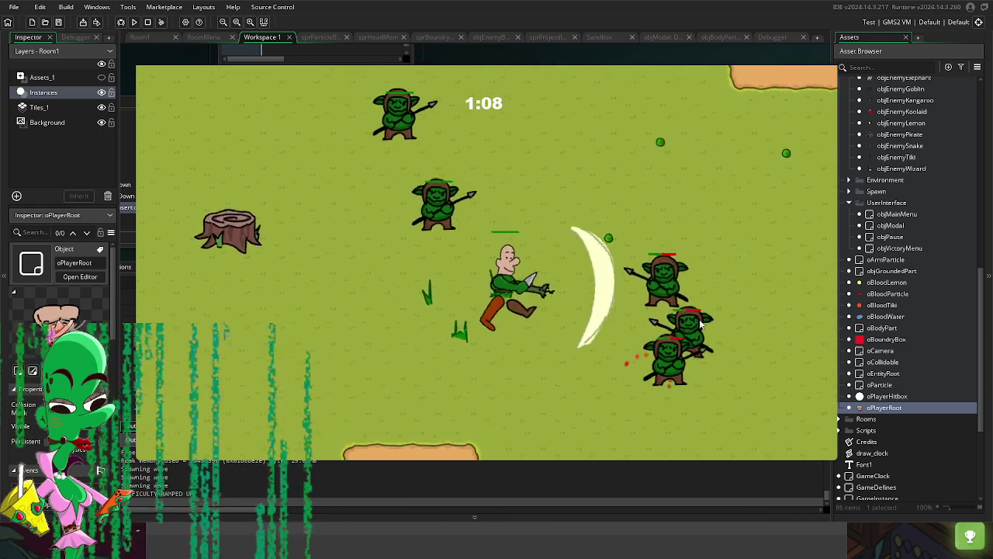
key(Escape)
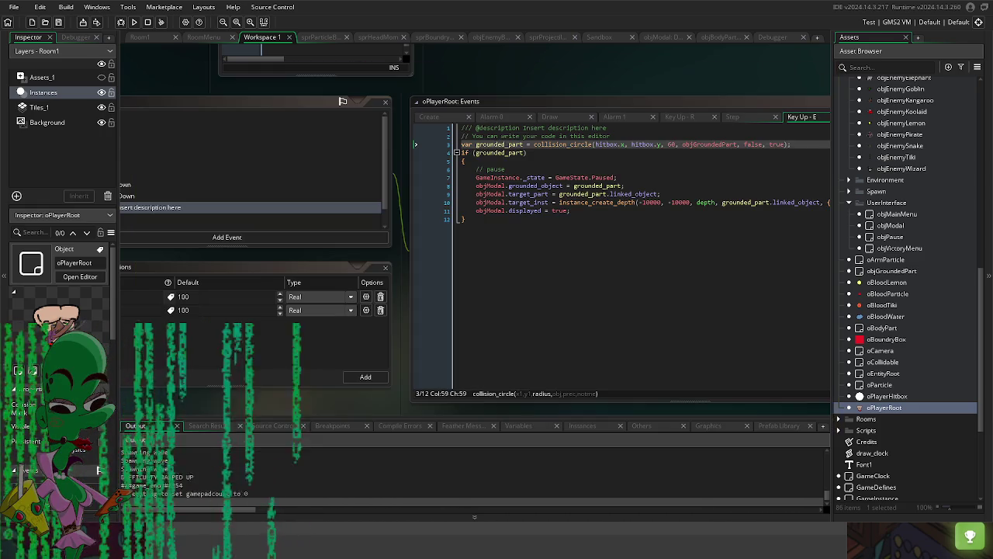
Step: Open the objArmSnake object from the Asset Browser
scroll(938, 166, up, 8)
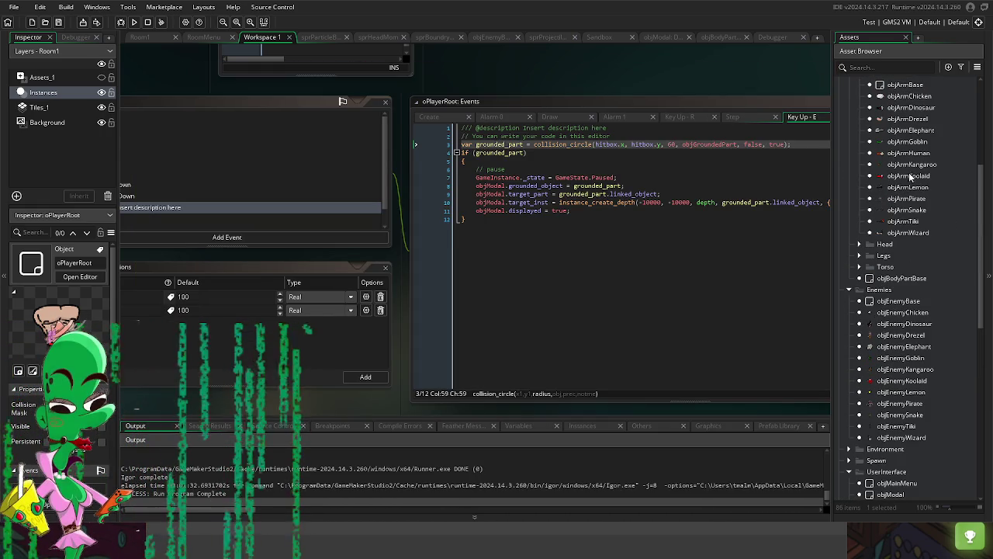
scroll(934, 174, up, 5)
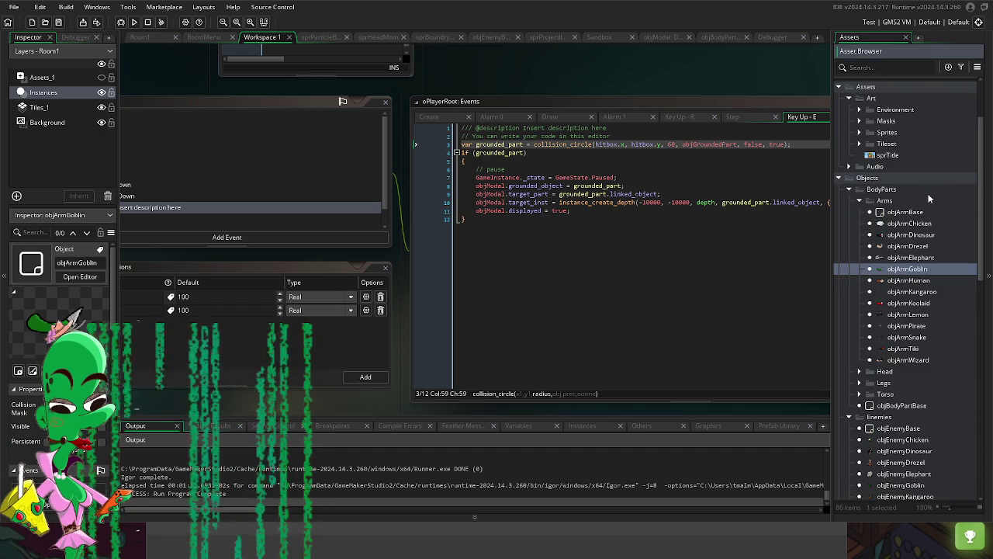
double_click(922, 338)
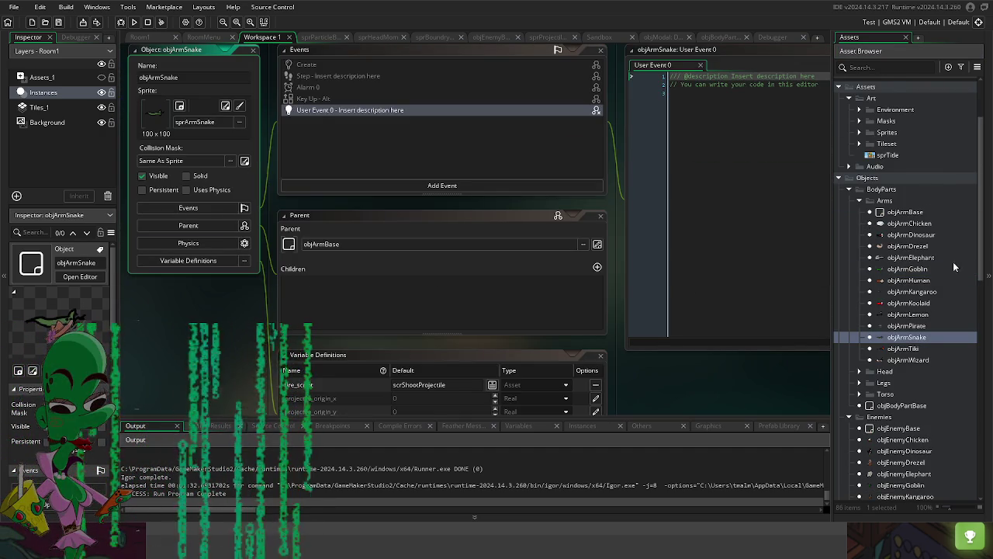
Step: Open sprArmSnake and sprArmPirate from Sprites > Body > Arms and inspect their collision masks
scroll(953, 264, up, 3)
click(839, 268)
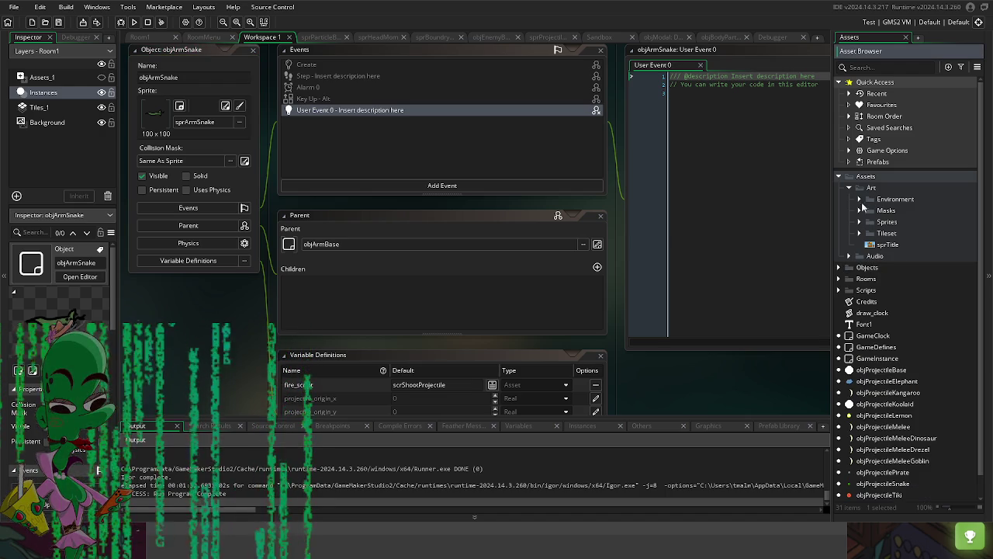
click(859, 221)
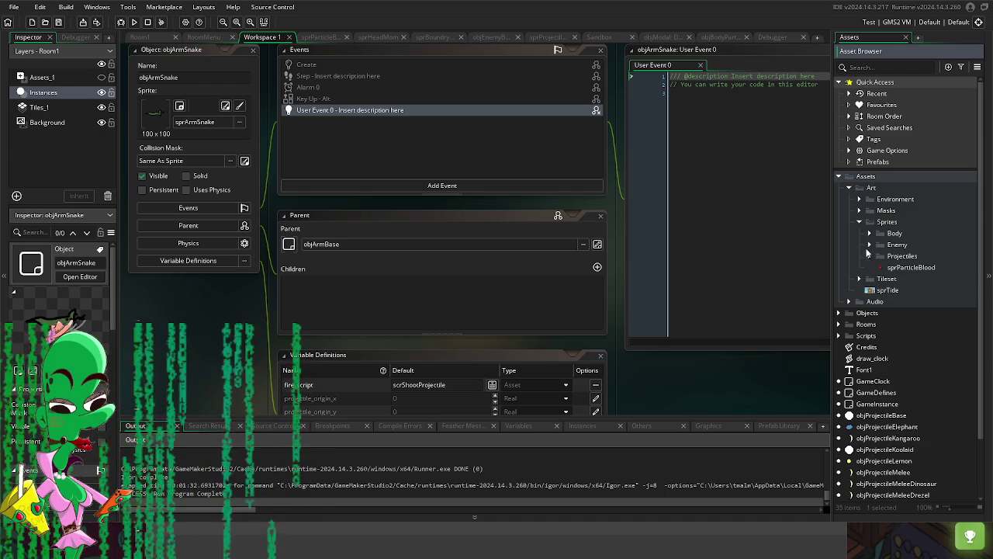
click(869, 234)
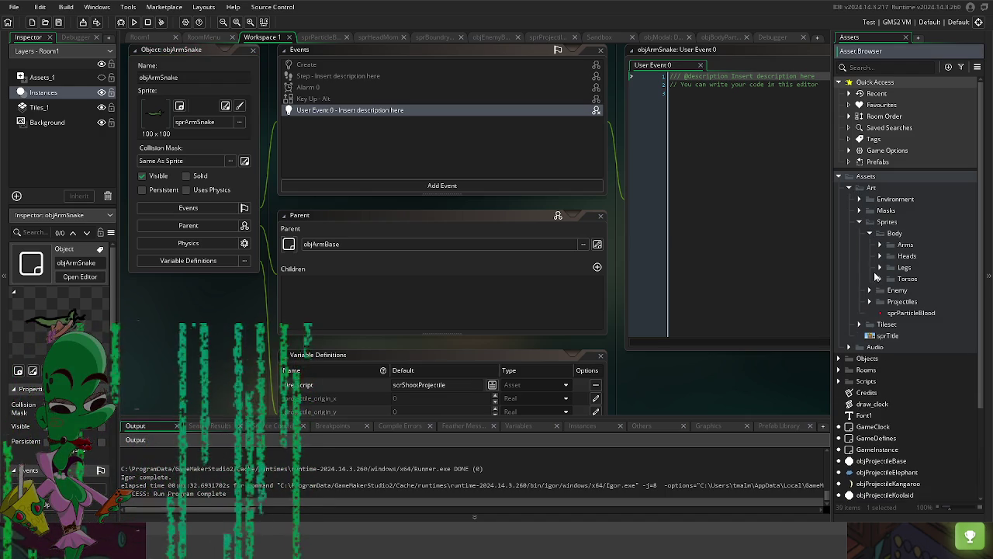
click(880, 246)
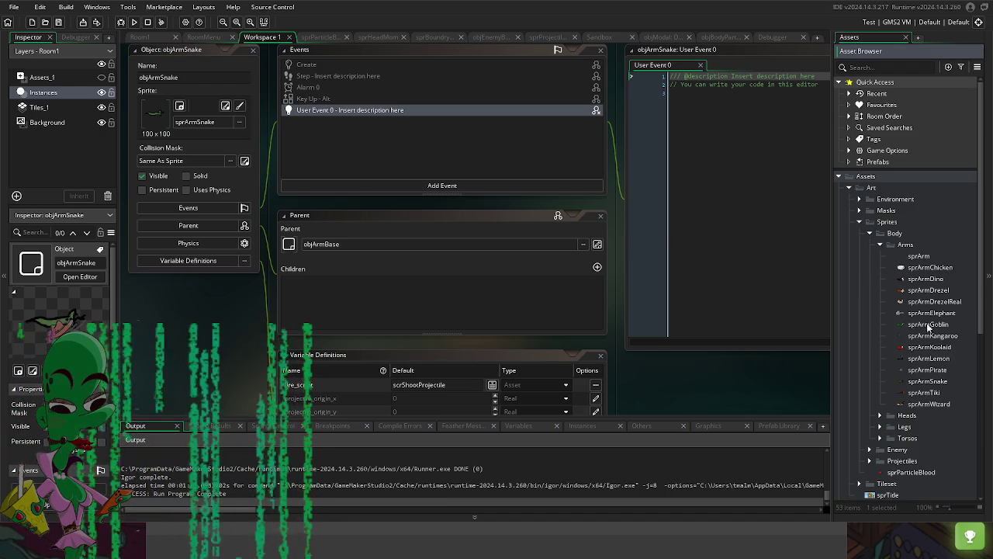
double_click(937, 385)
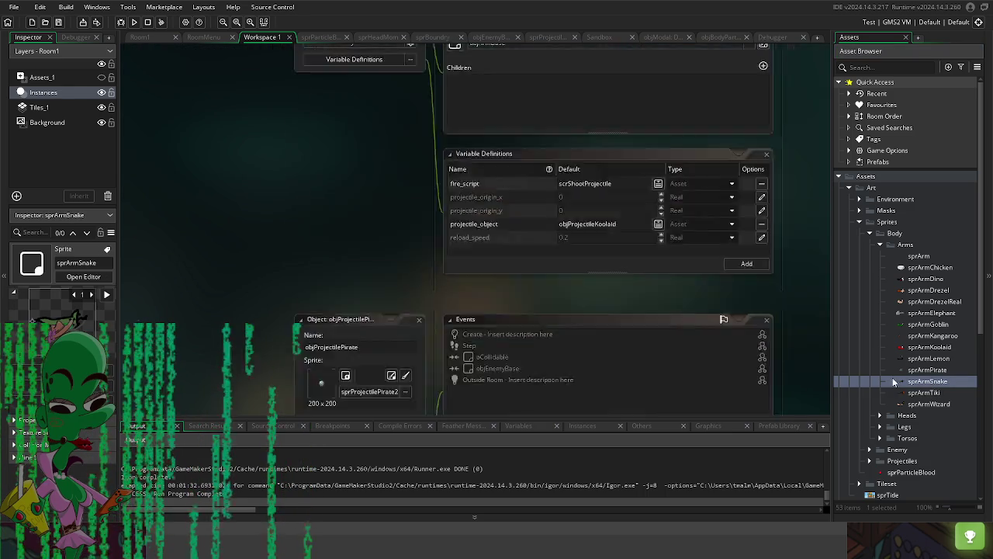
click(312, 183)
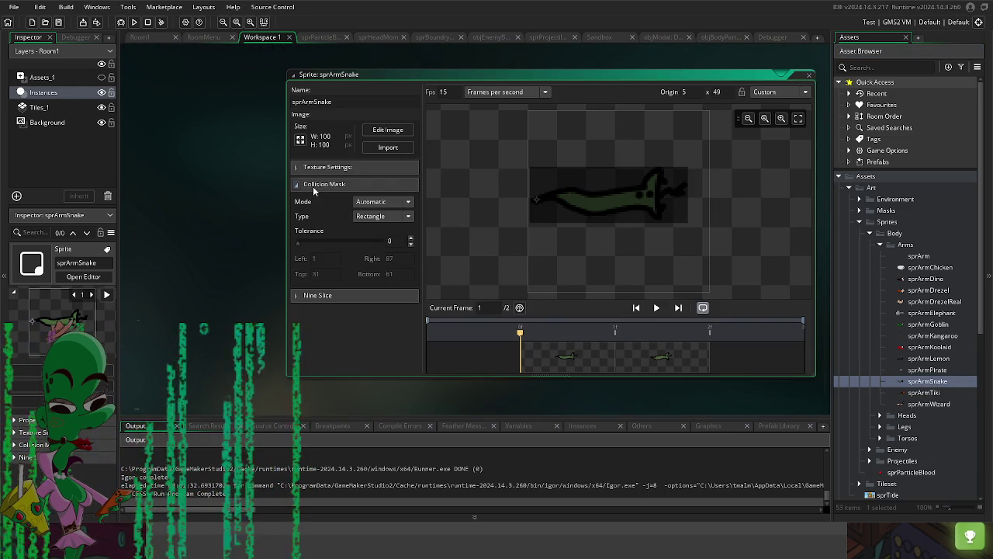
click(313, 184)
double_click(927, 370)
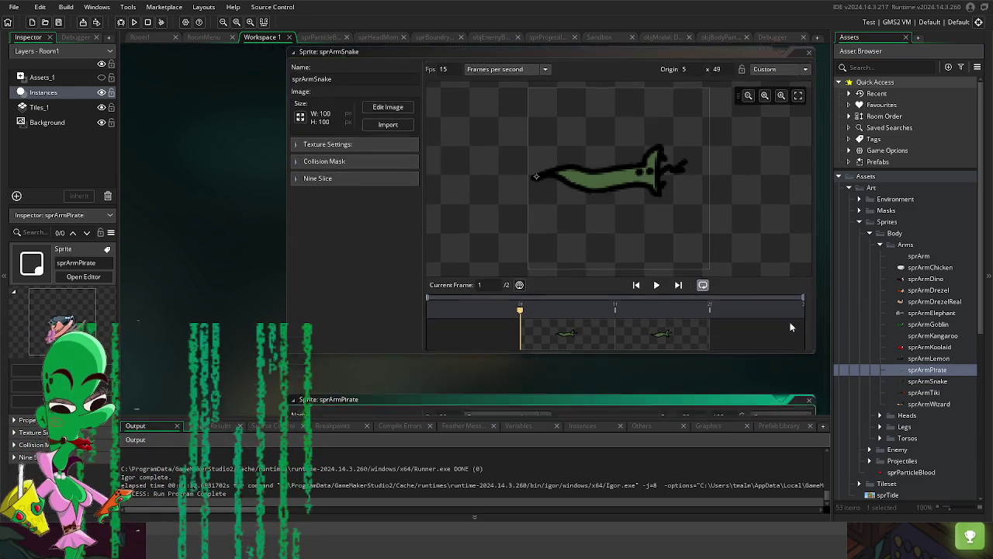
click(341, 184)
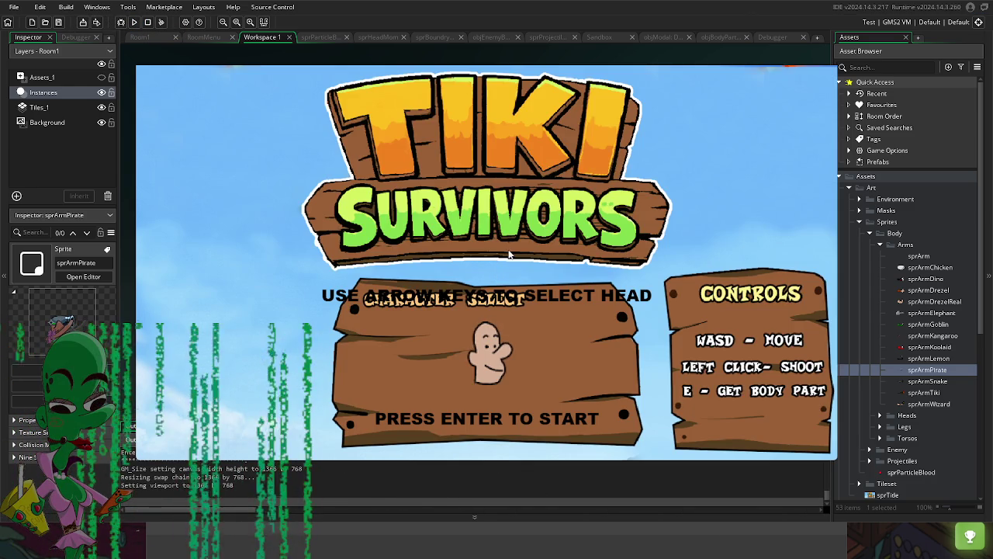
Step: Start the run, attach offered arms to left and right sides, and cancel the last offer
key(Return)
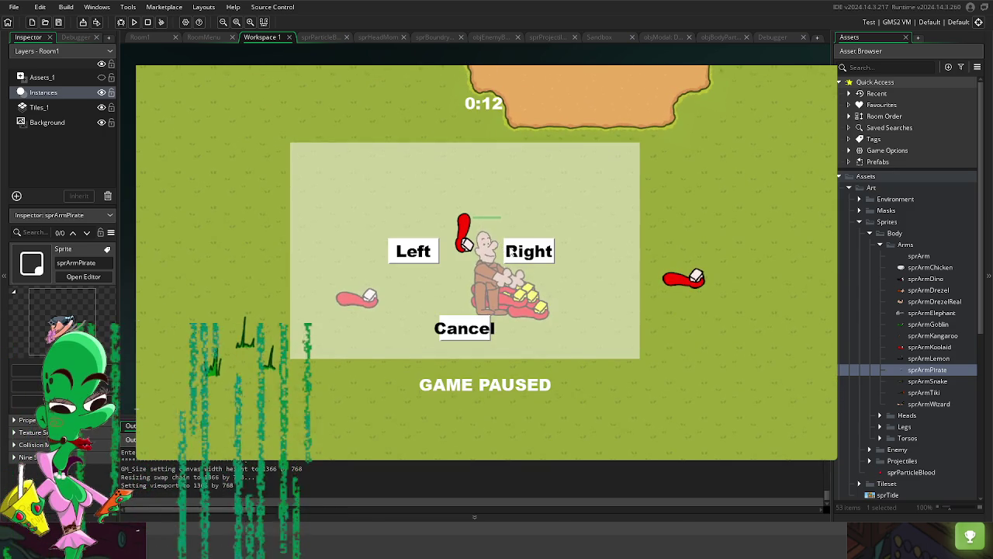
click(509, 252)
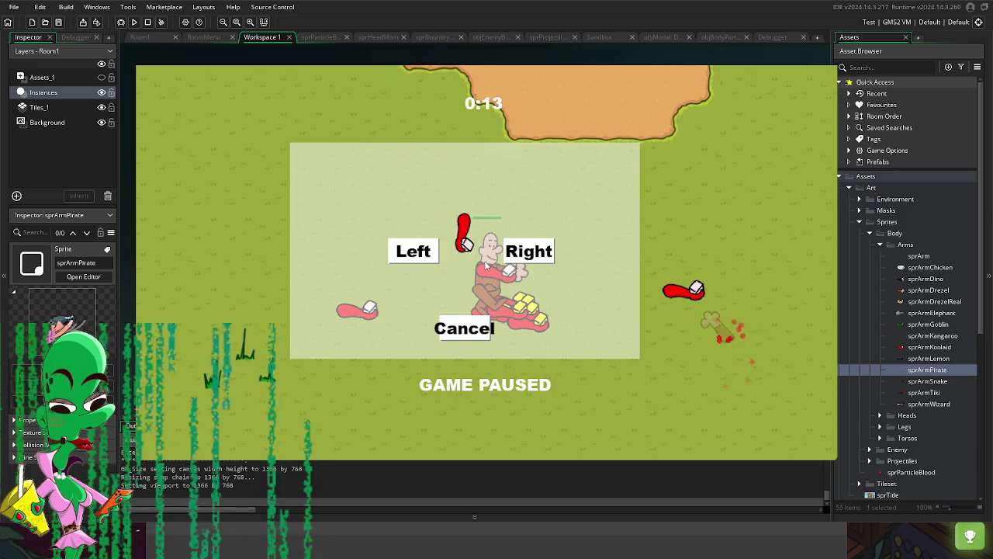
click(428, 264)
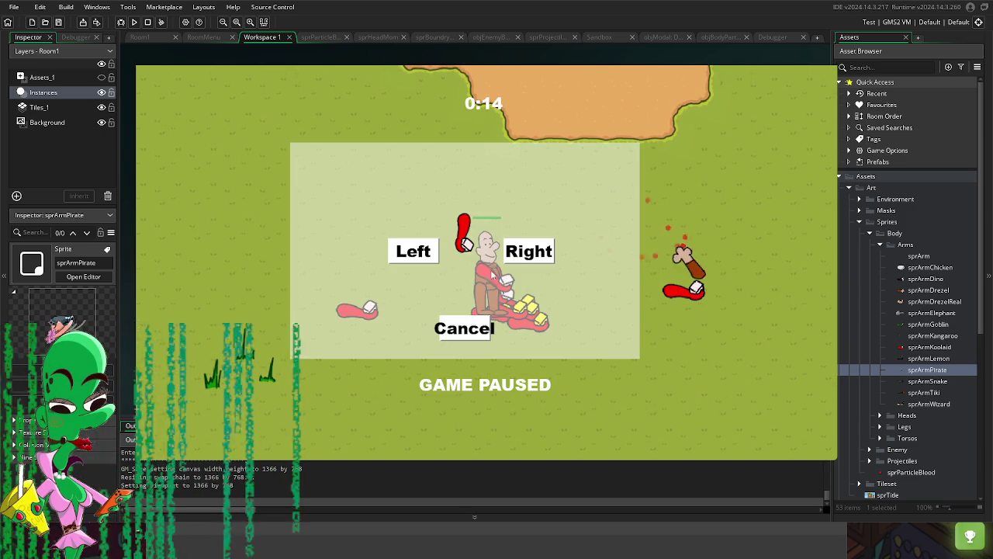
click(429, 256)
click(427, 254)
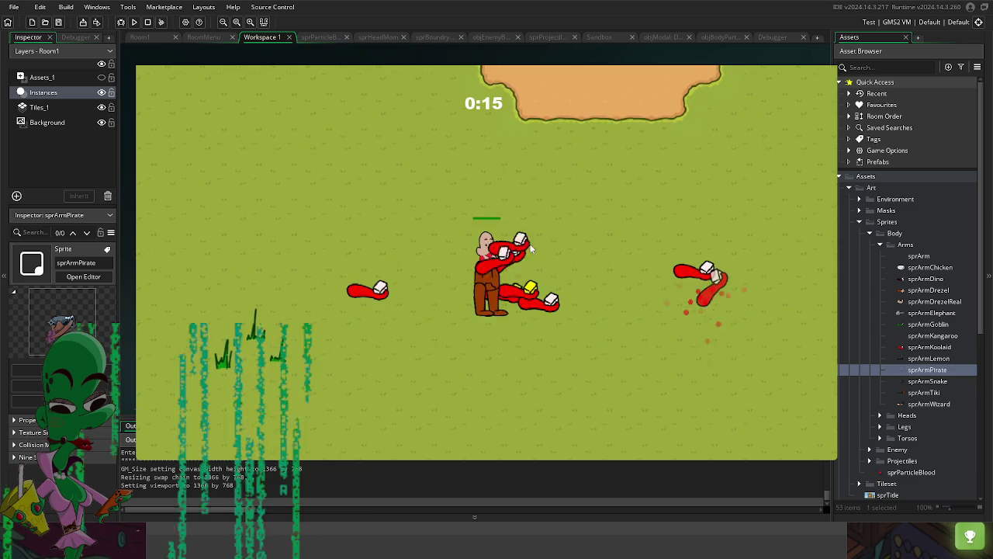
key(a)
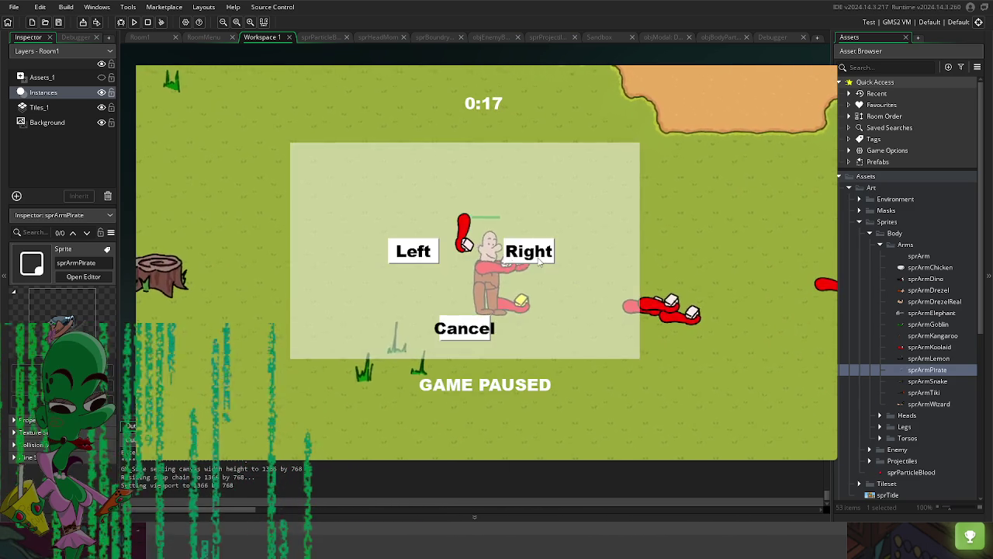
click(529, 252)
key(d)
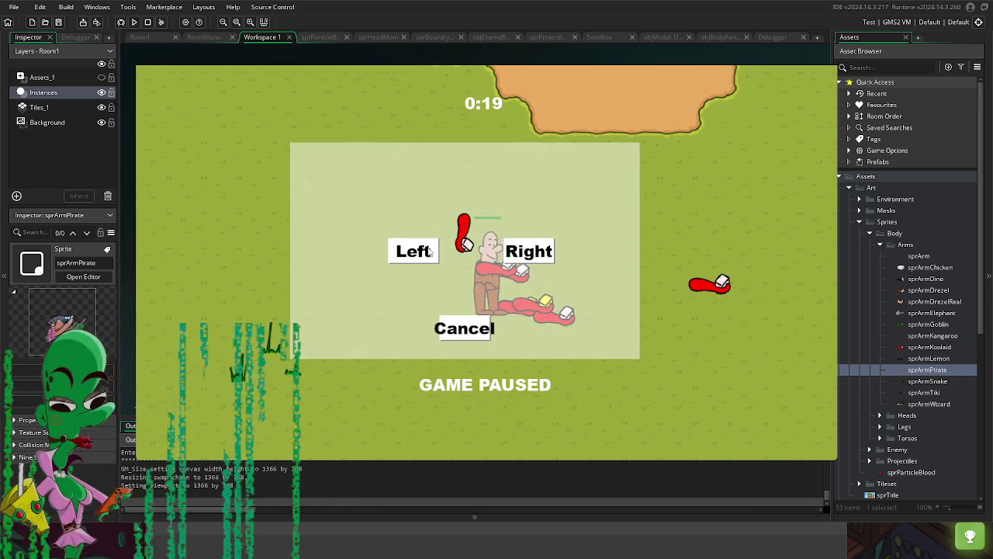
click(431, 250)
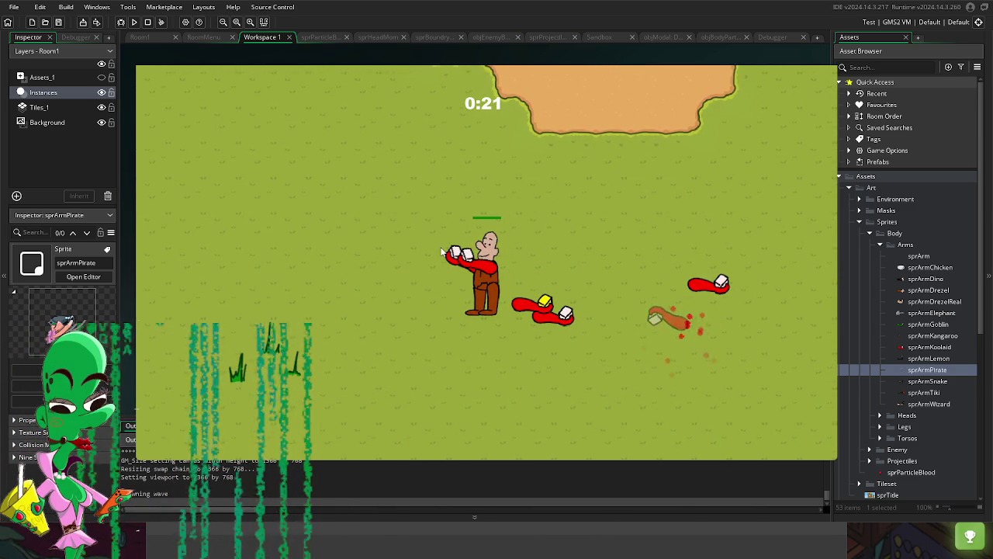
click(462, 328)
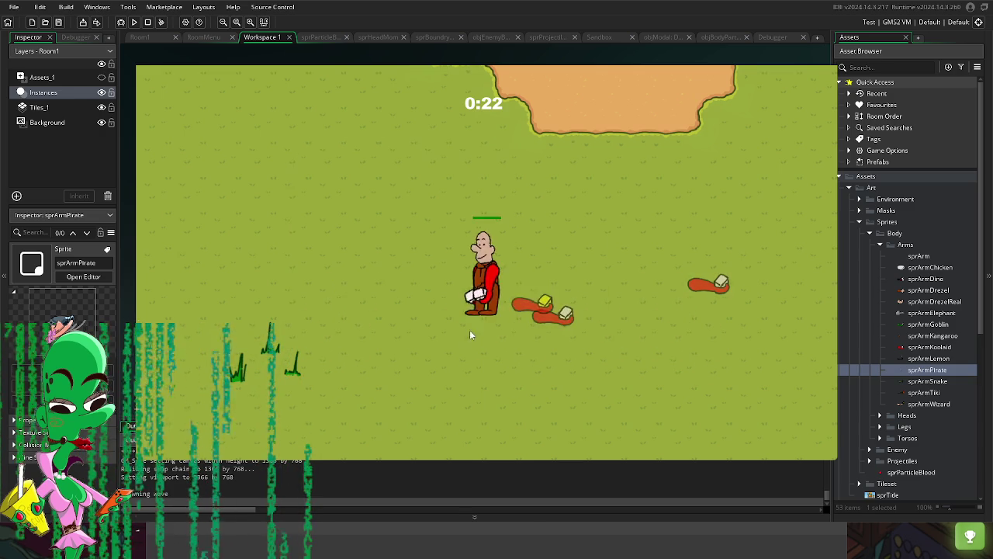
Step: Walk down and right while firing, then dismiss the arm-choice prompt
key(s)
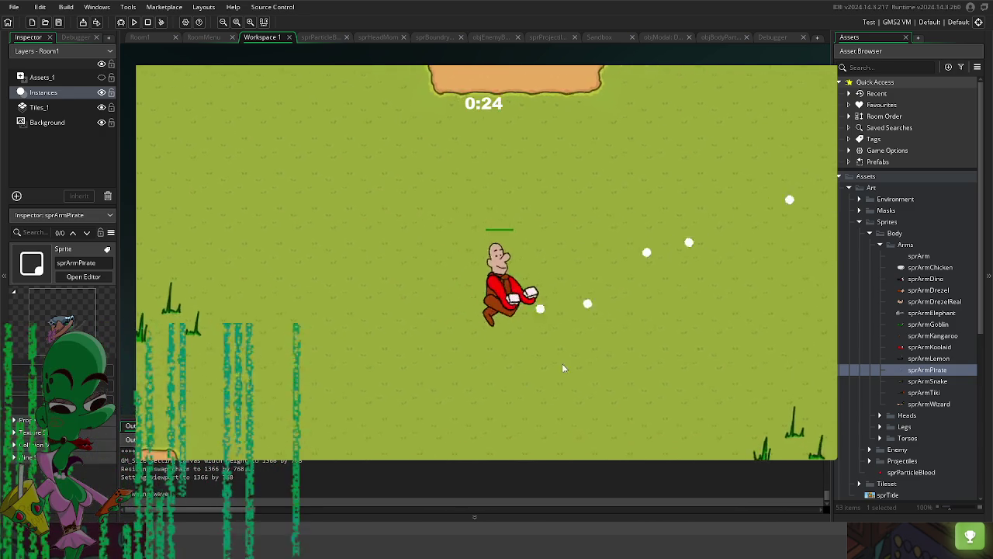
key(s)
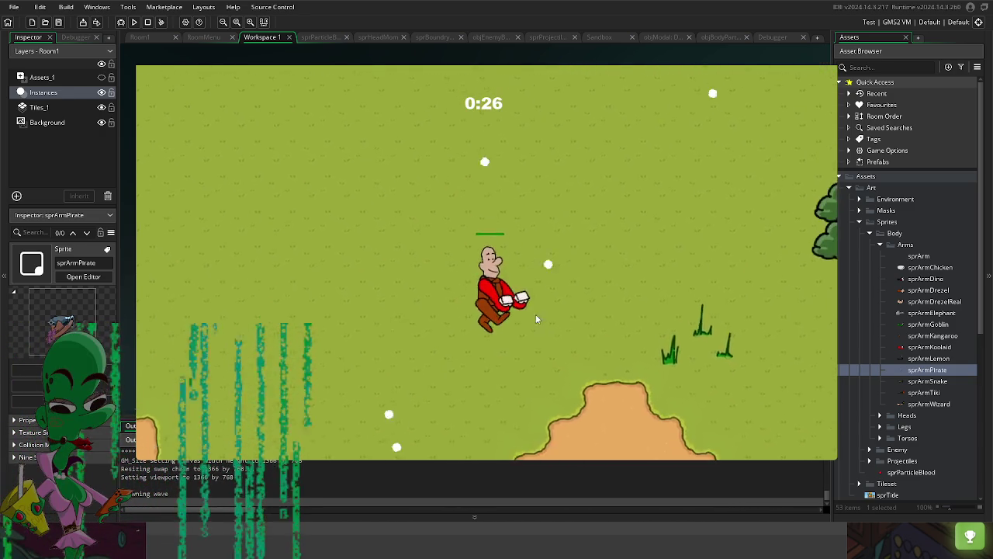
key(s)
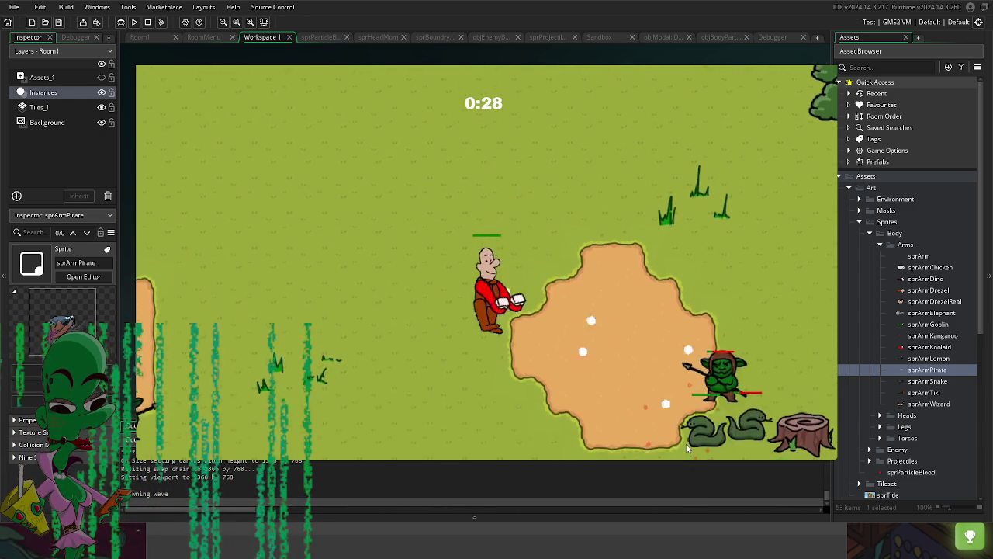
key(s)
key(d)
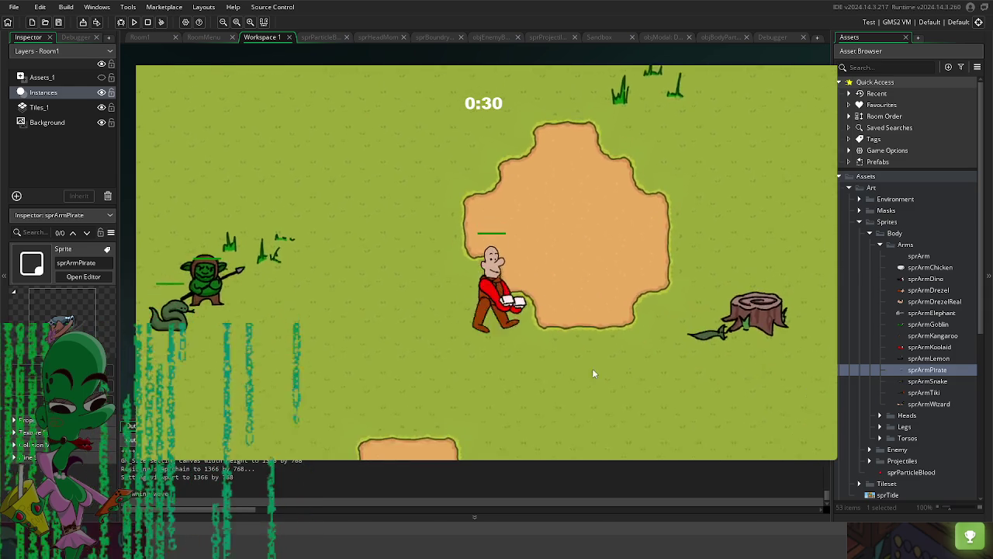
key(d)
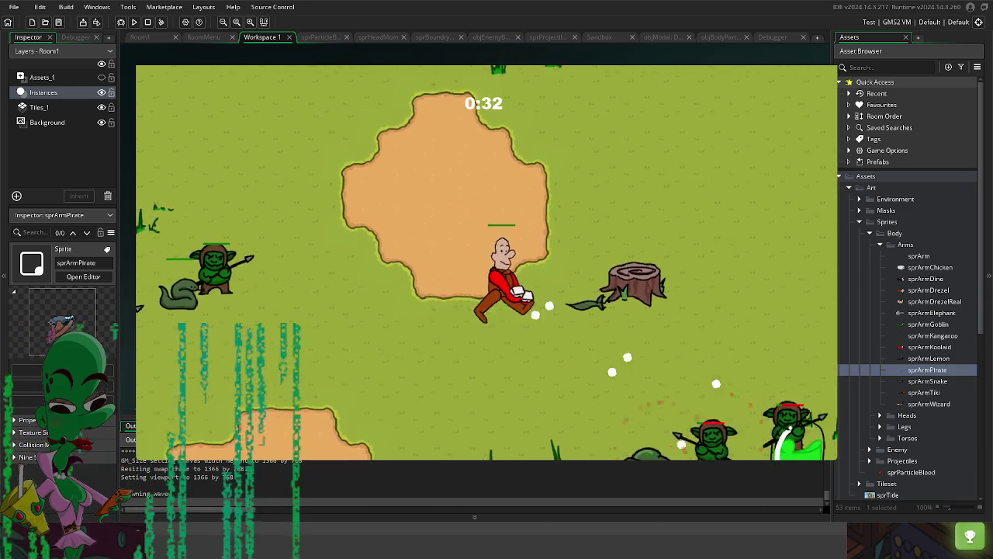
key(Escape)
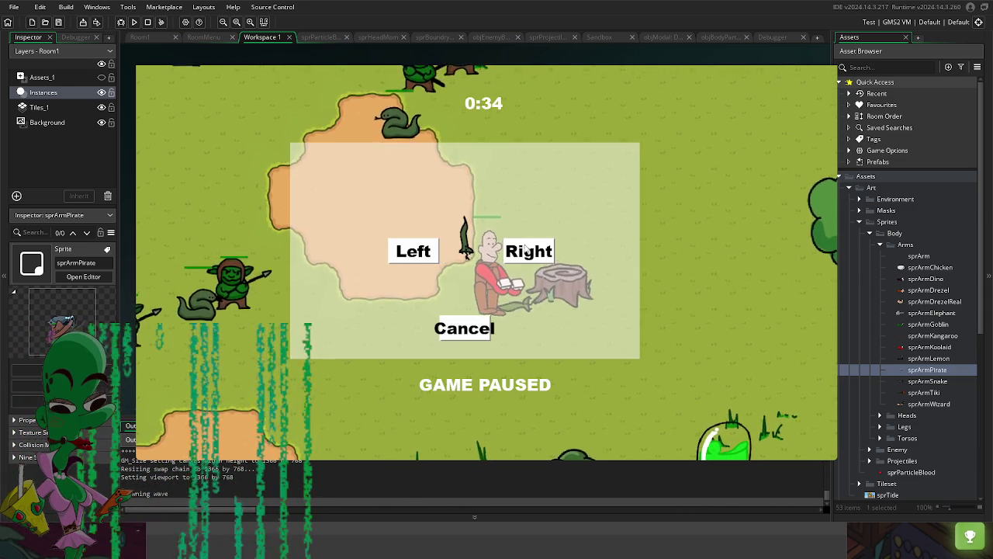
key(Escape)
Step: Move the player down-left, then up-left across the field while shooting enemies
key(s)
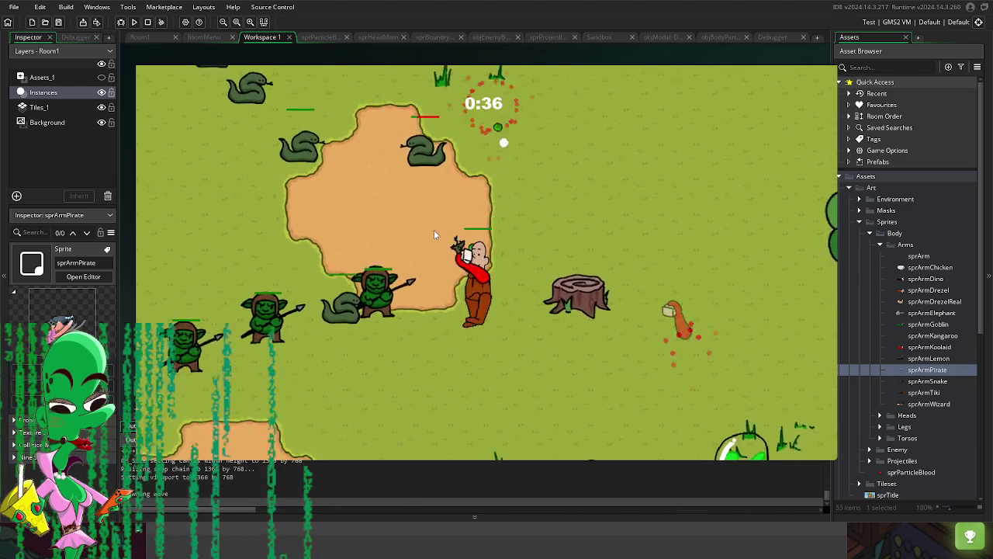
key(a)
key(s)
key(a)
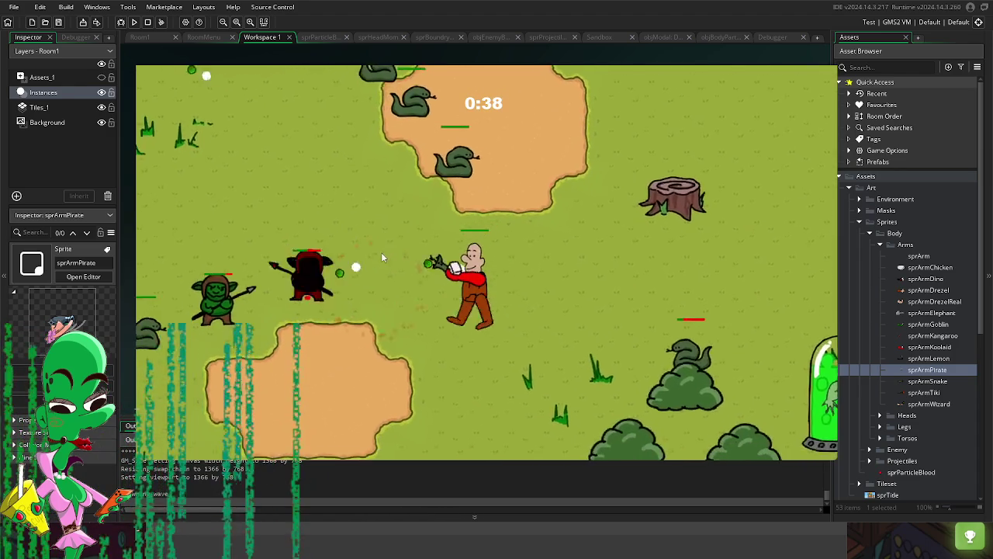
key(w)
key(a)
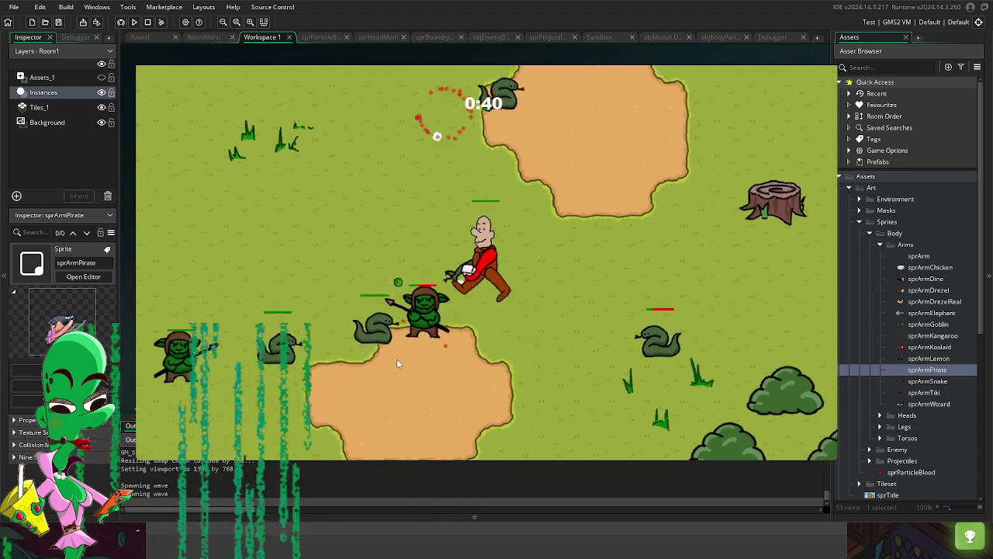
key(a)
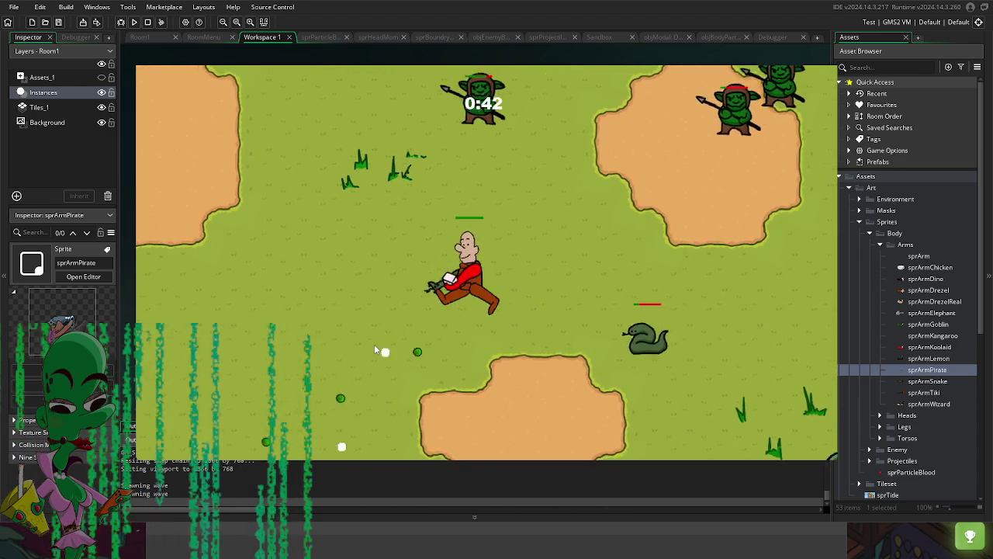
key(a)
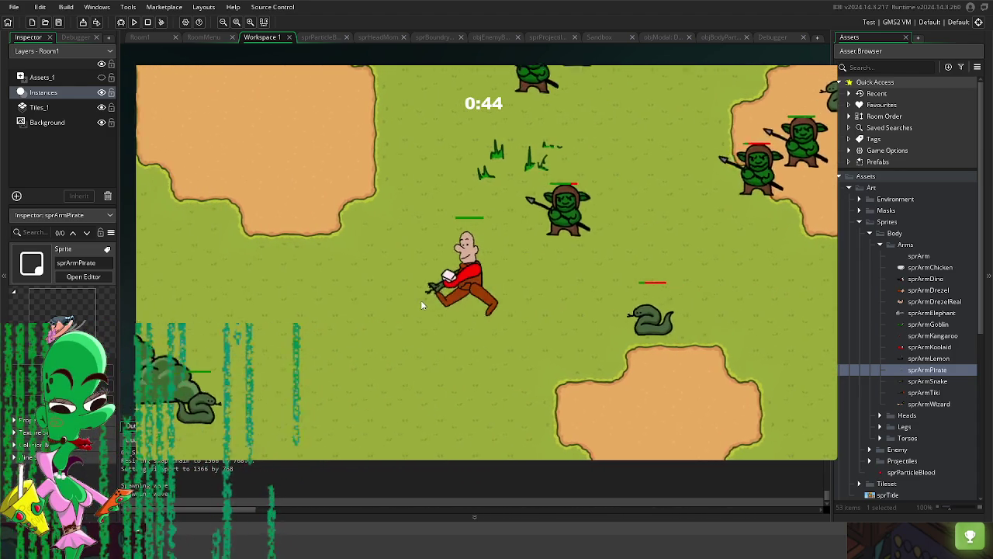
key(w)
key(a)
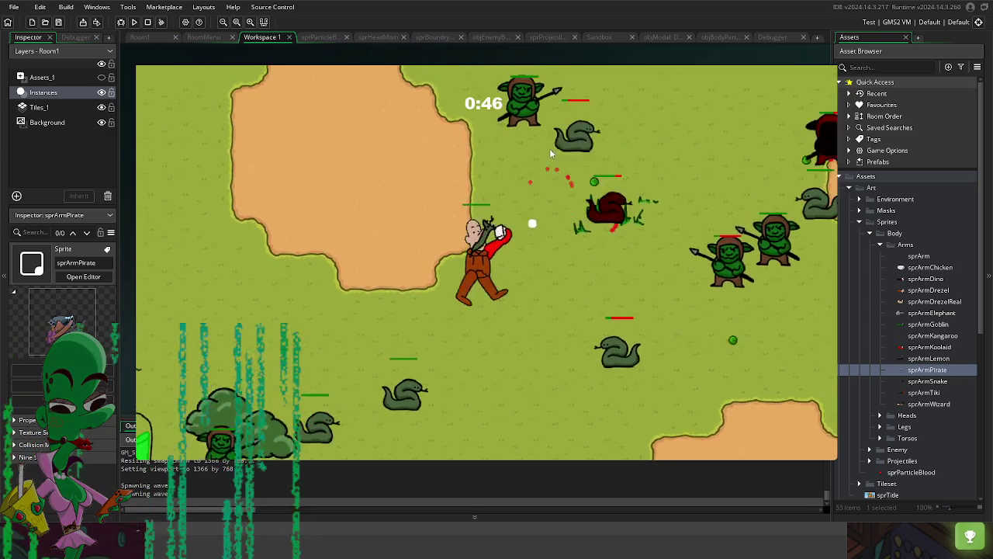
Step: Walk right among enemies and assign two offered arms, the second to the left side
key(d)
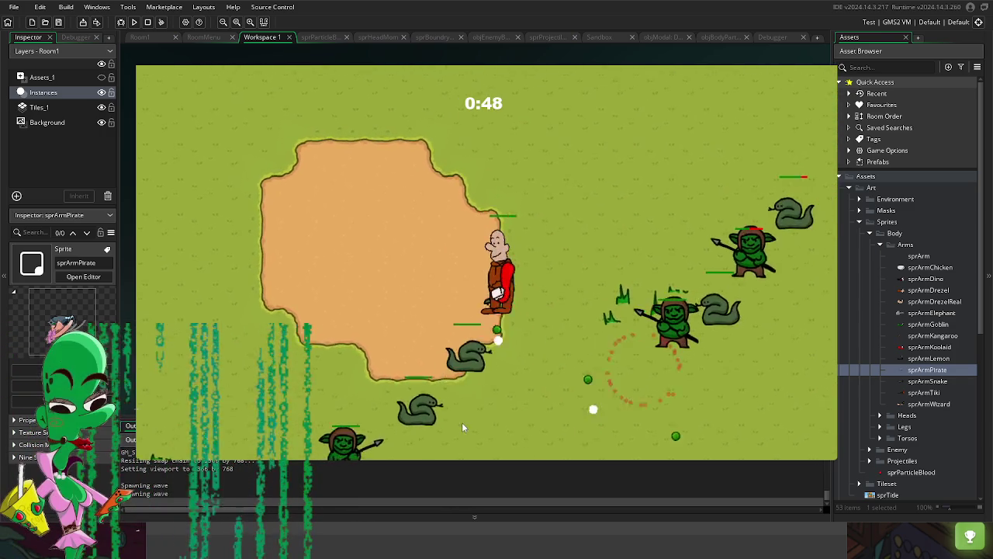
key(s)
key(d)
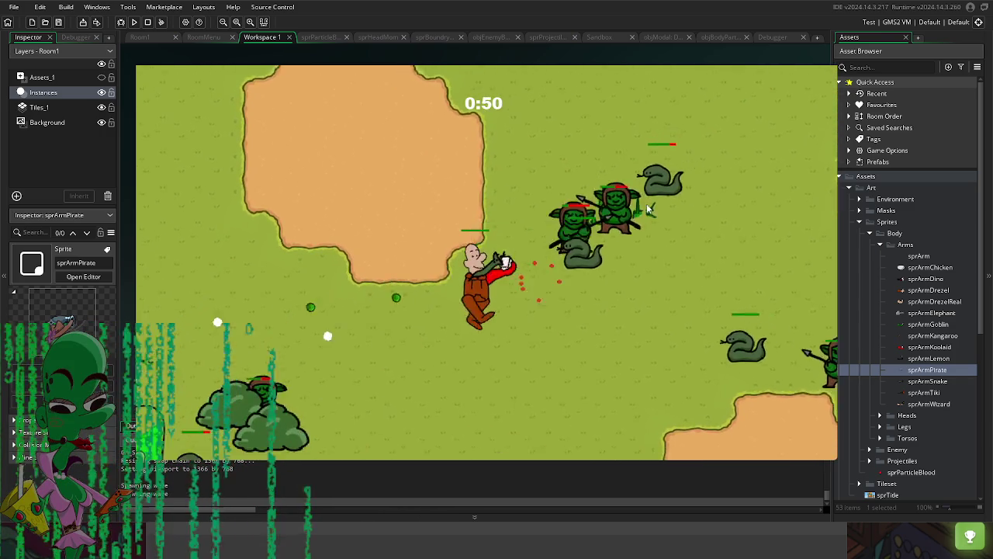
key(s)
key(d)
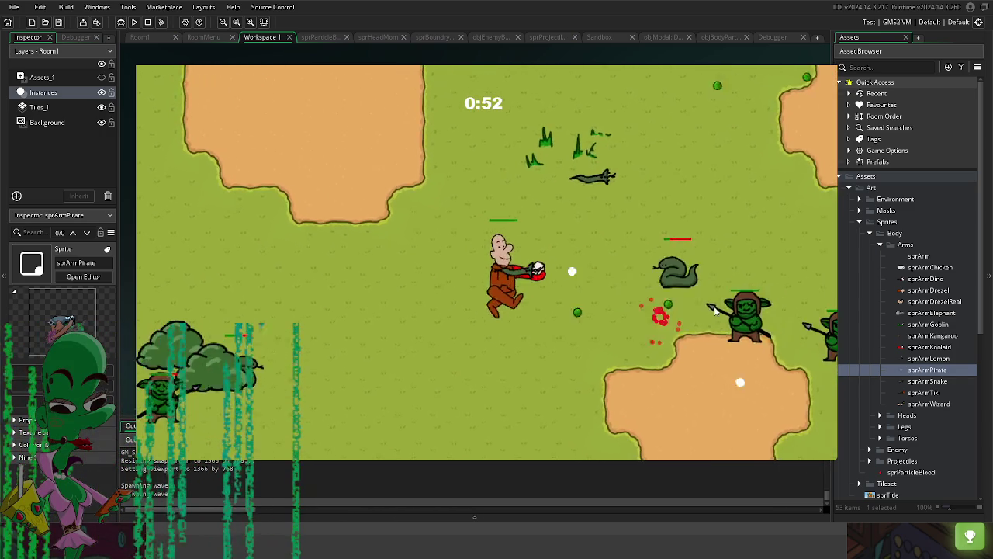
key(w)
key(d)
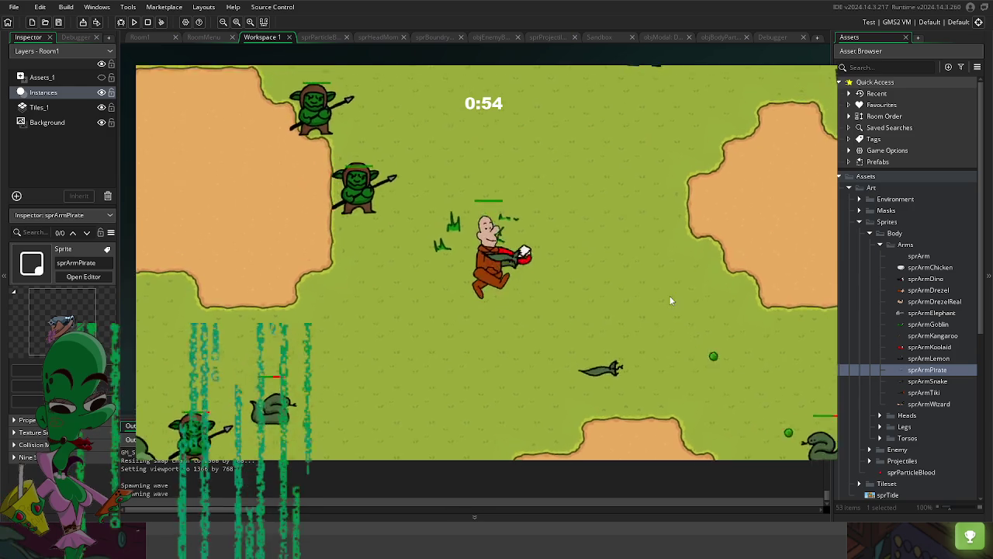
click(539, 258)
key(s)
key(d)
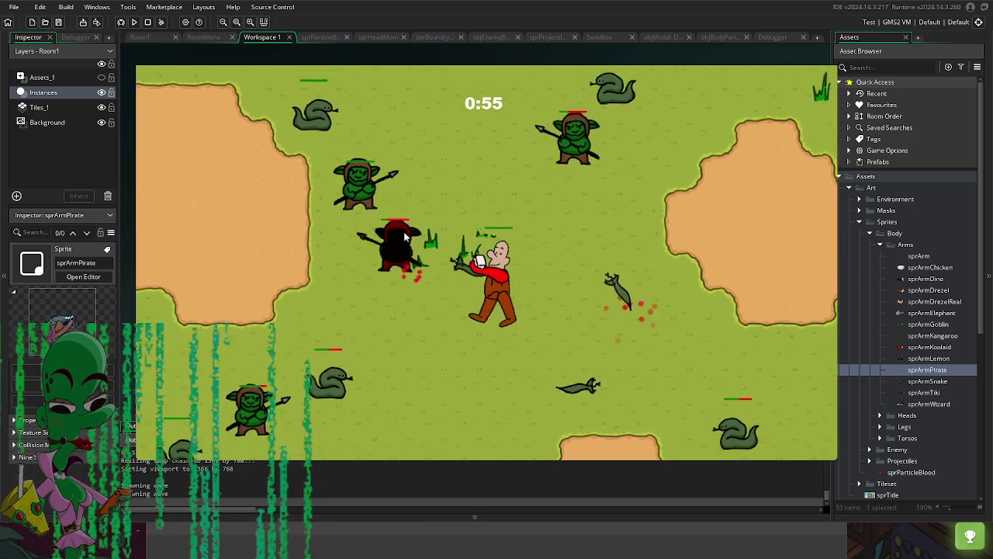
key(s)
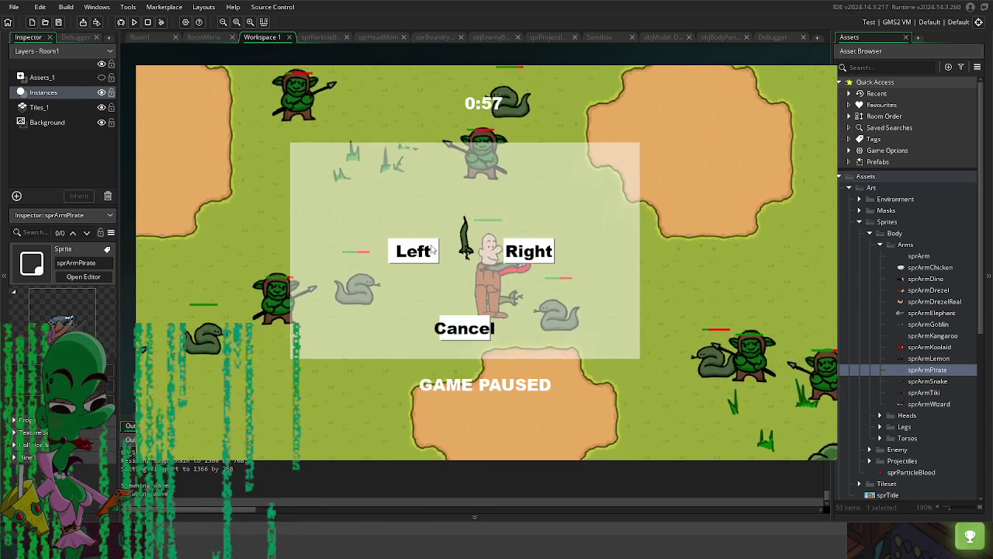
click(527, 249)
Step: Walk past the goblins and attach further offered arms, one to the right side
key(s)
key(a)
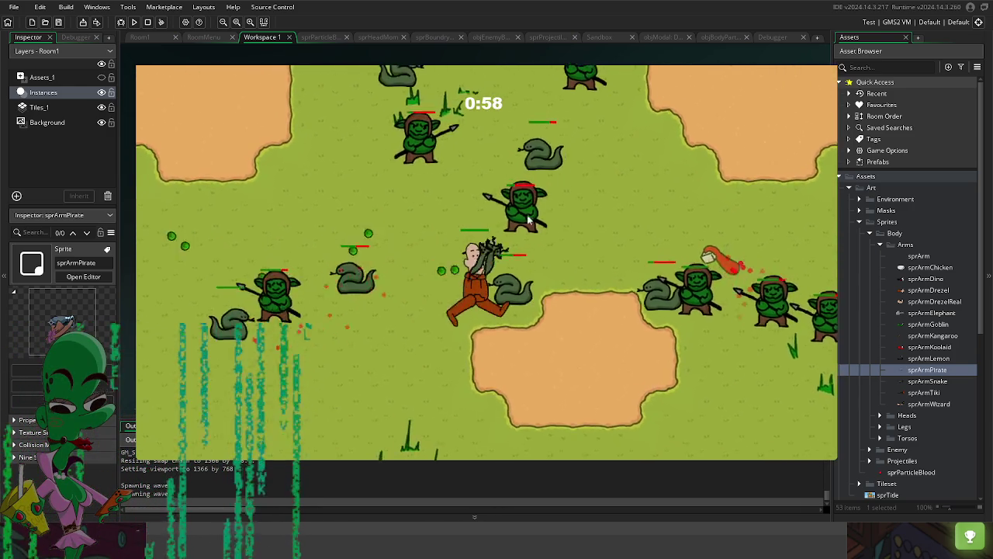
key(s)
key(a)
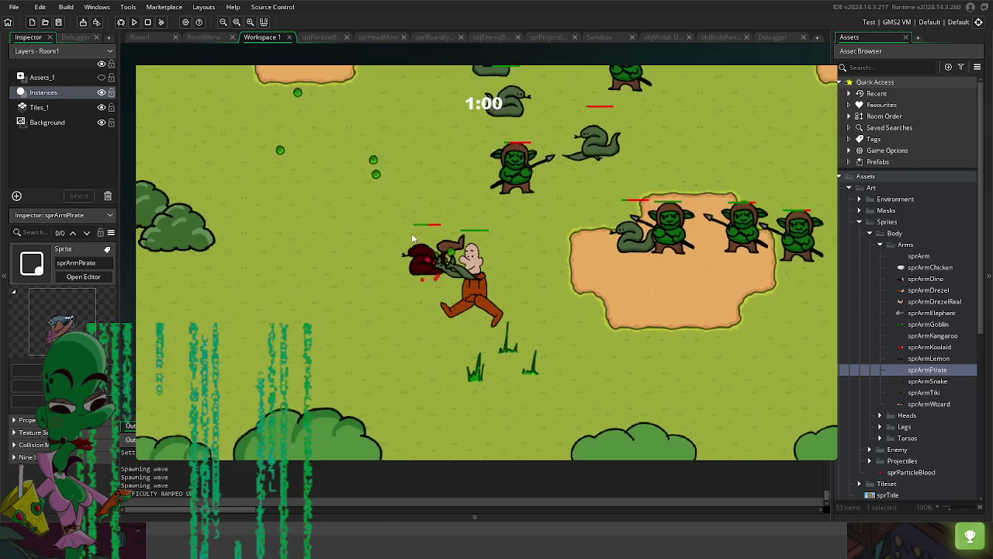
key(w)
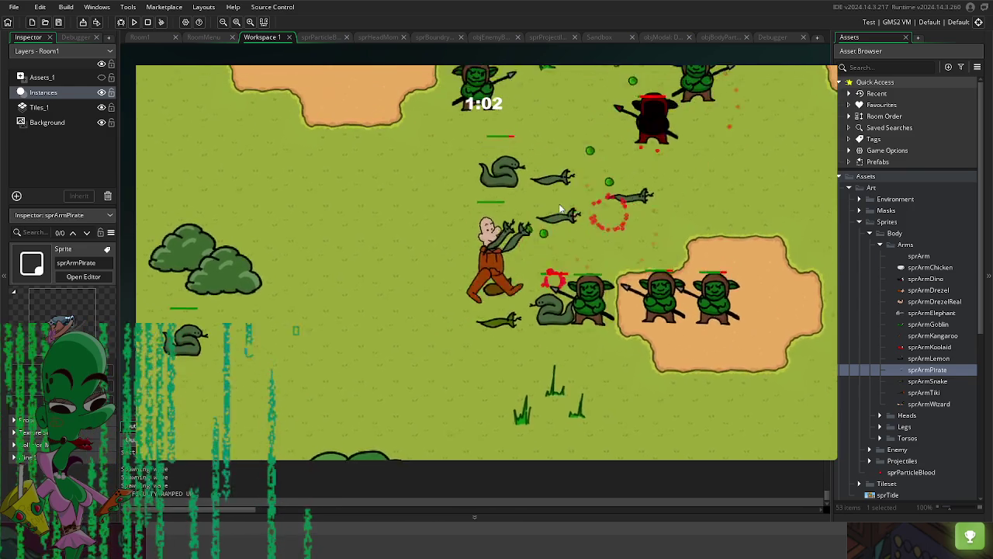
click(512, 249)
key(s)
key(a)
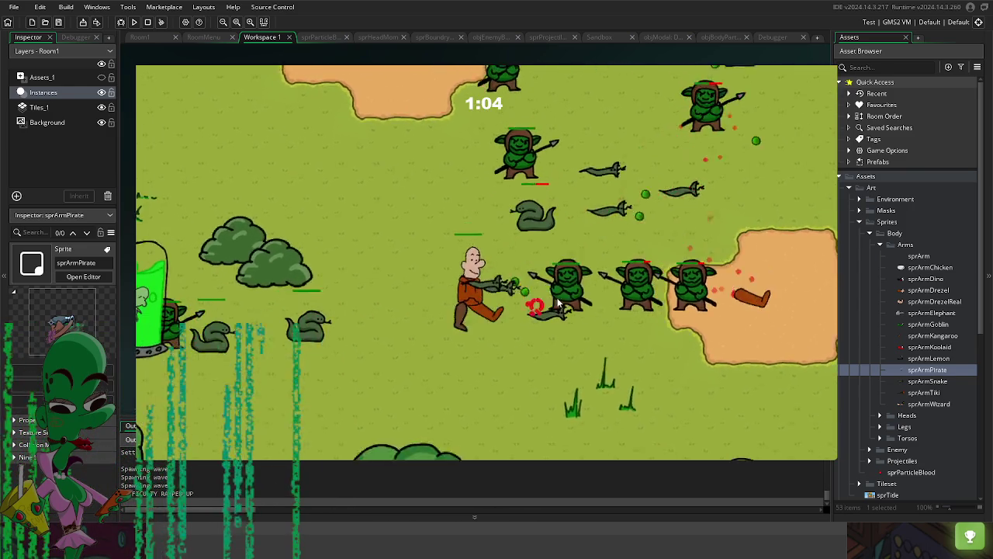
key(d)
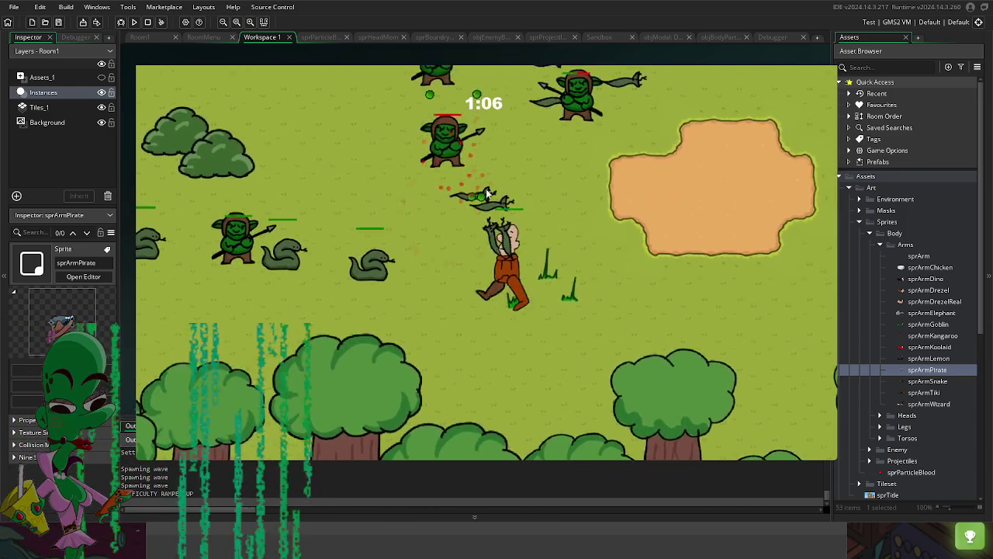
key(w)
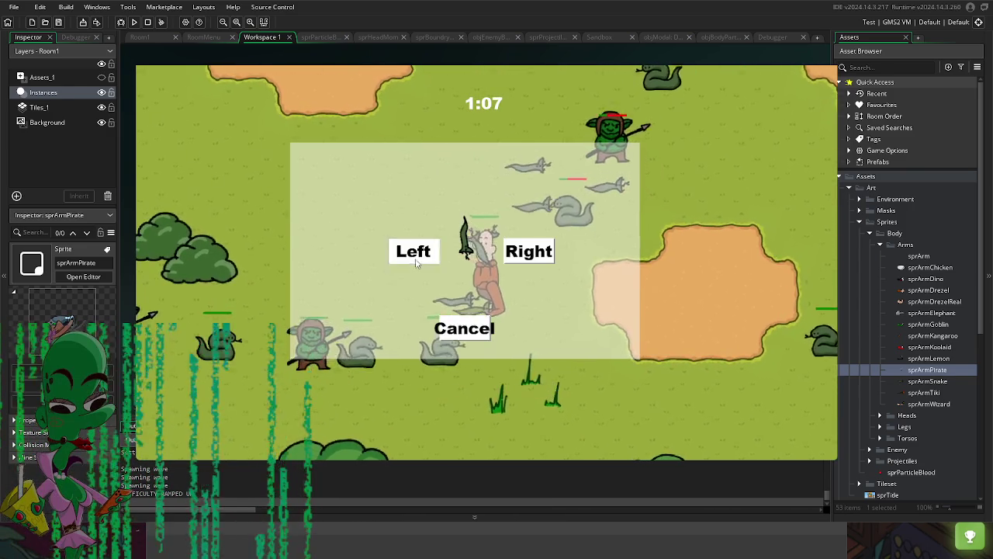
click(535, 256)
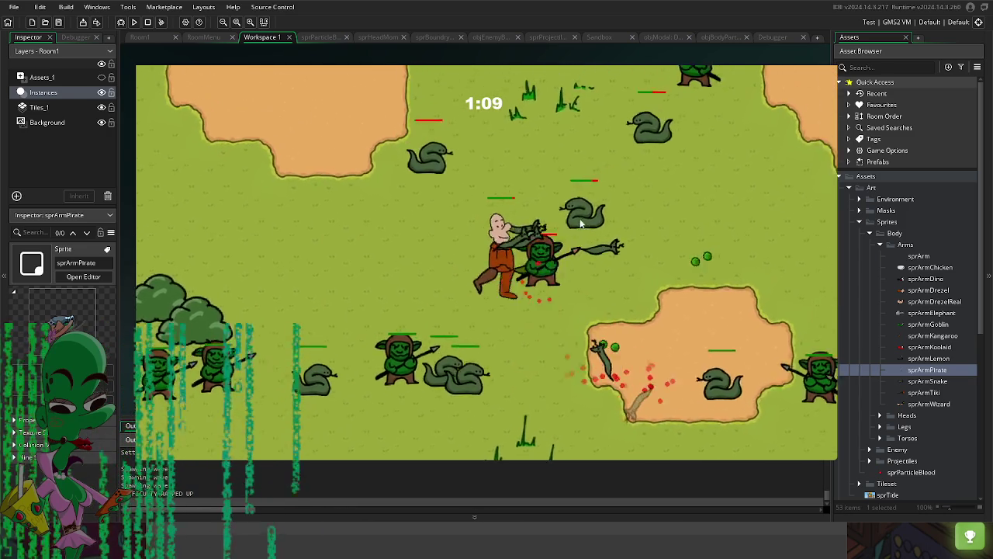
Step: Answer a series of arm prompts, mostly choosing left, then equip the green arm
key(w)
key(d)
click(531, 248)
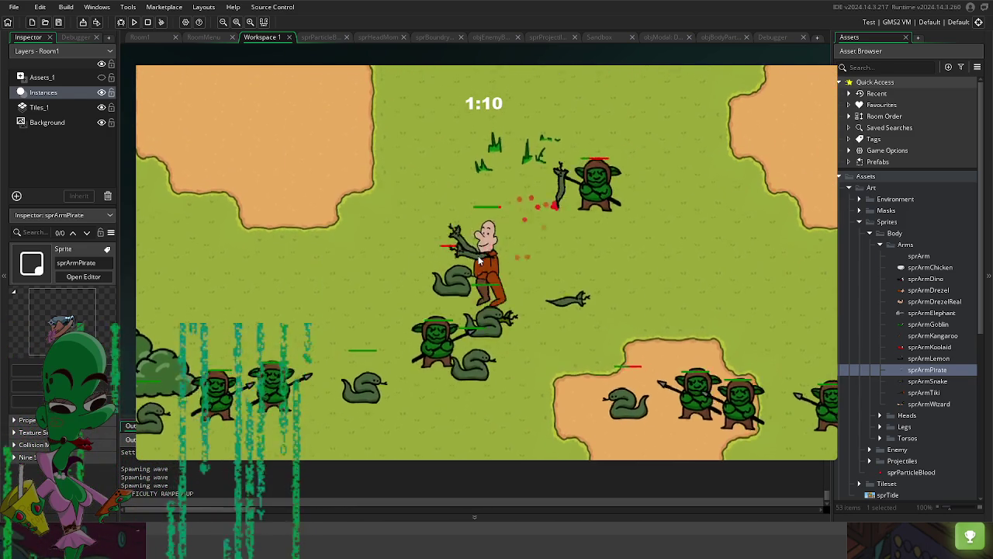
click(435, 259)
click(417, 252)
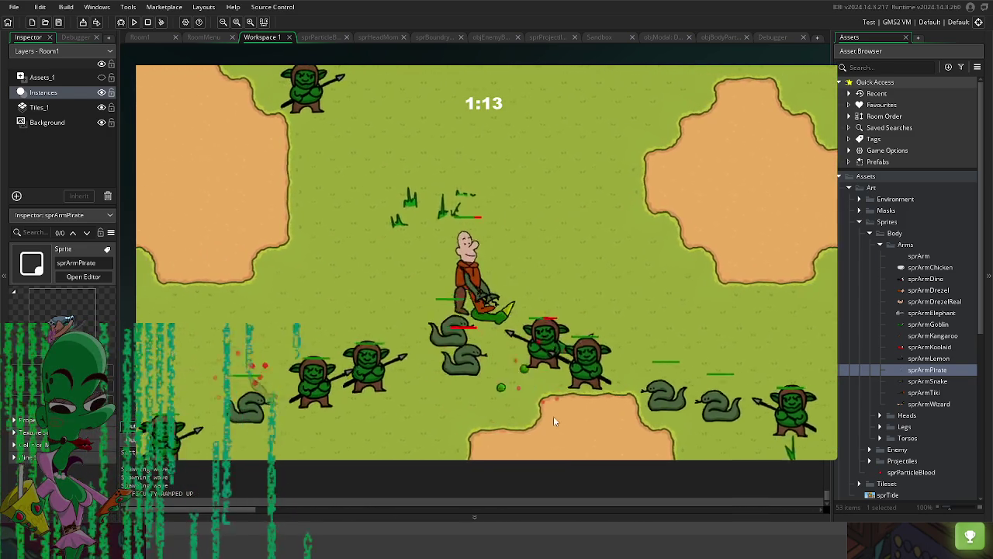
click(527, 252)
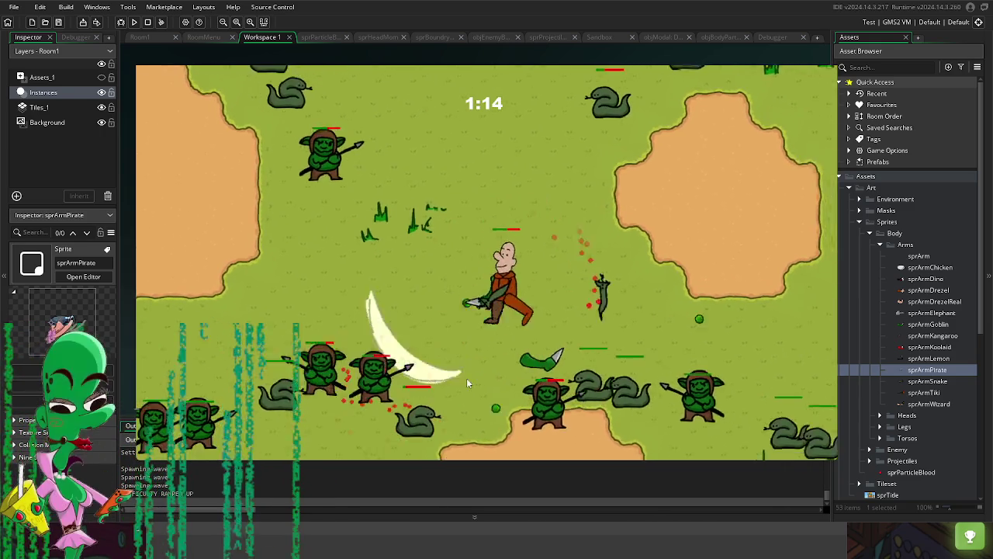
click(415, 253)
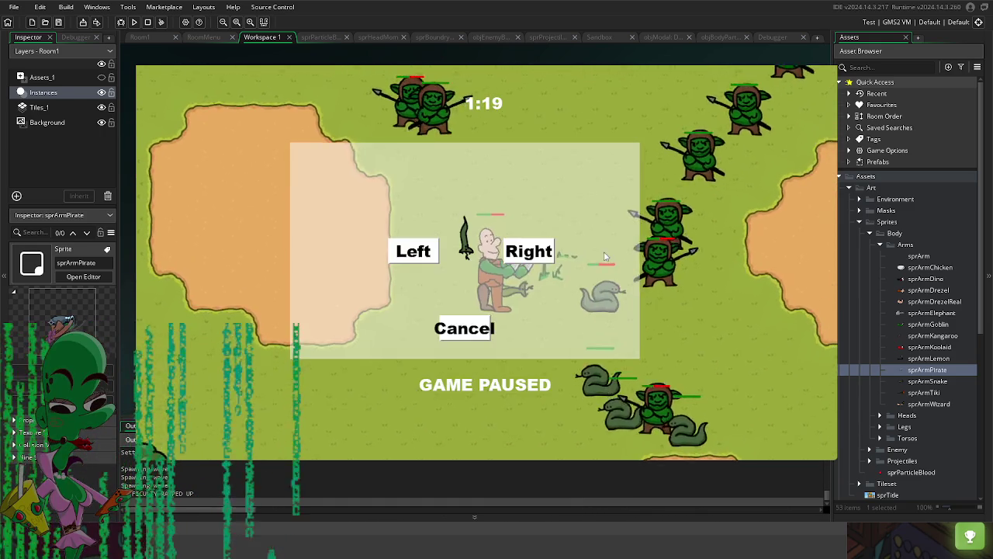
click(413, 249)
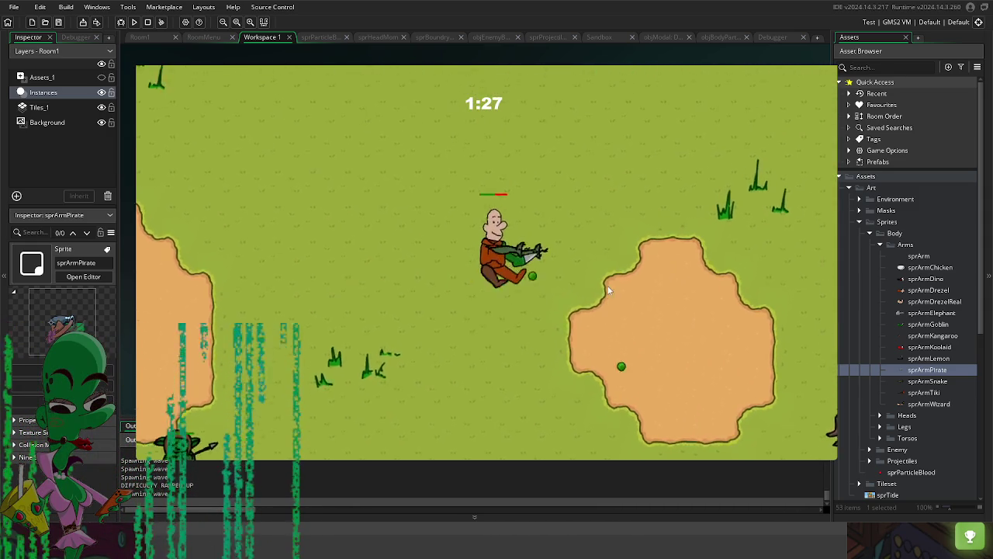
click(534, 248)
key(s)
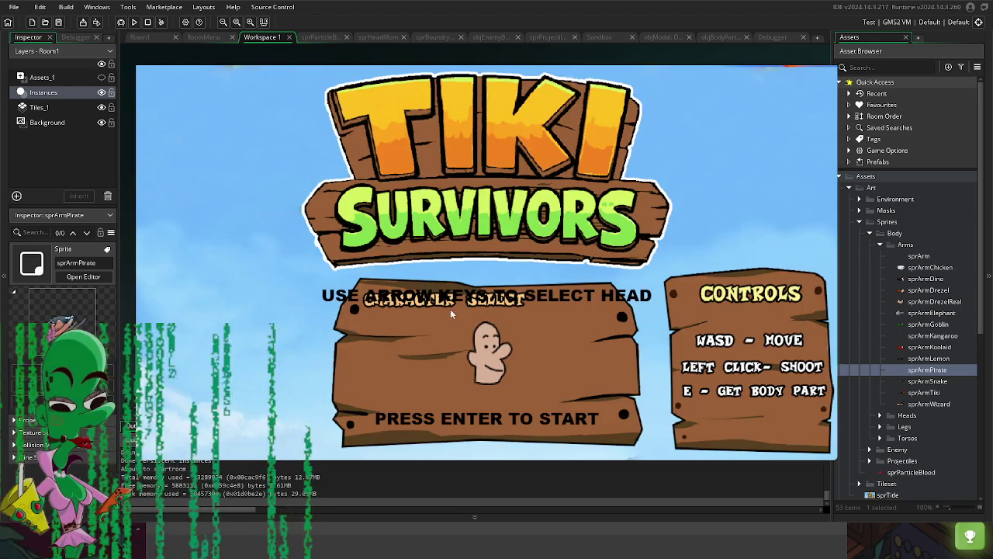
Step: Start a new run and choose sides for the offered red arms
key(Return)
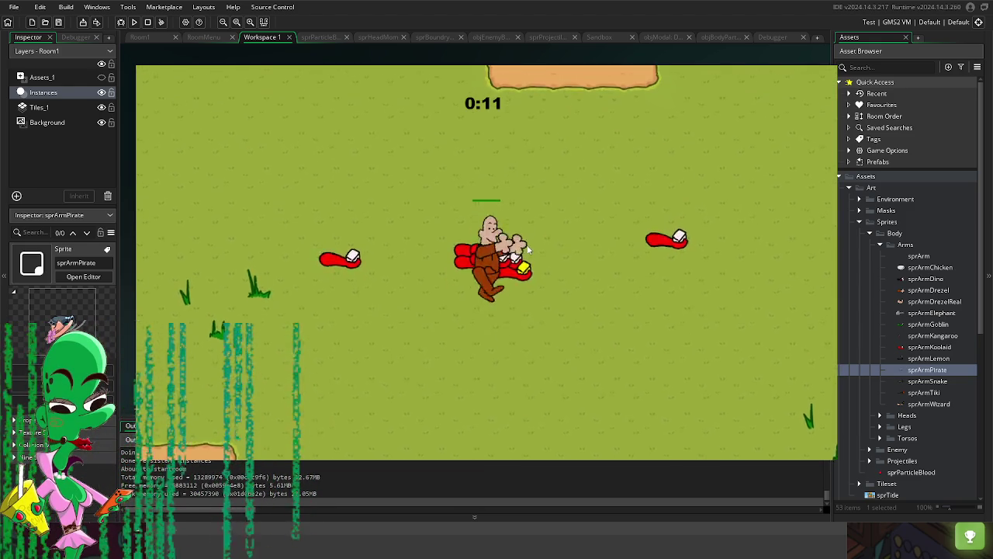
click(412, 249)
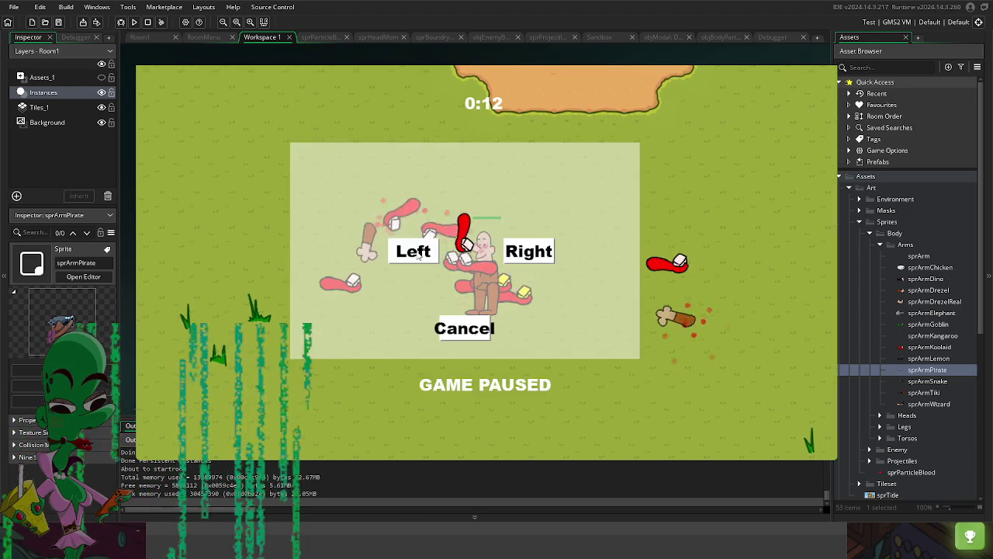
click(416, 253)
click(411, 251)
Step: Walk the player down-left, then down-right while shooting goblins
key(s)
key(a)
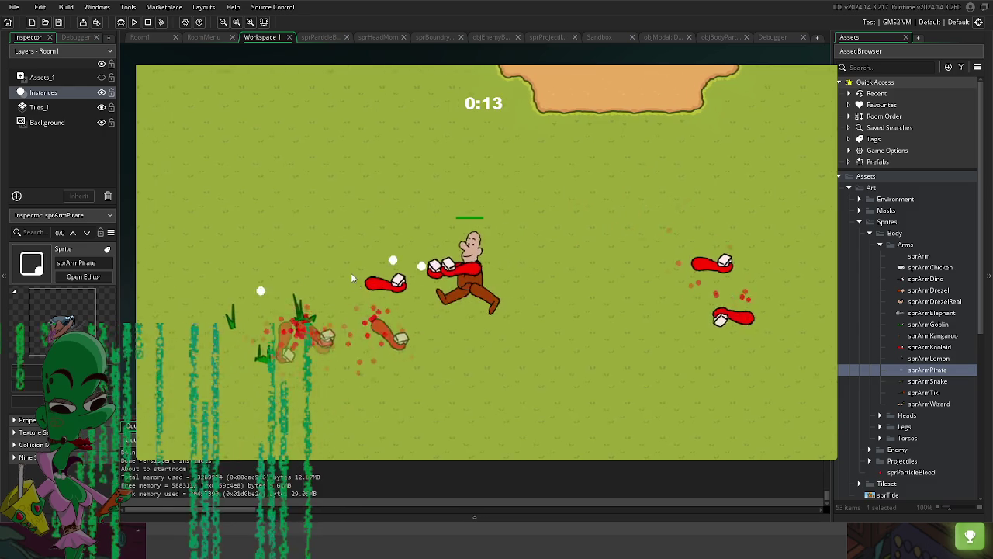
key(s)
key(a)
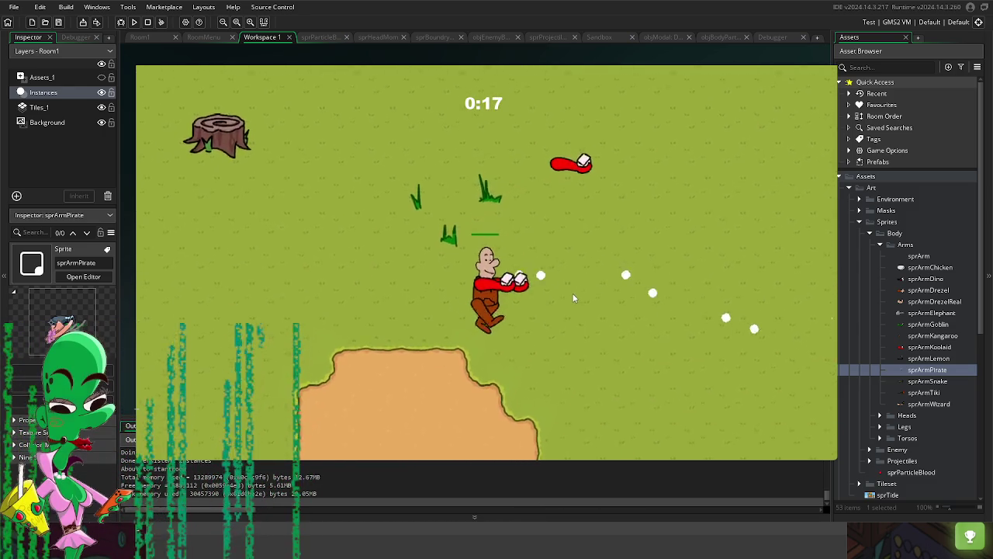
key(s)
key(d)
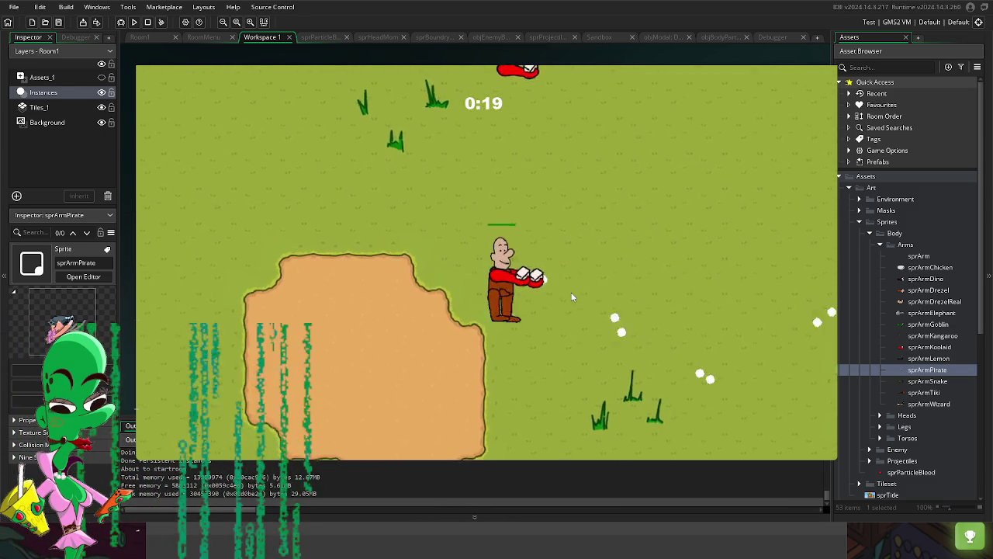
key(s)
key(d)
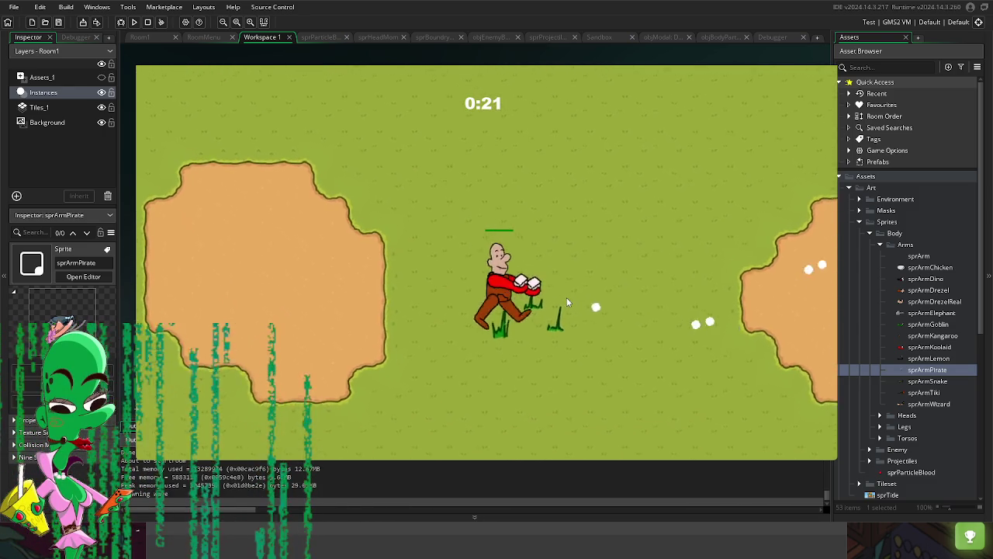
key(s)
key(d)
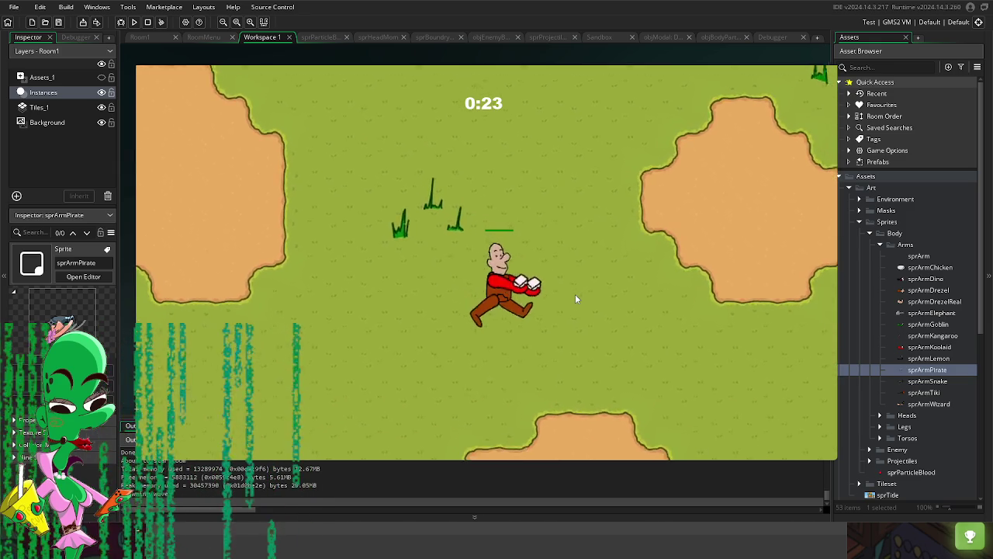
key(s)
key(d)
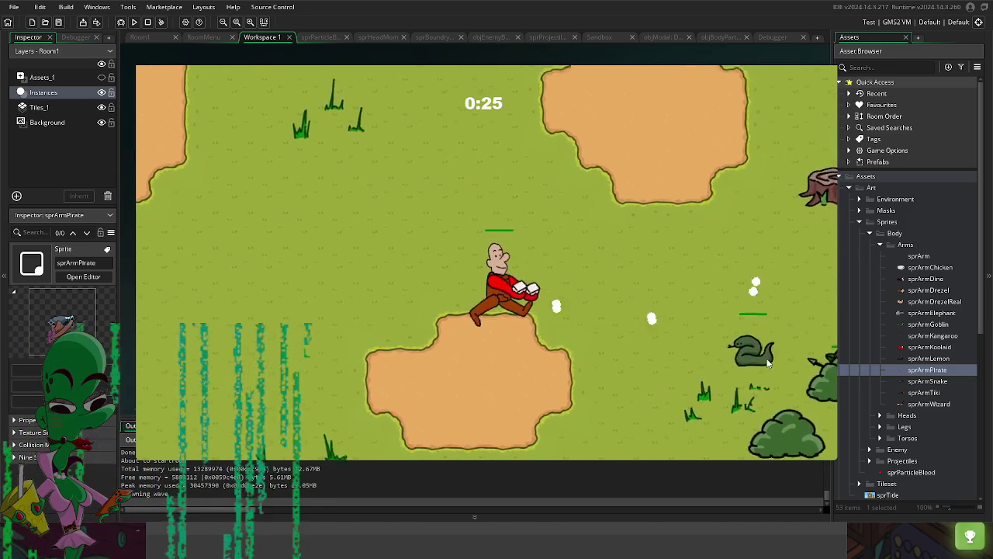
key(s)
key(d)
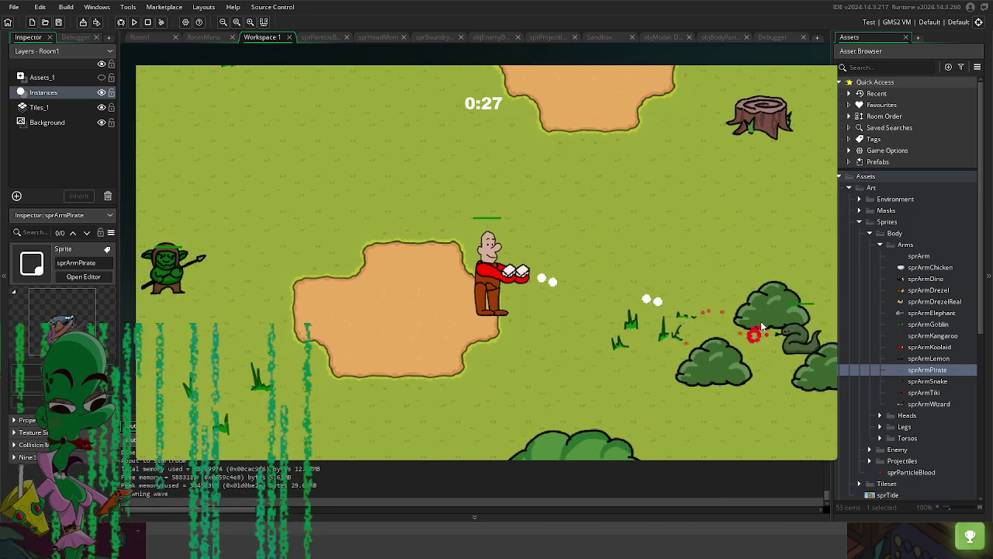
Step: Walk up-right, then left across the map onto a dropped arm to trigger the prompt
key(w)
key(d)
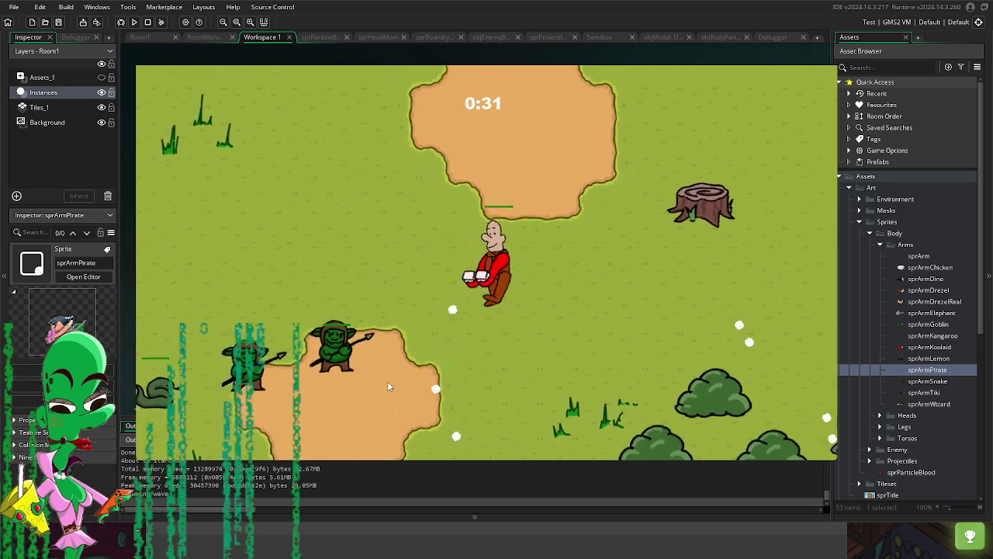
key(s)
key(a)
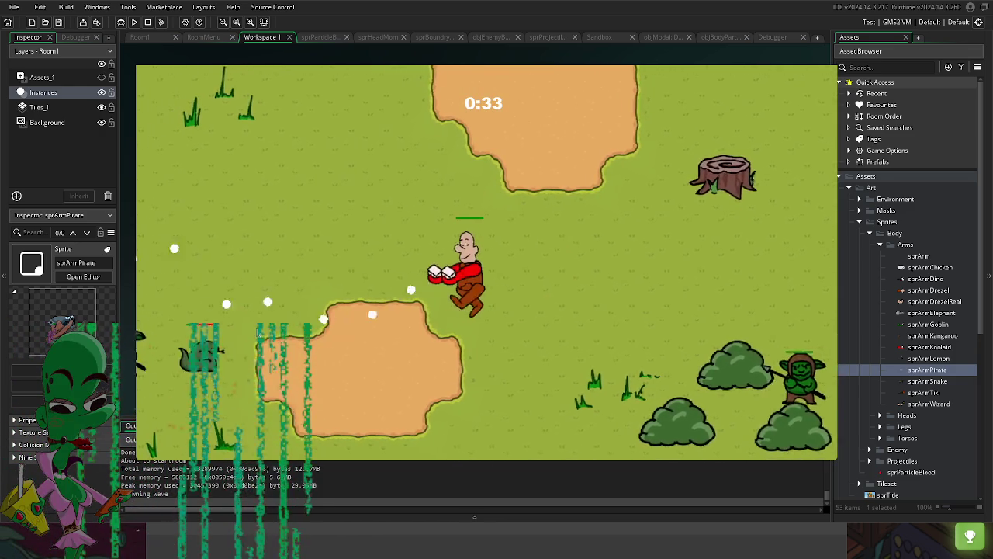
key(a)
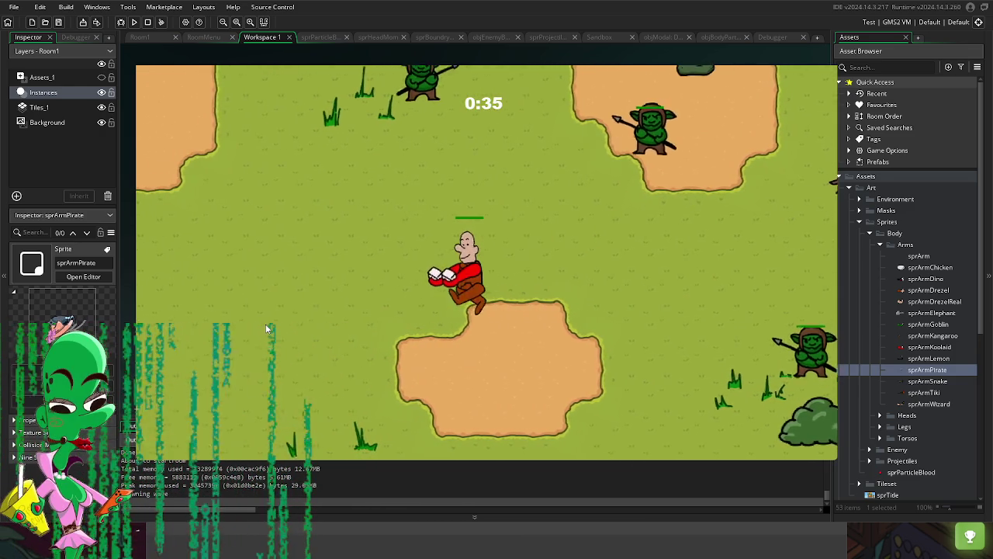
key(a)
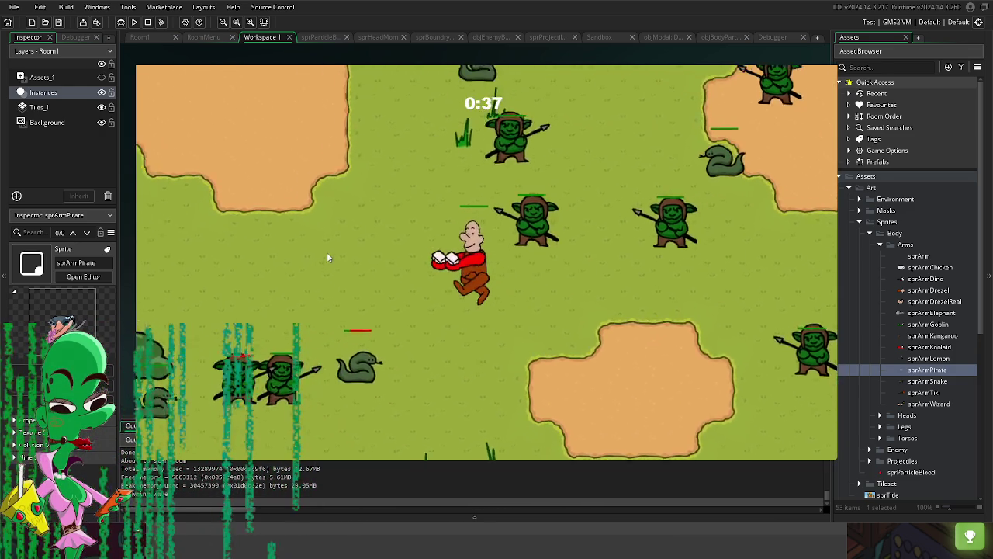
key(w)
key(a)
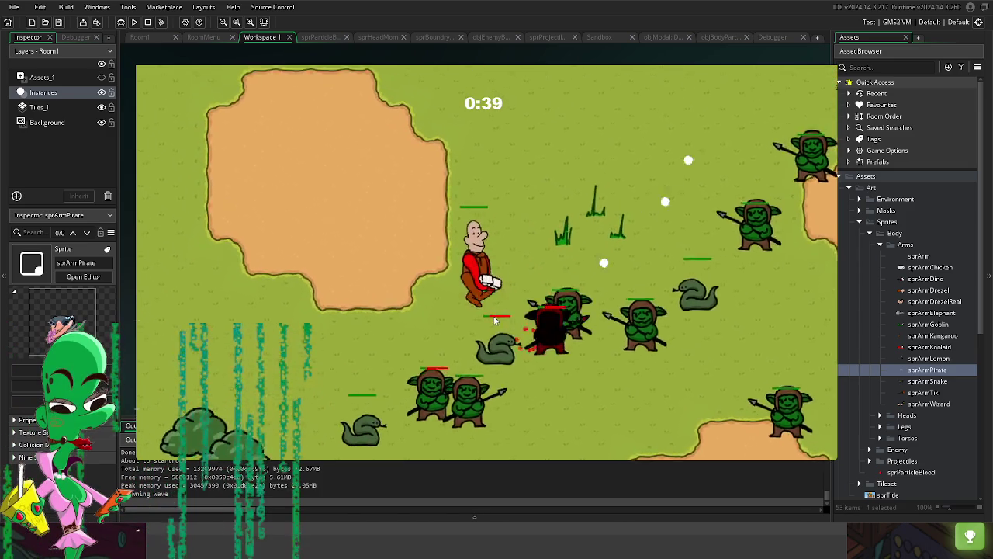
key(a)
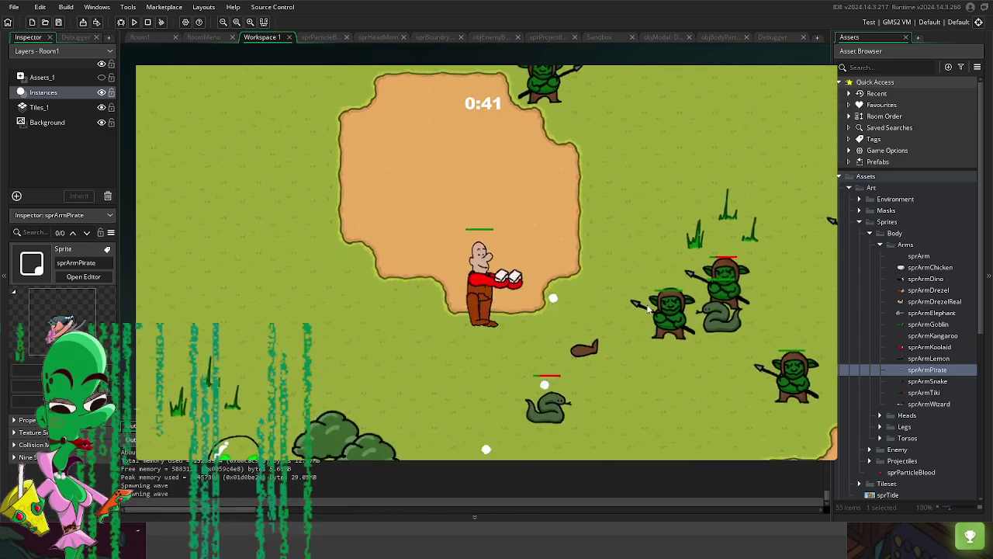
key(s)
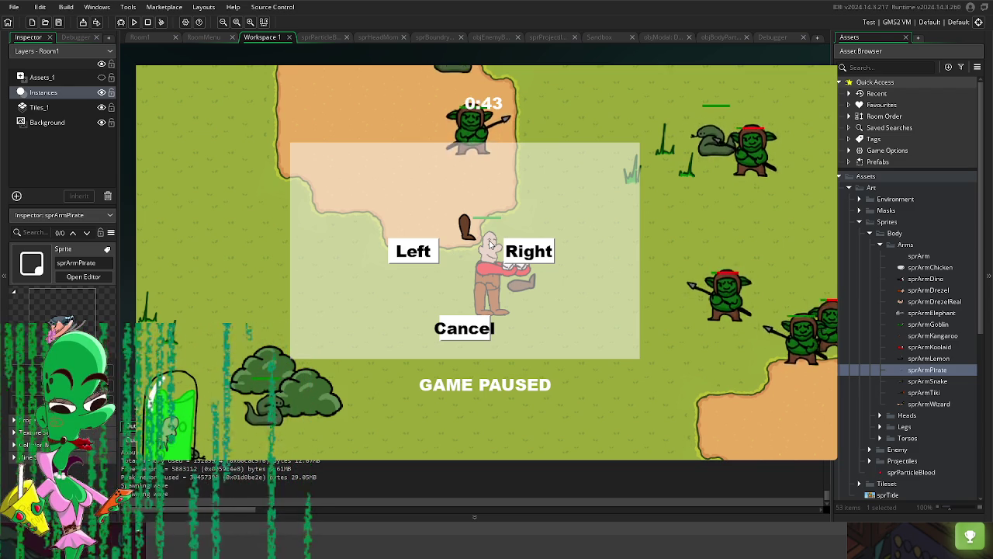
Step: Equip each picked-up arm on the left or right side, including the sword in the right hand
click(514, 257)
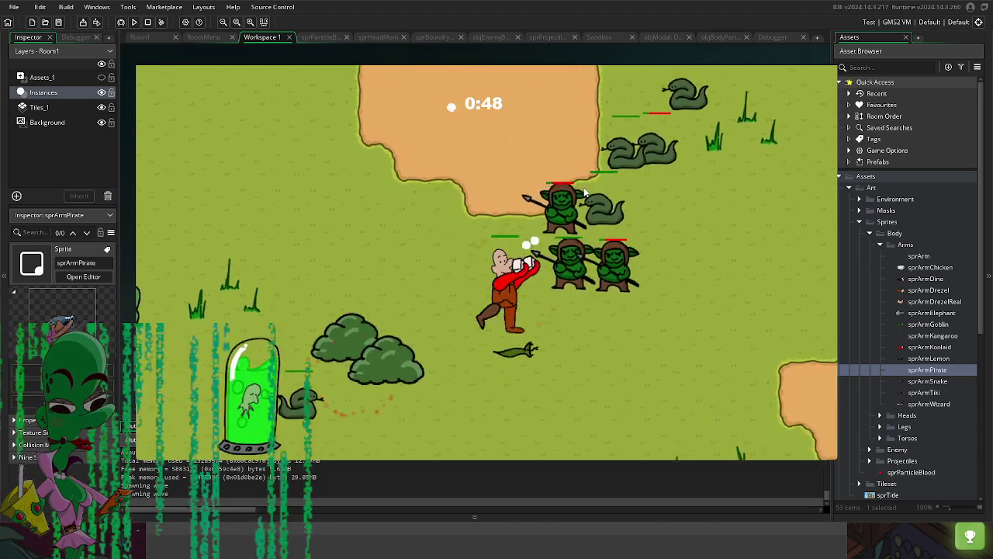
click(530, 257)
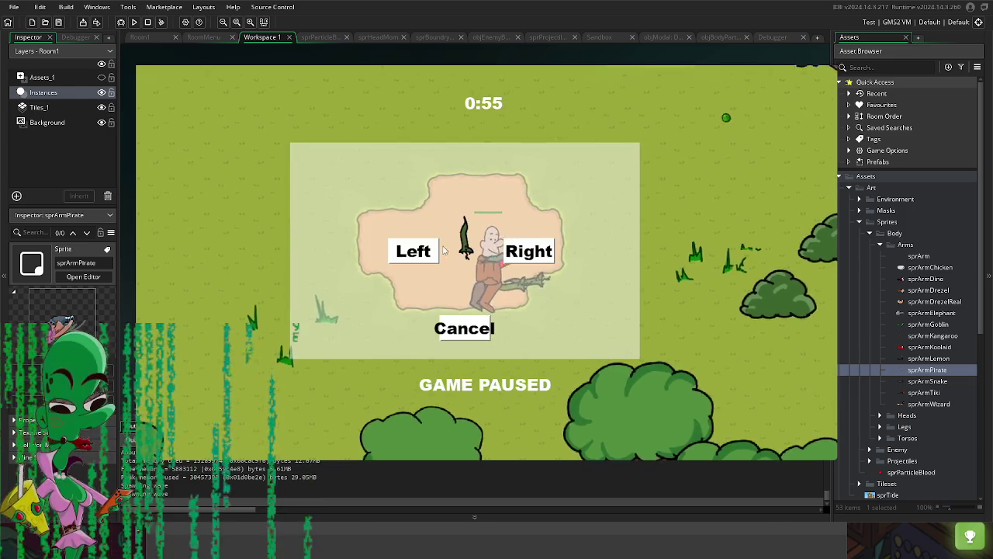
click(535, 256)
click(543, 245)
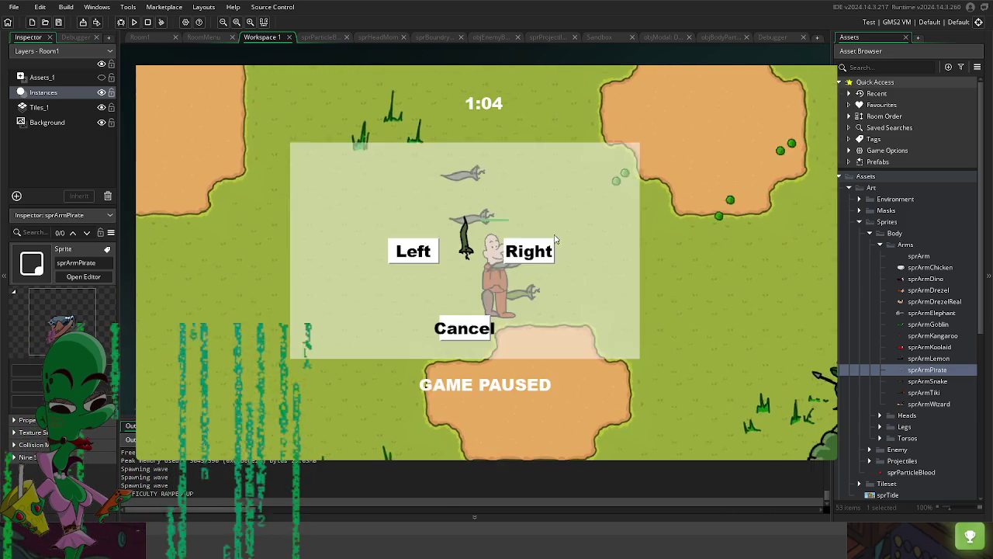
click(535, 250)
click(411, 250)
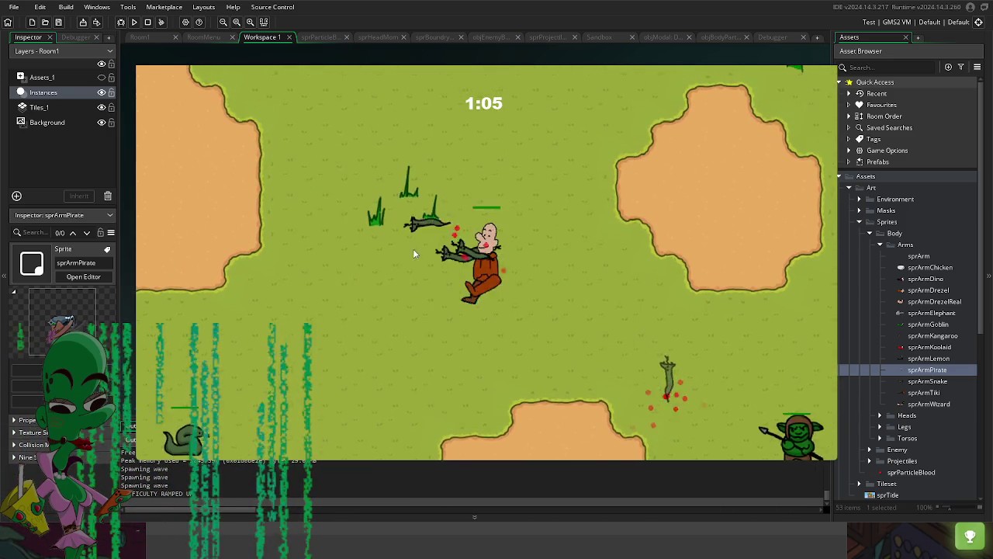
click(411, 250)
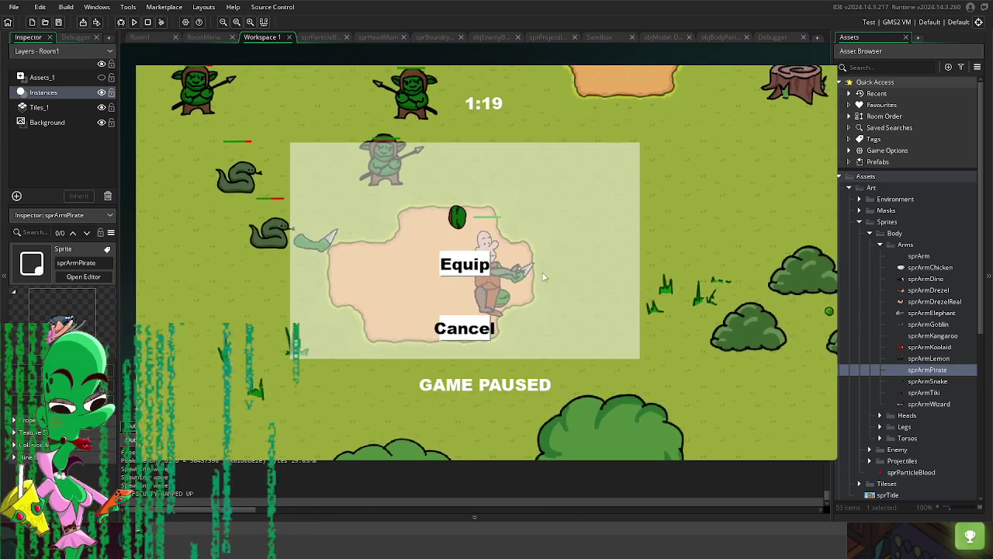
Step: Resume play and attach the next few arm pickups to a side while moving up-left
click(466, 264)
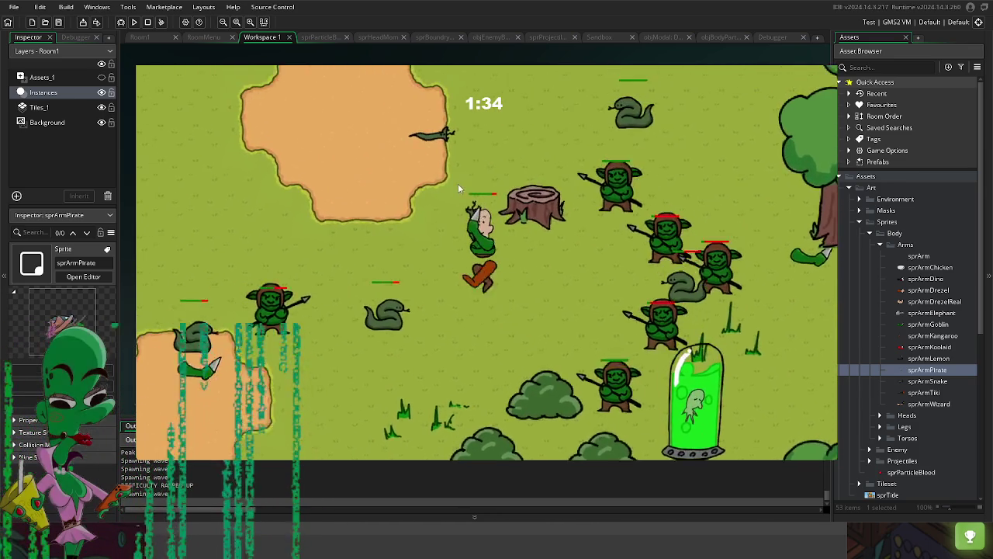
key(Escape)
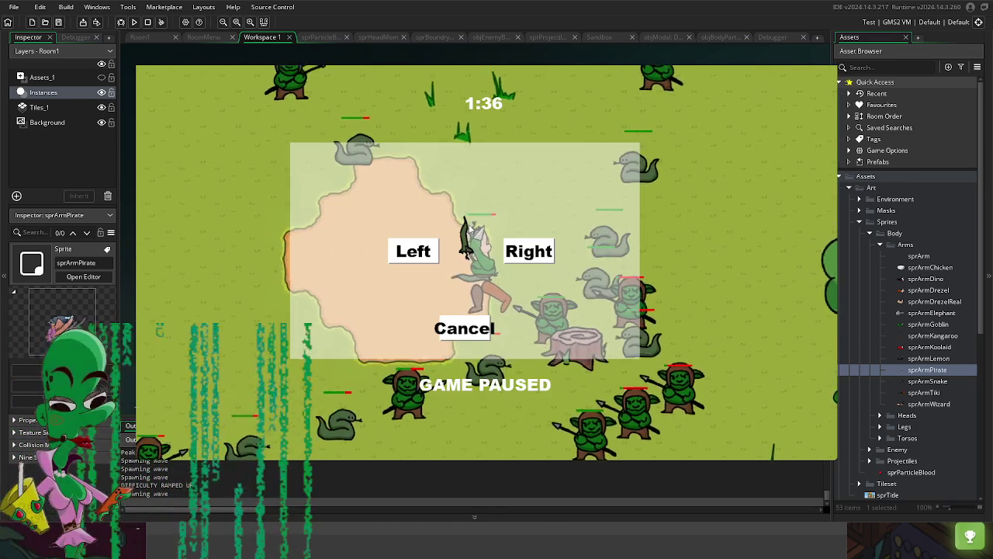
click(419, 253)
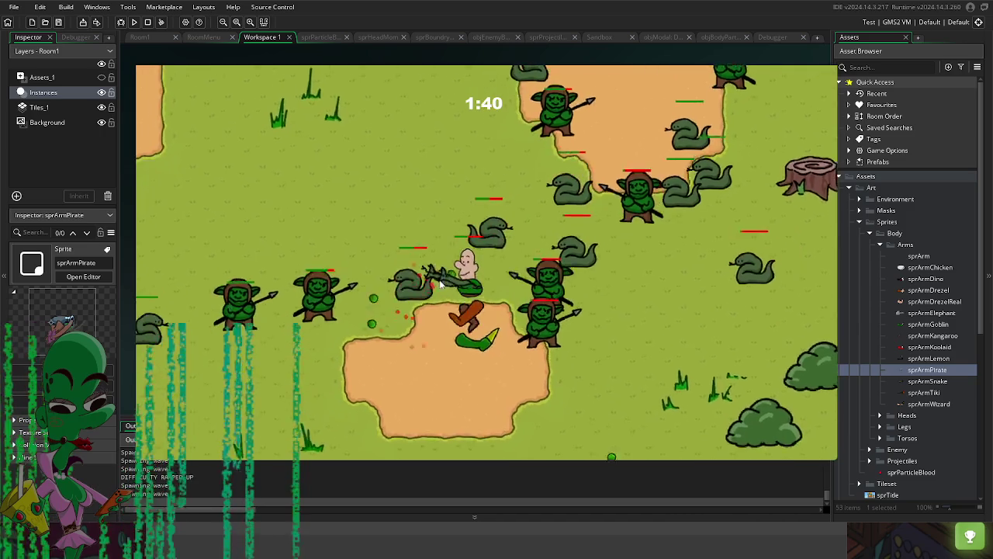
key(Escape)
click(528, 259)
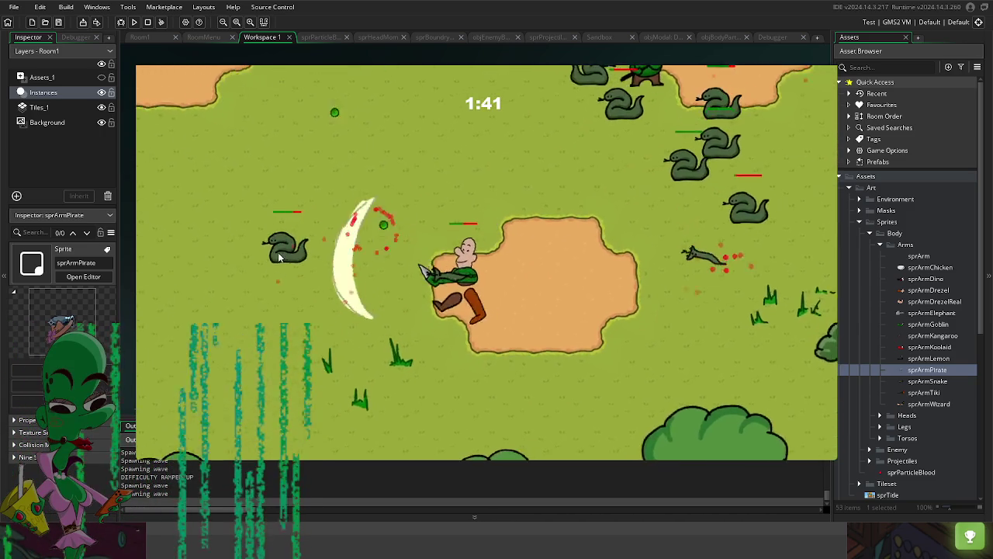
key(w)
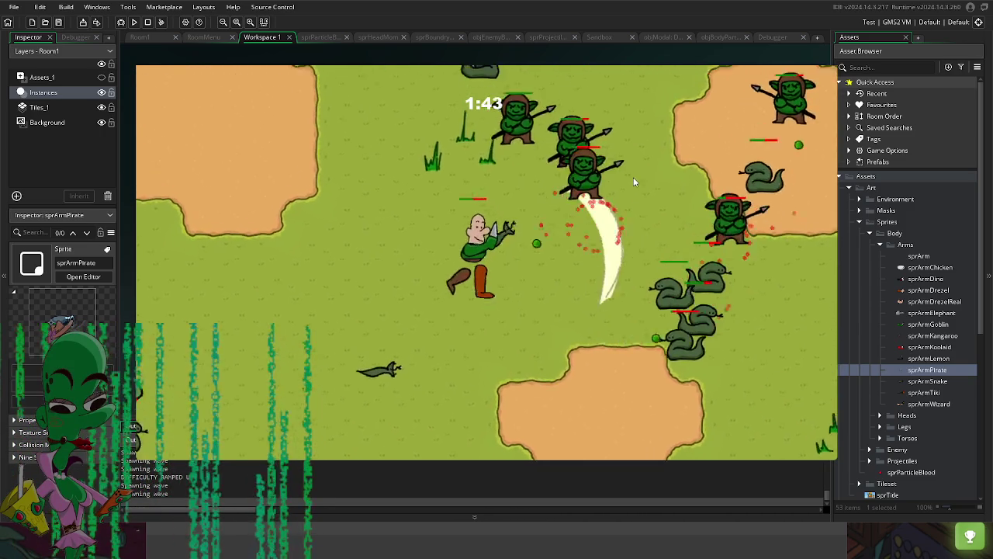
key(w)
key(a)
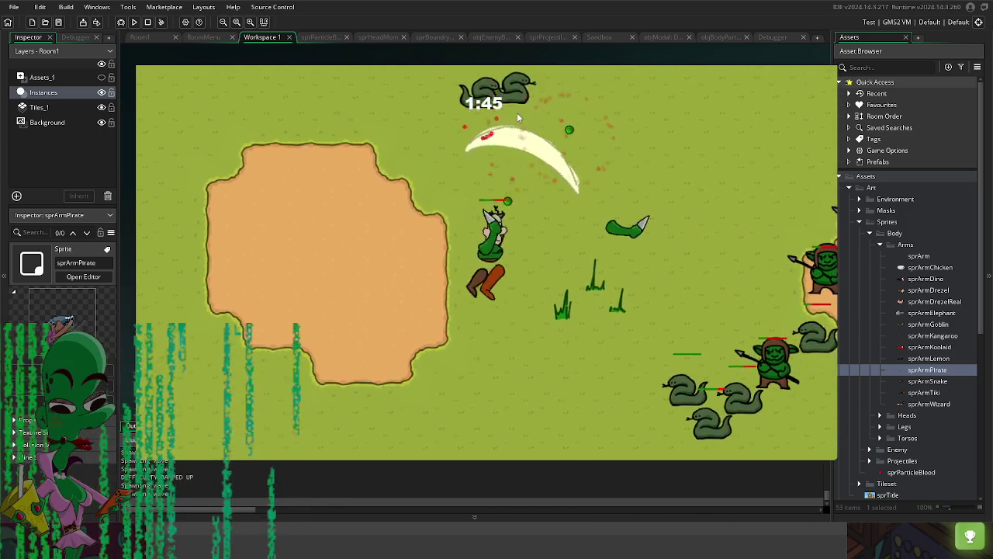
click(530, 248)
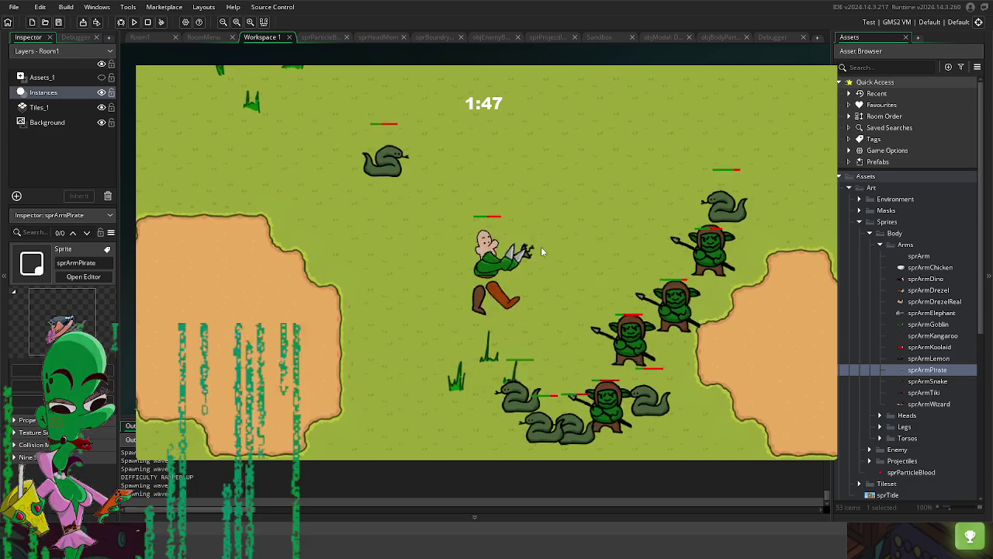
Step: Walk the player down onto a pickup and equip the new weapon arm
key(s)
key(a)
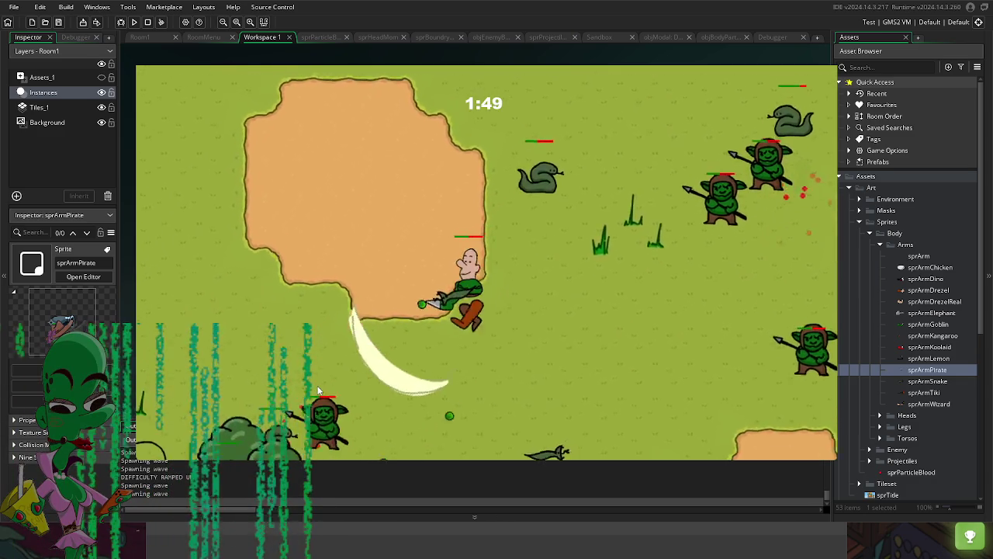
key(s)
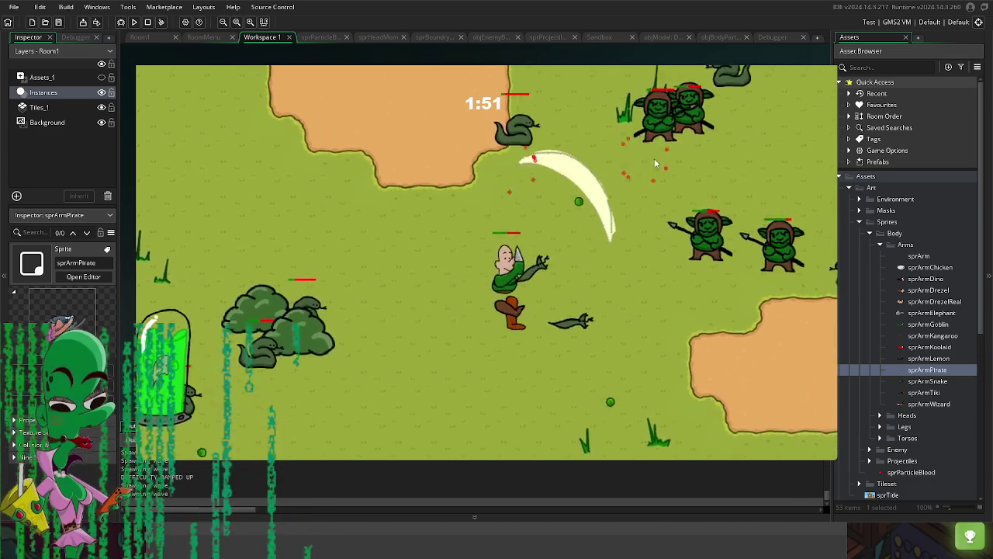
key(s)
key(Escape)
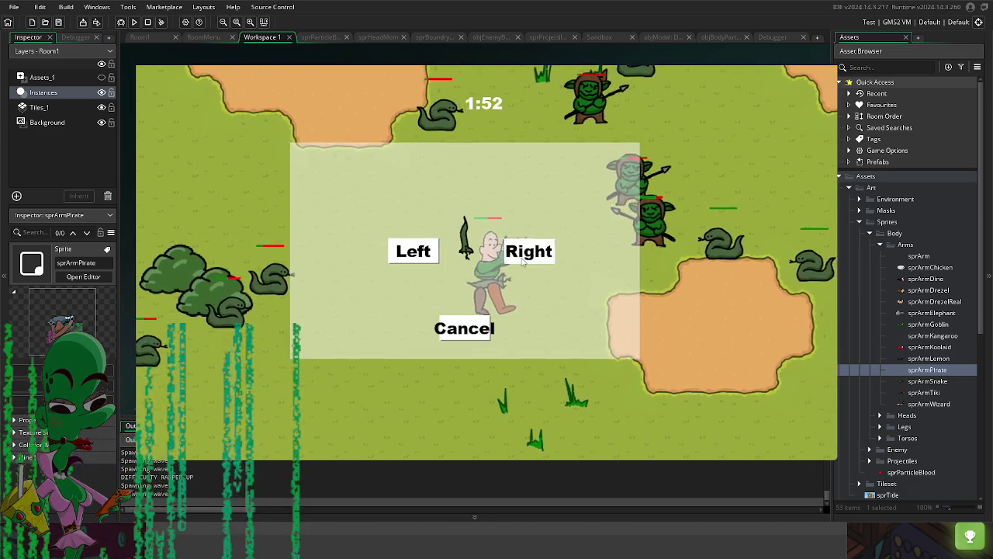
click(521, 261)
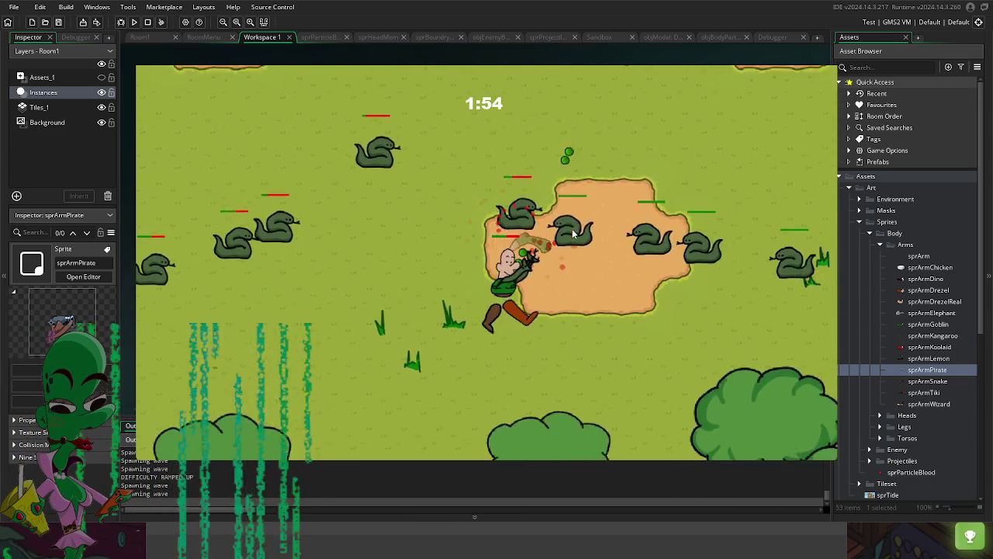
Step: Roam the field with WASD collecting pickups, putting the new arm on the left side
key(s)
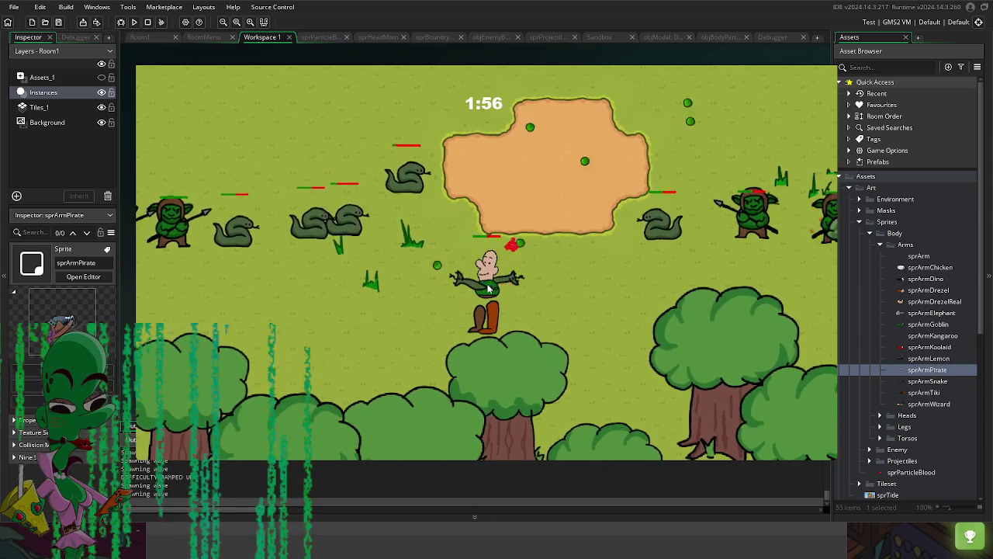
key(w)
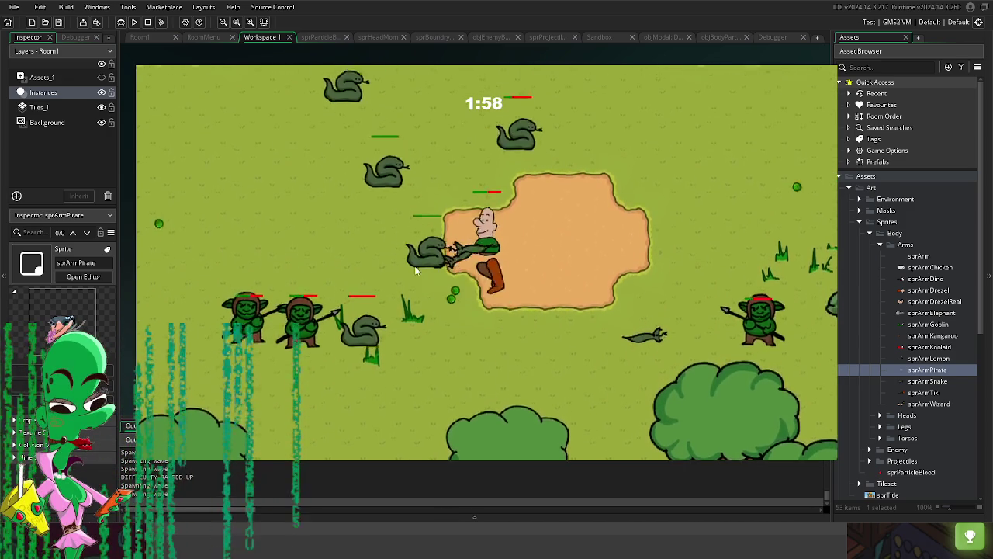
key(w)
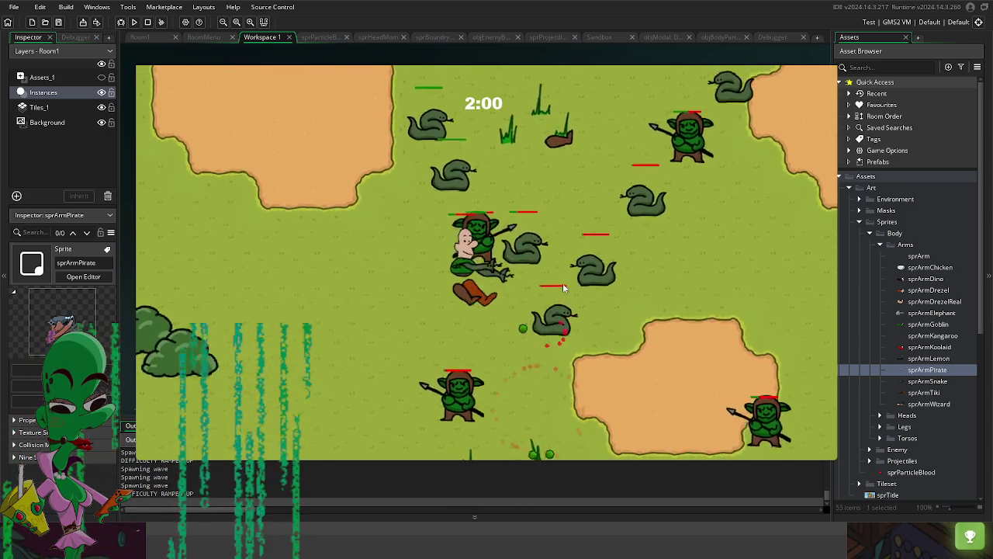
key(a)
key(w)
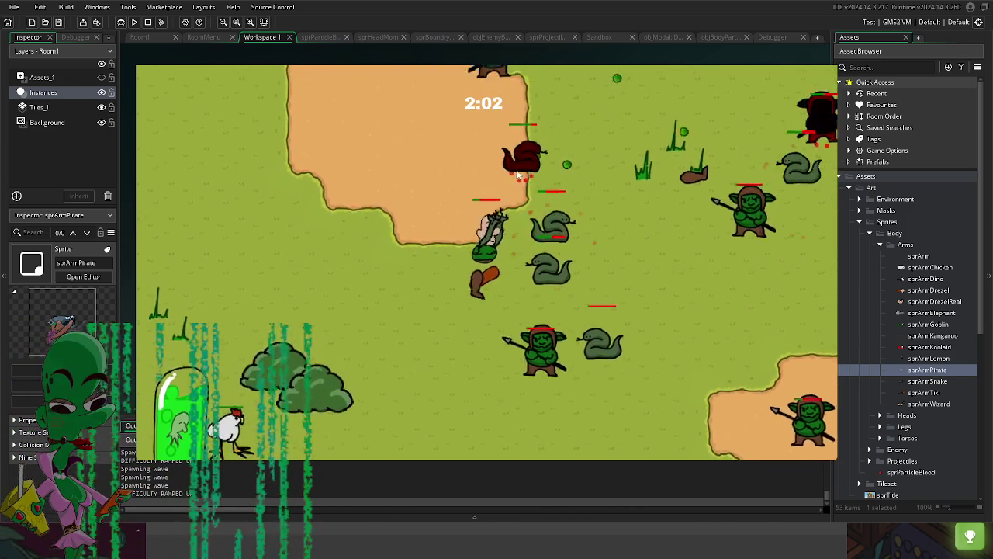
key(d)
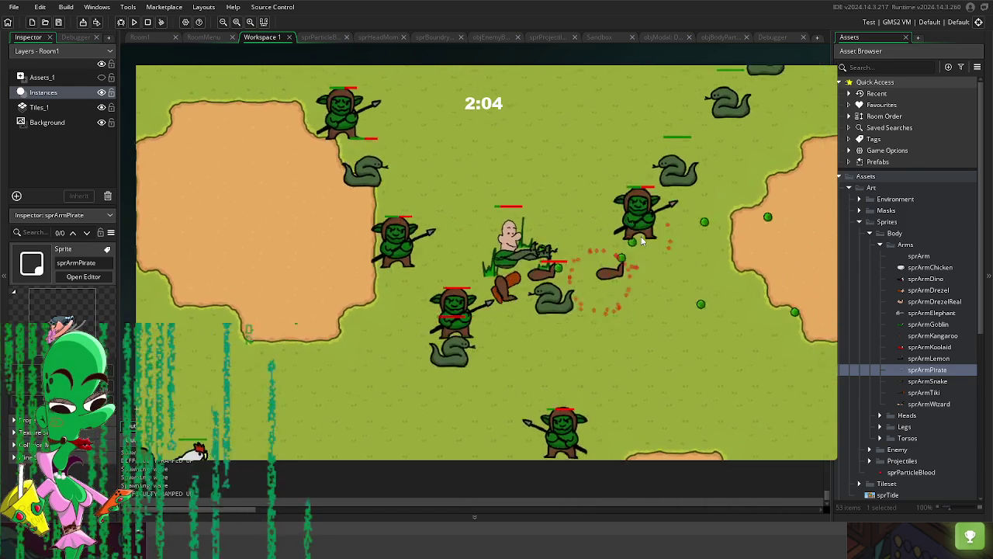
key(Escape)
key(Escape)
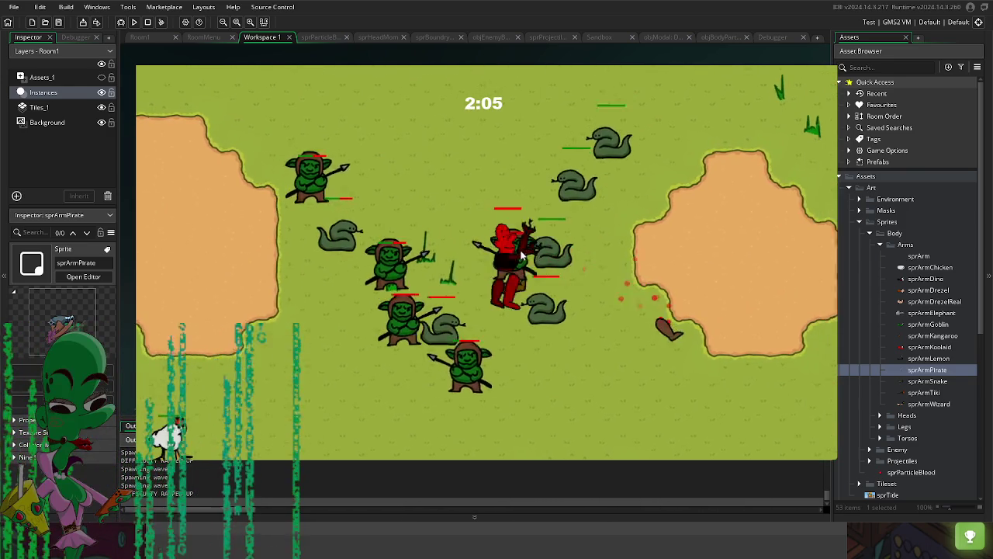
key(Escape)
key(Escape)
key(d)
key(s)
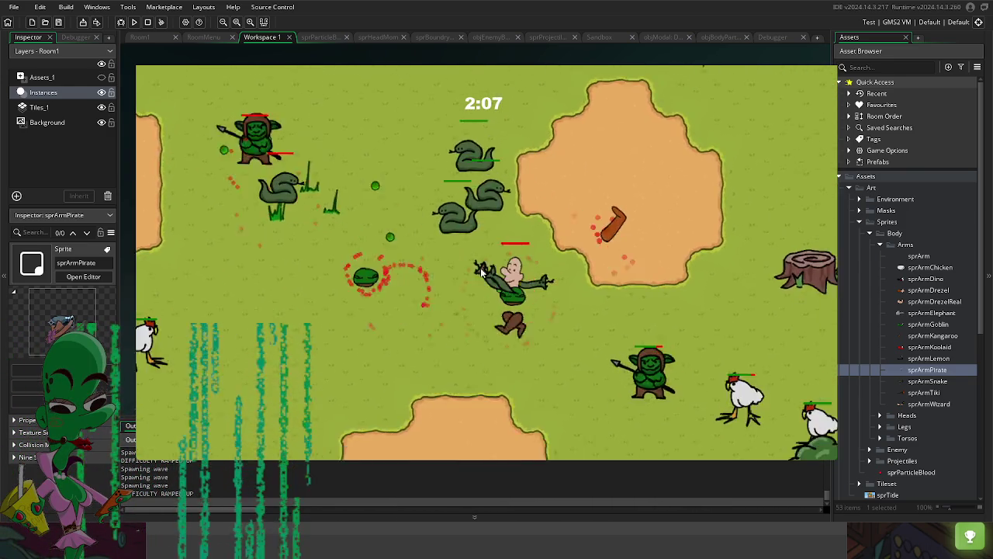
key(w)
key(a)
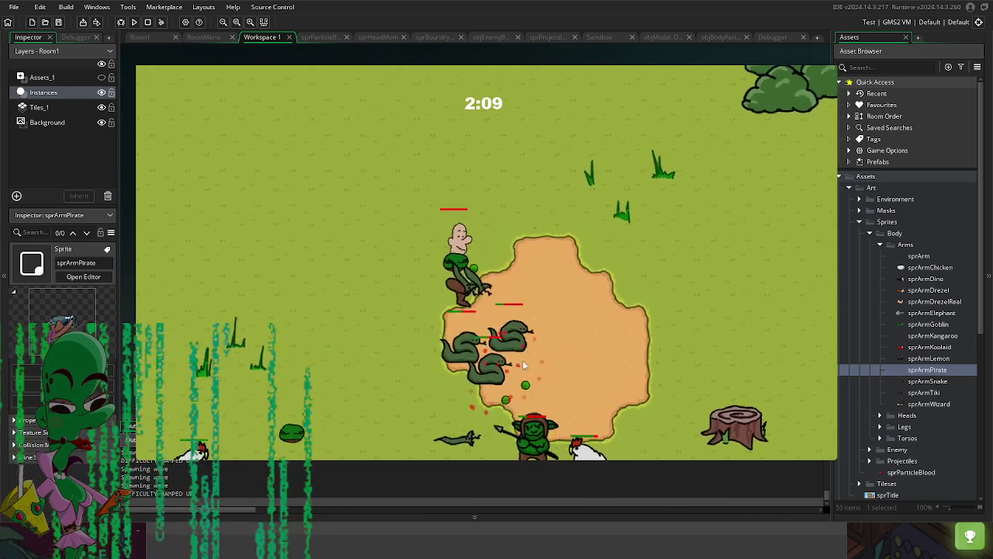
key(s)
key(d)
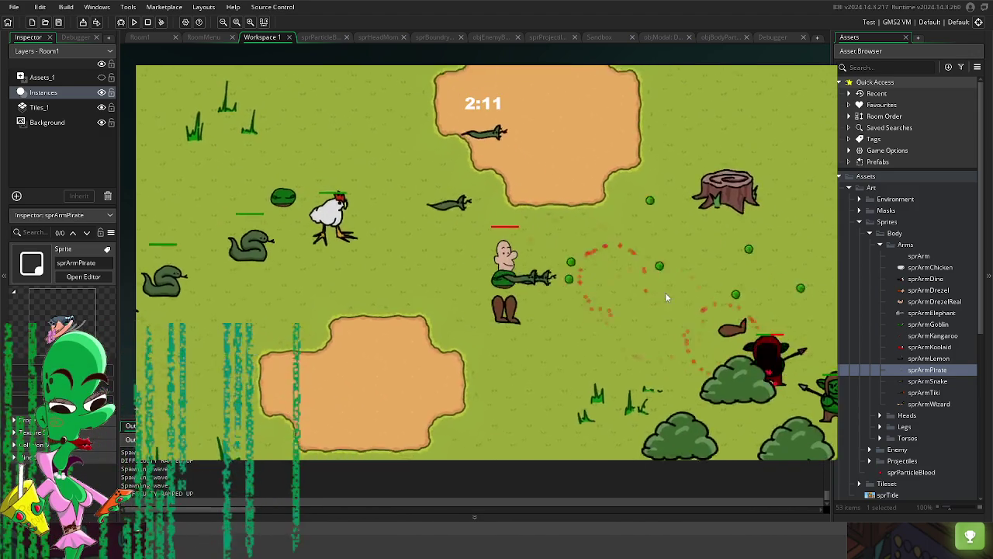
key(d)
key(s)
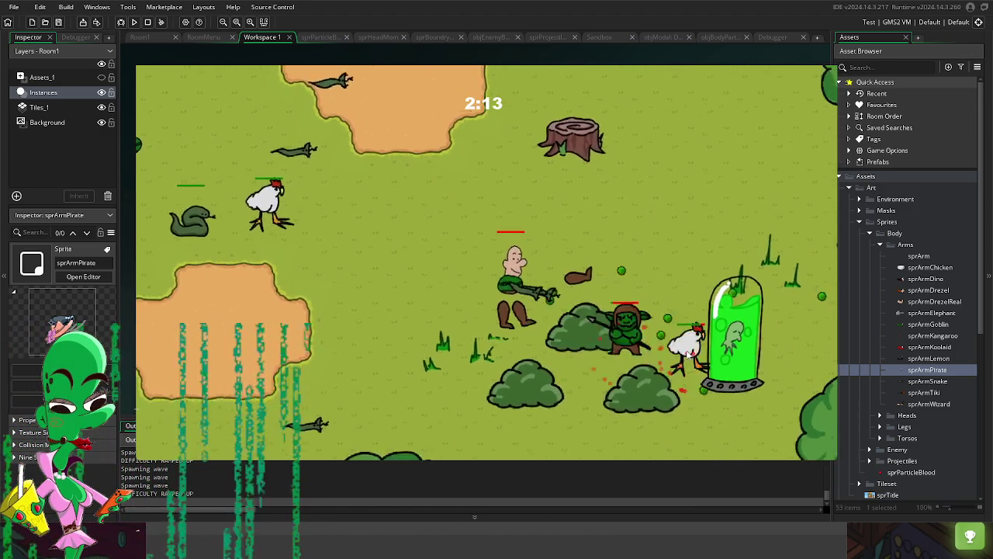
key(d)
key(w)
click(412, 251)
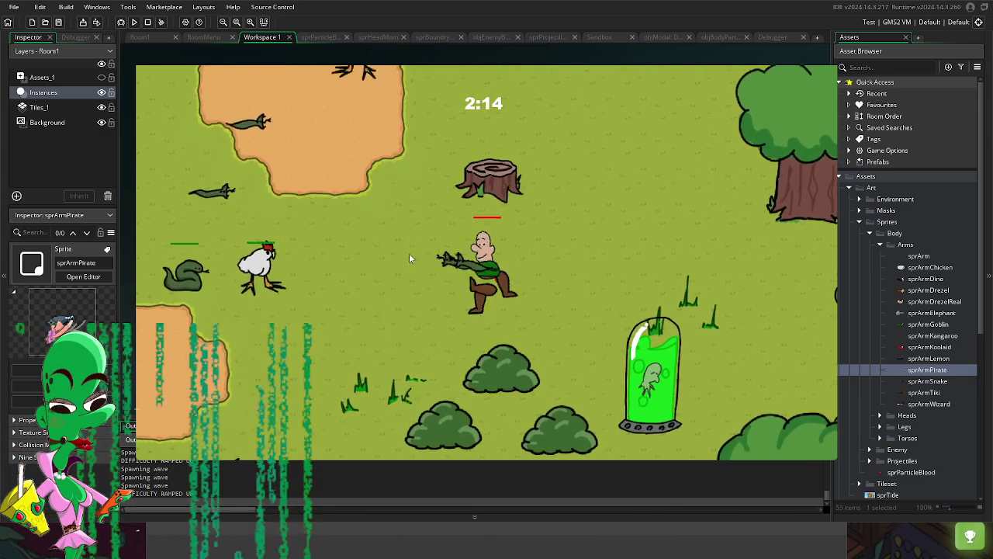
Step: Keep moving the player around the field, then stop the game to return to the sprite editor
key(a)
key(a)
key(s)
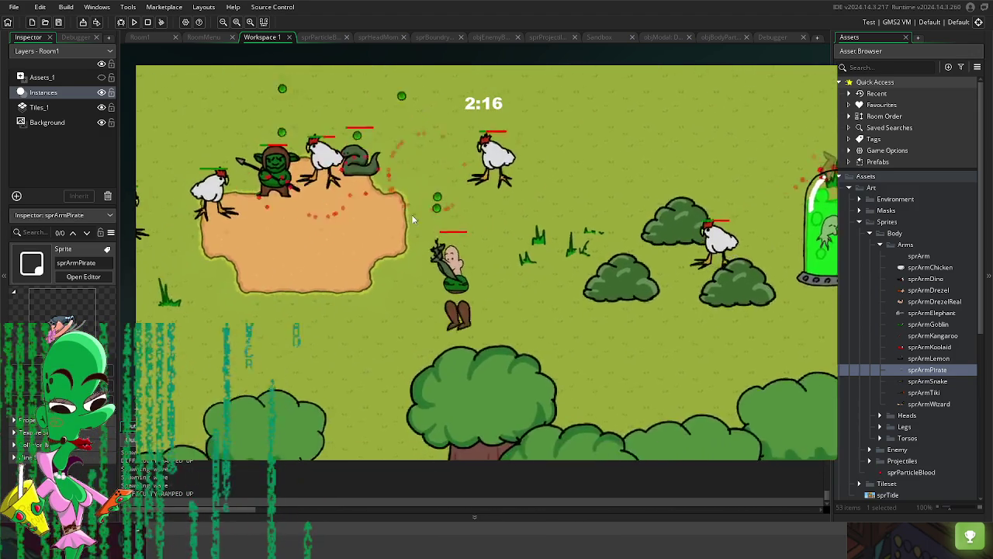
key(a)
key(s)
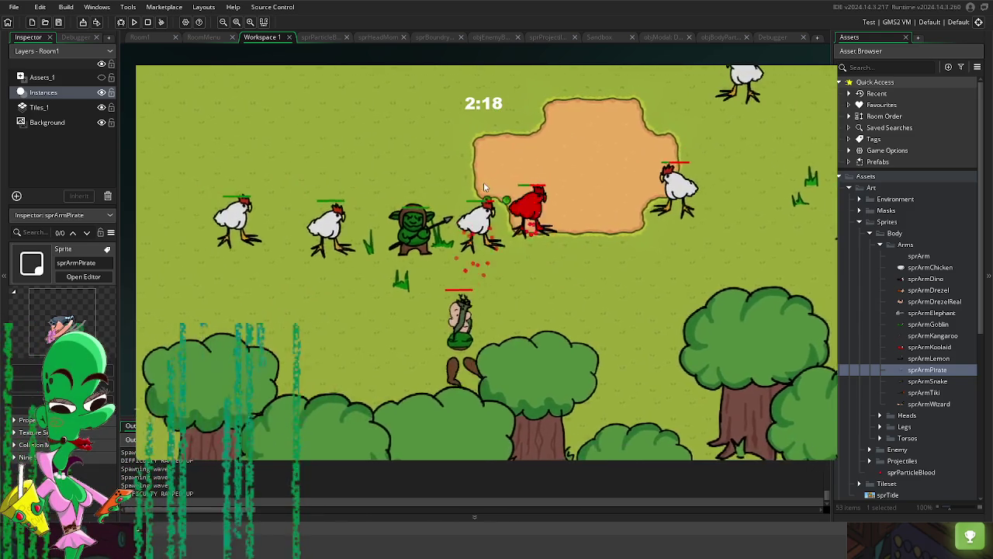
key(a)
key(w)
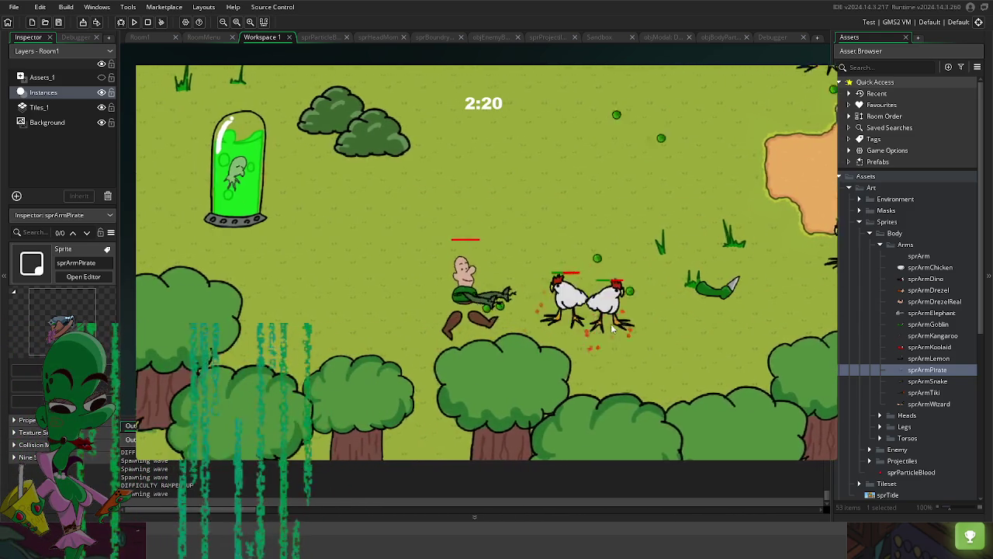
key(d)
key(s)
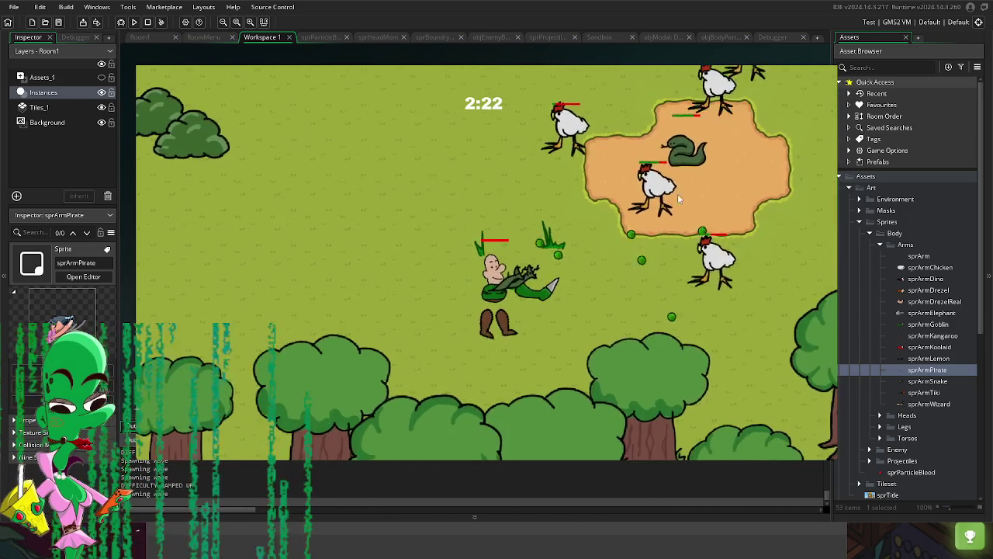
key(a)
key(w)
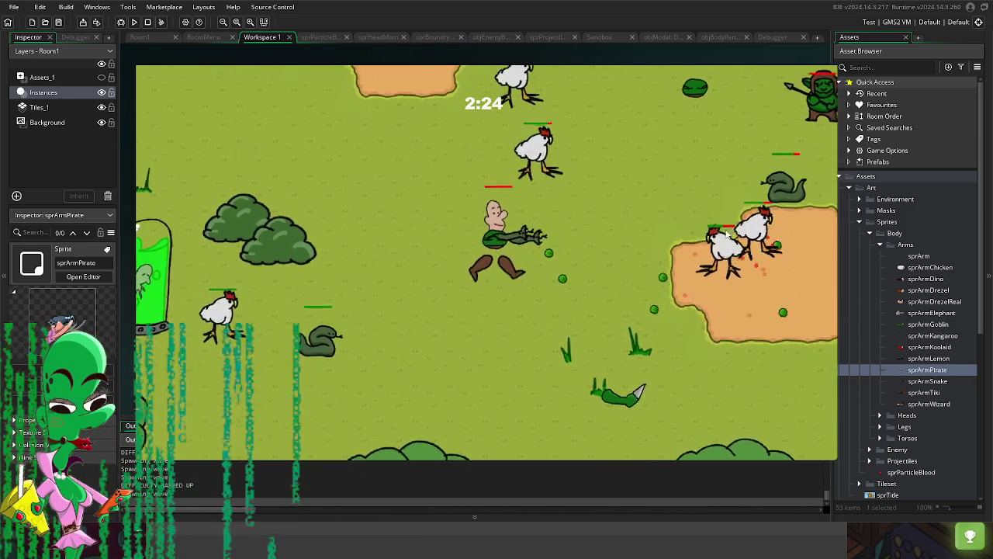
key(d)
key(w)
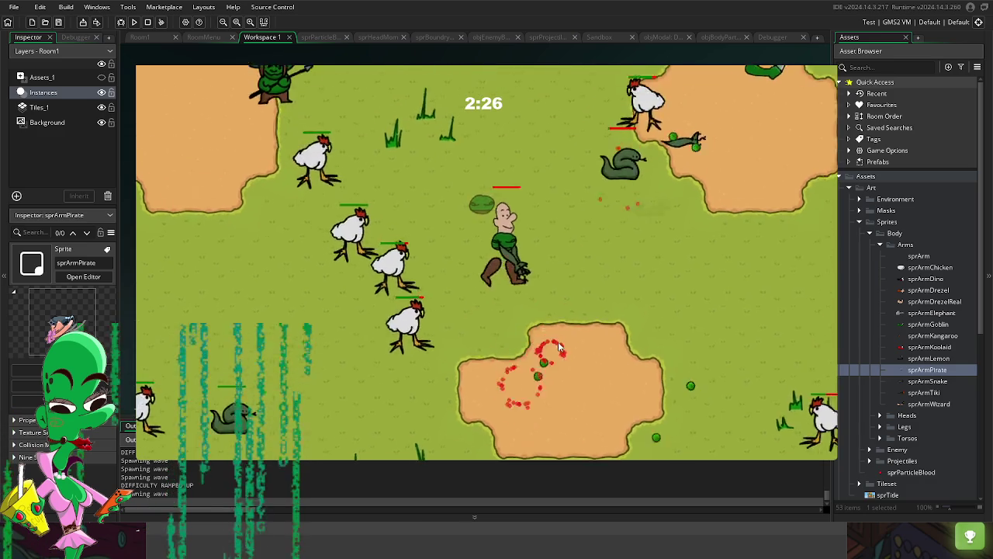
key(Escape)
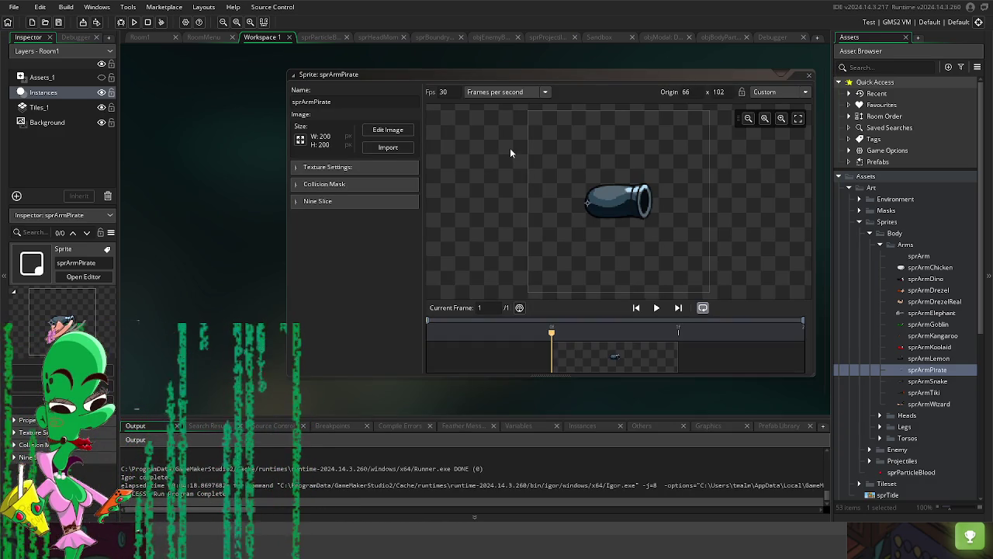
Step: Collapse the Arms sprites folder and expand the Audio and Tileset folders
scroll(932, 373, down, 3)
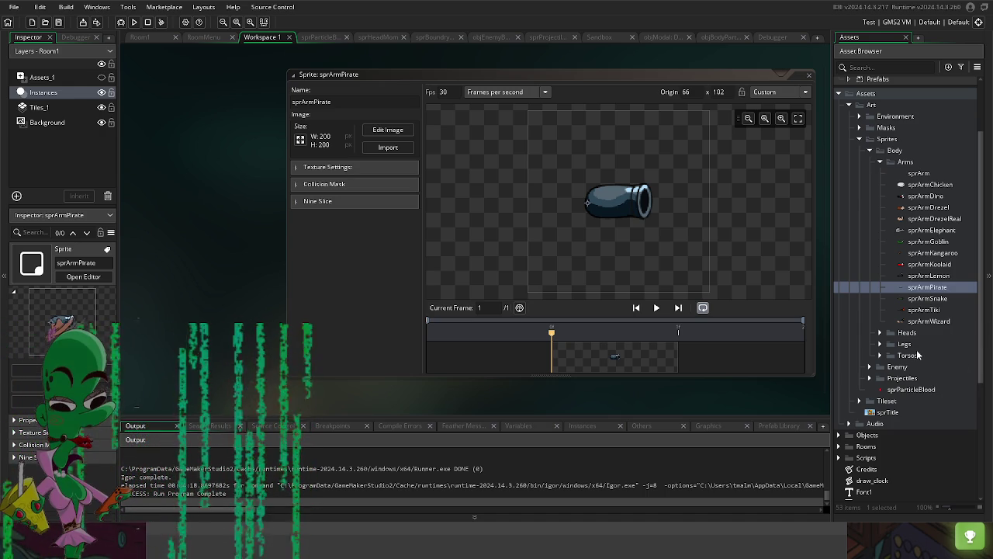
scroll(918, 383, up, 3)
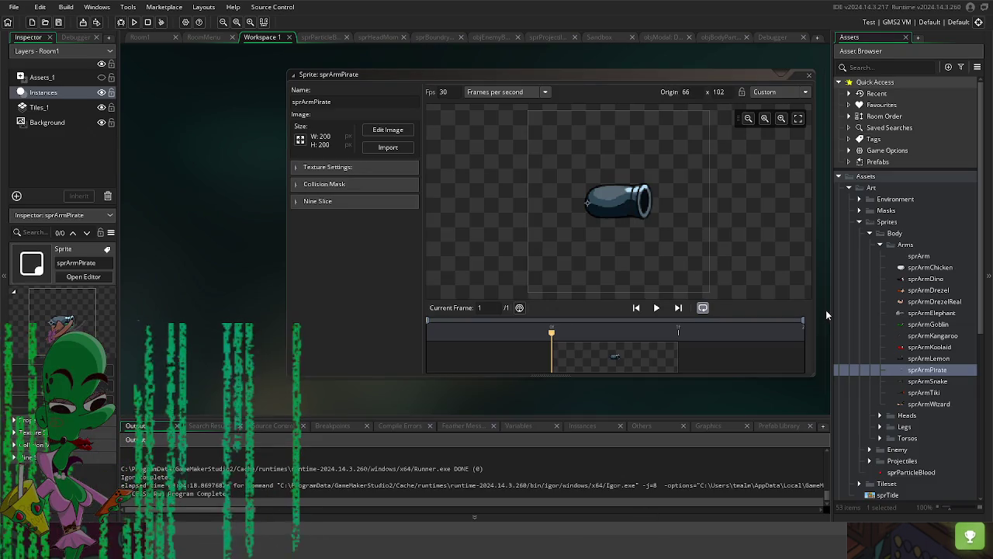
click(880, 245)
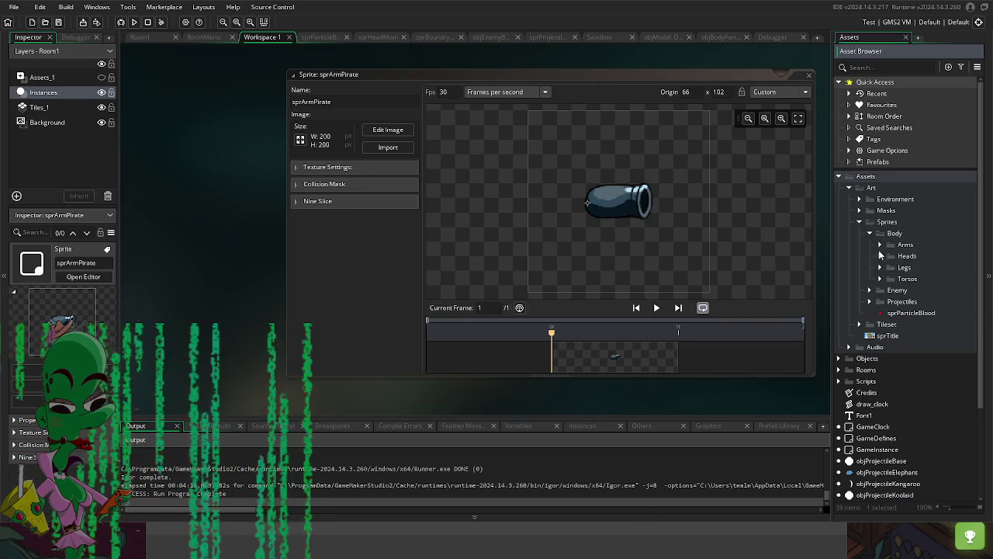
scroll(903, 418, down, 2)
scroll(877, 334, up, 2)
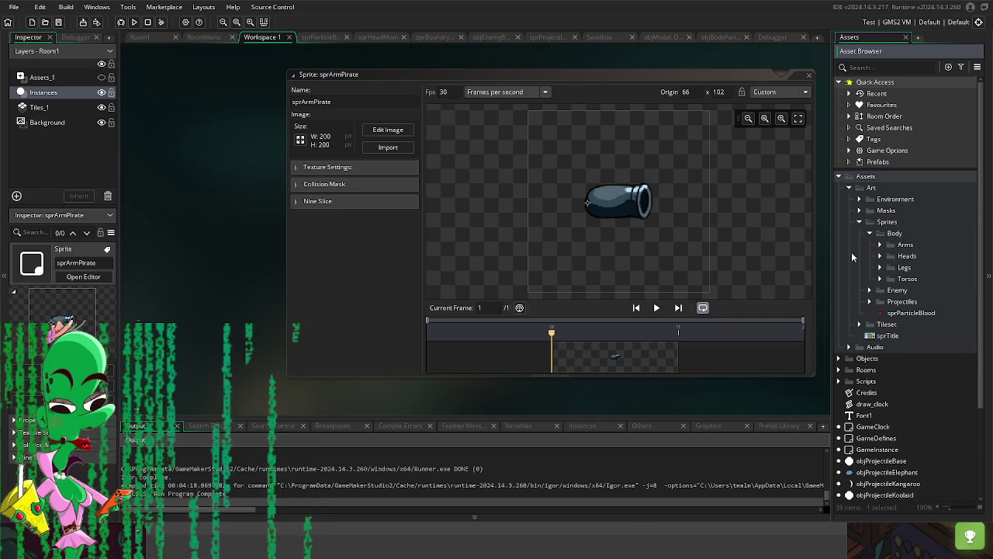
click(849, 348)
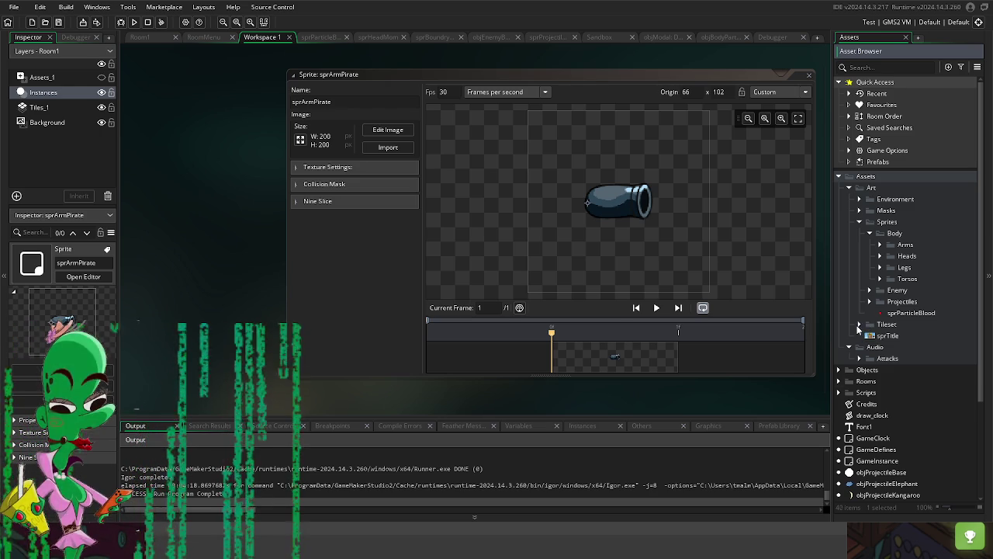
click(858, 325)
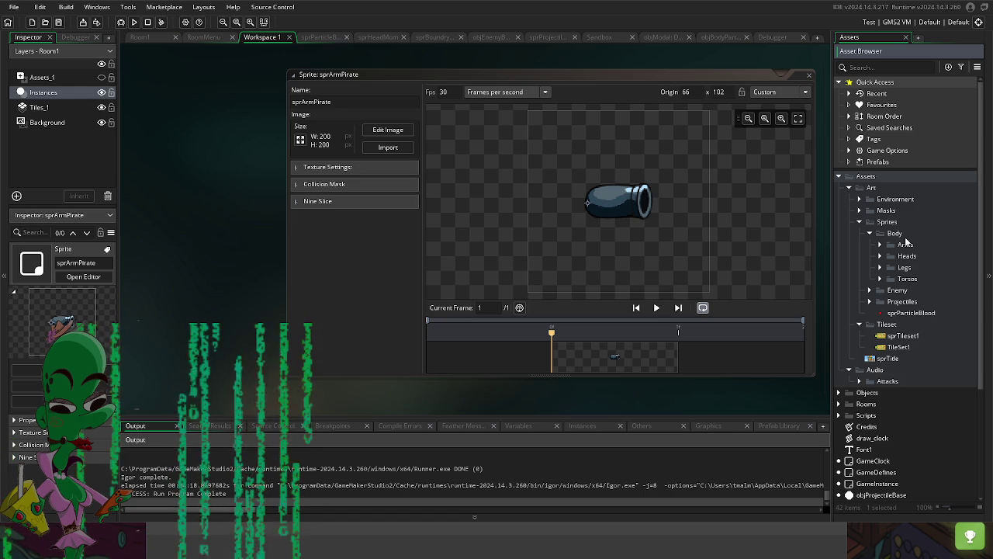
Step: Fold away Art, expand Objects with BodyParts > Arms collapsed, and open objBodyPartBase
click(849, 188)
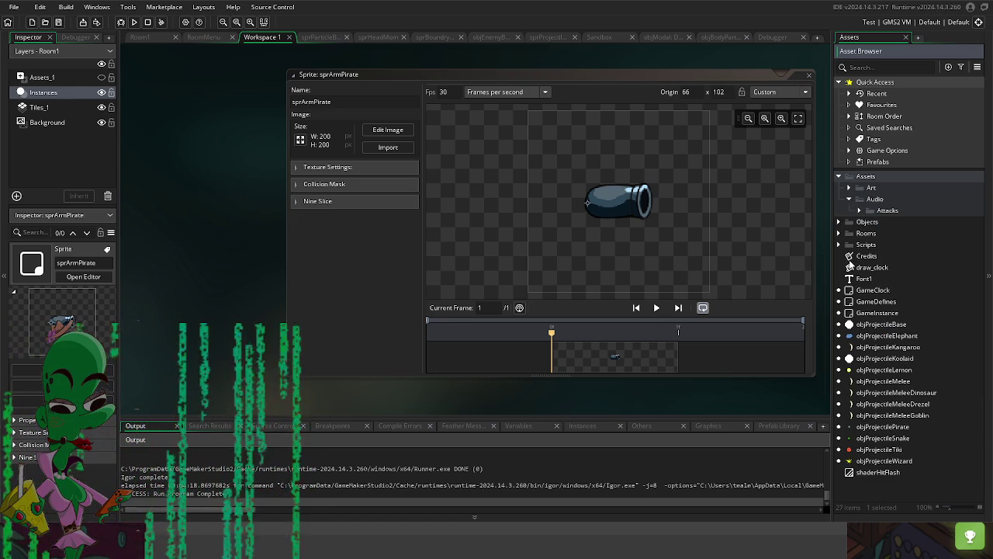
click(838, 222)
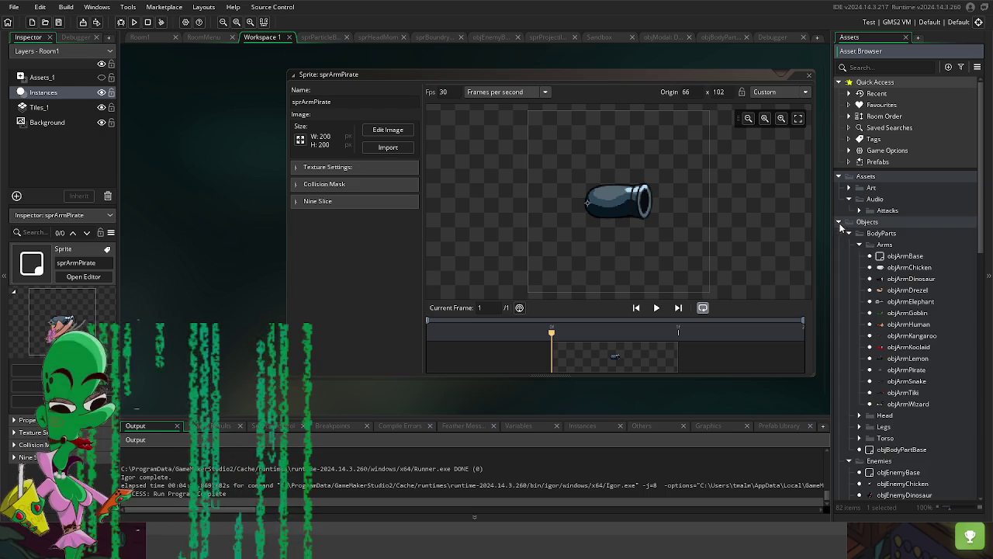
click(859, 245)
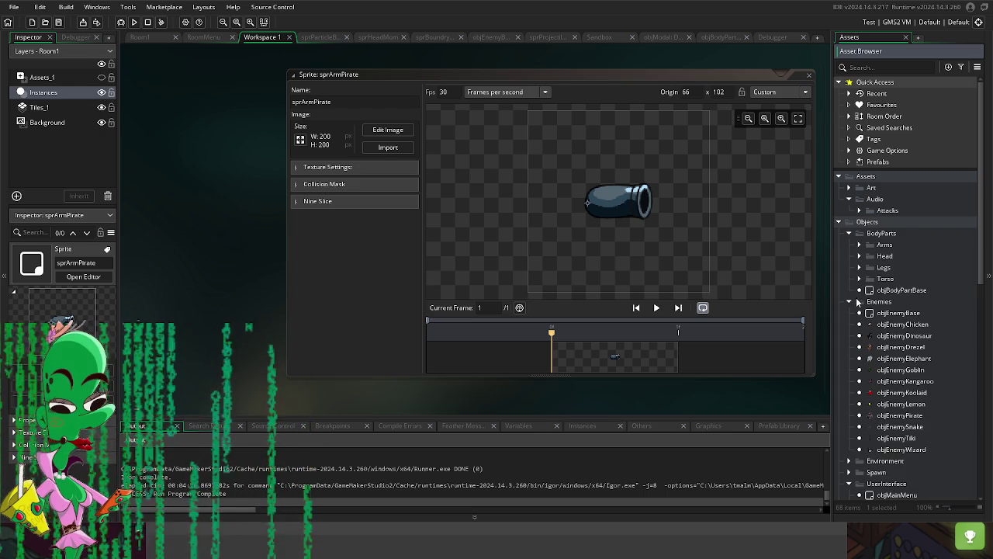
double_click(883, 290)
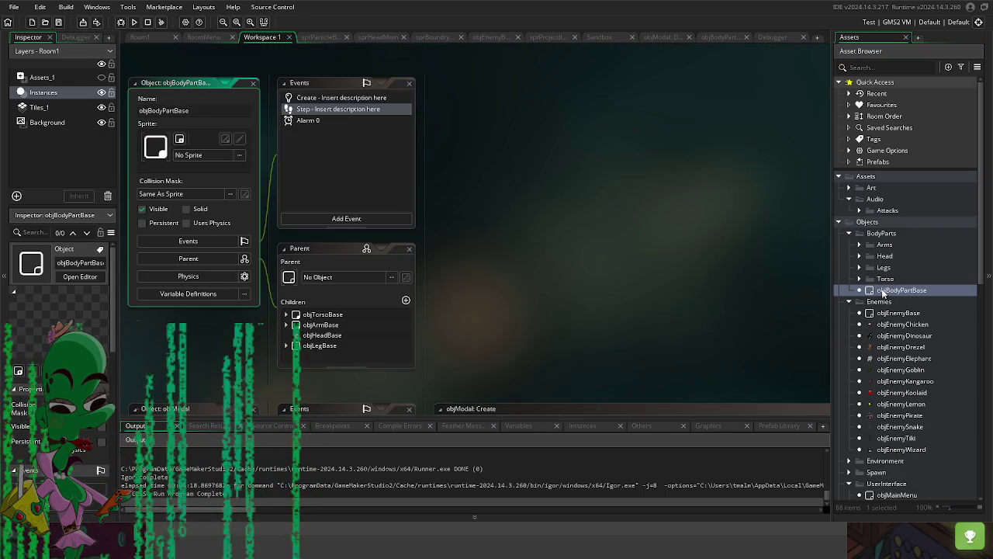
Step: Check objBodyPartBase's Alarm 0 code, then open objEnemyBase and its Step event code
double_click(304, 121)
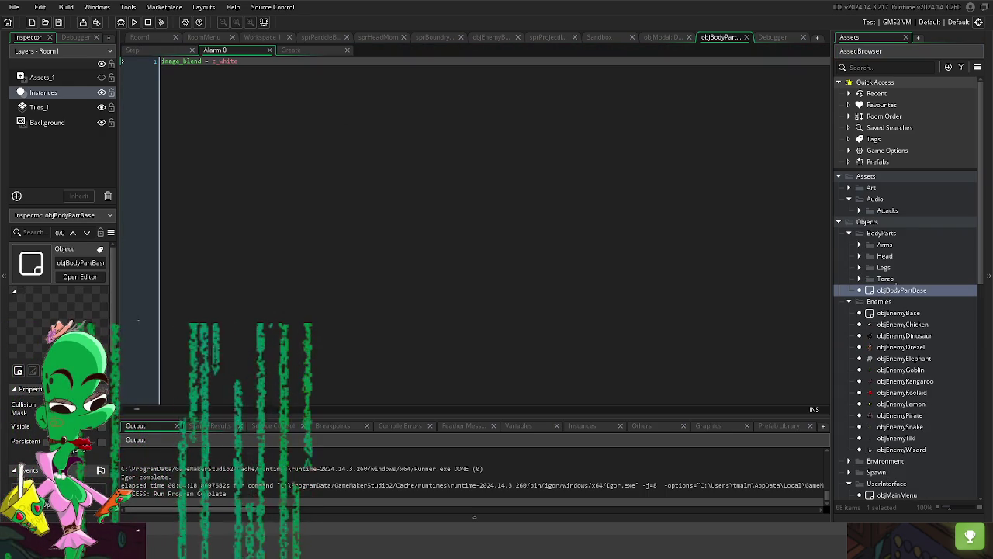
scroll(916, 324, down, 3)
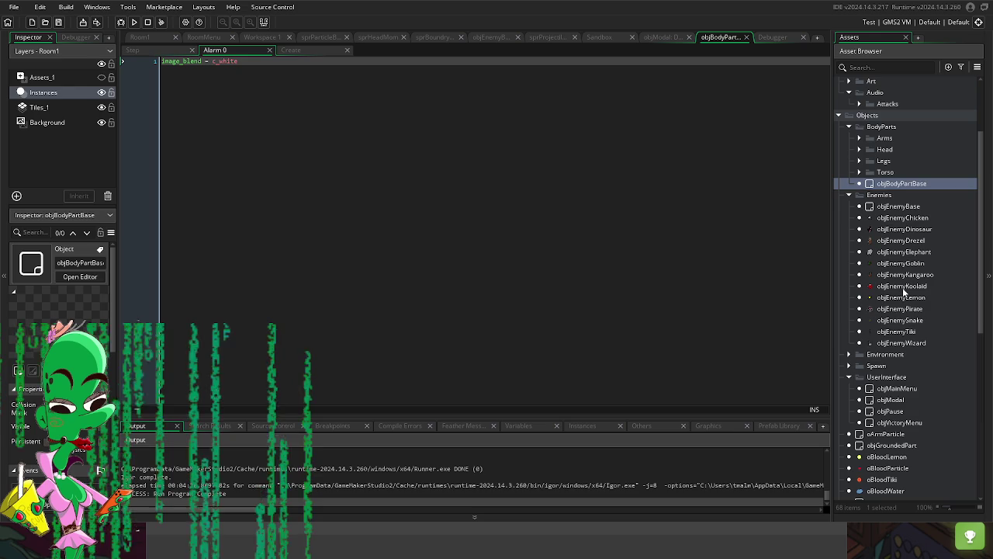
double_click(900, 207)
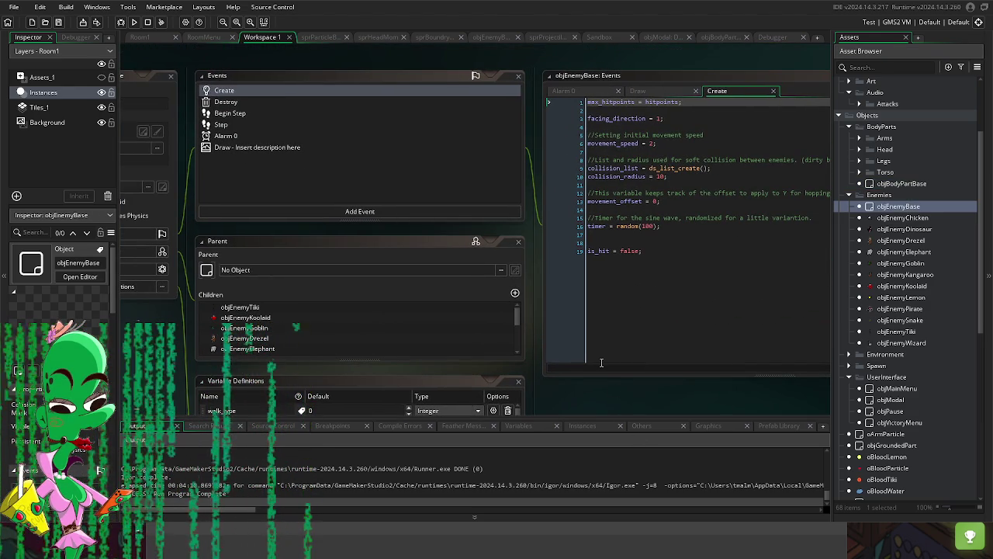
mouse_move(597, 405)
mouse_down()
mouse_move(685, 395)
mouse_move(678, 399)
mouse_move(658, 366)
mouse_move(665, 385)
mouse_up()
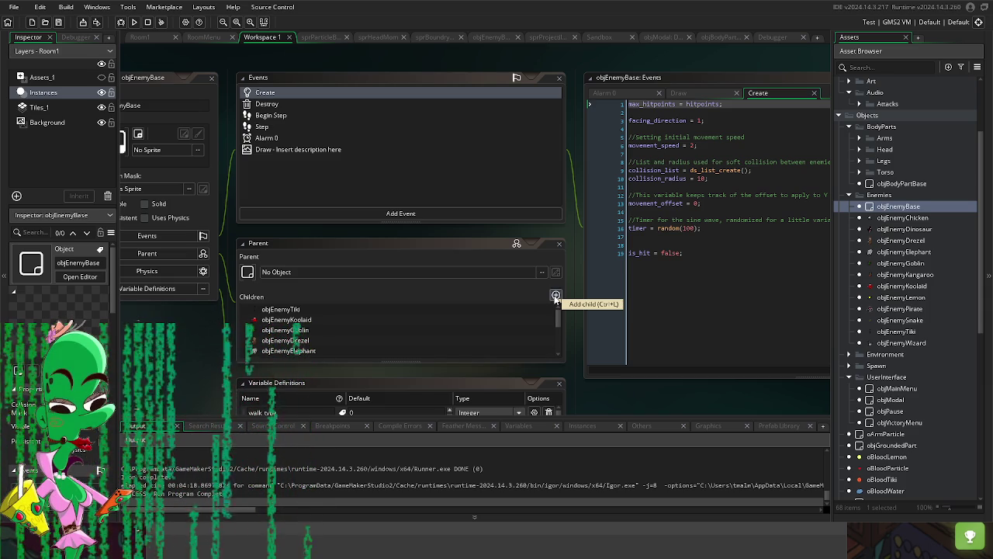
scroll(640, 414, up, 1)
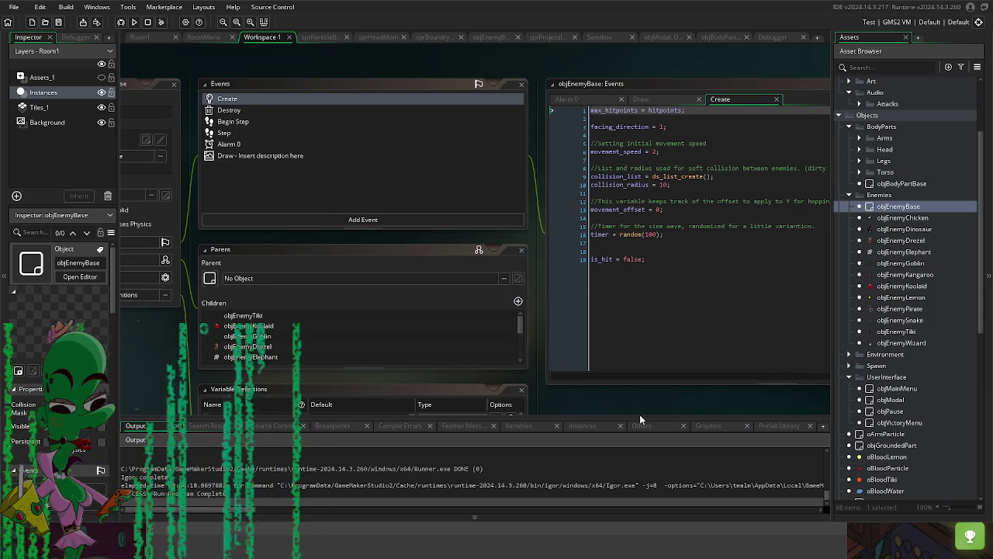
double_click(254, 143)
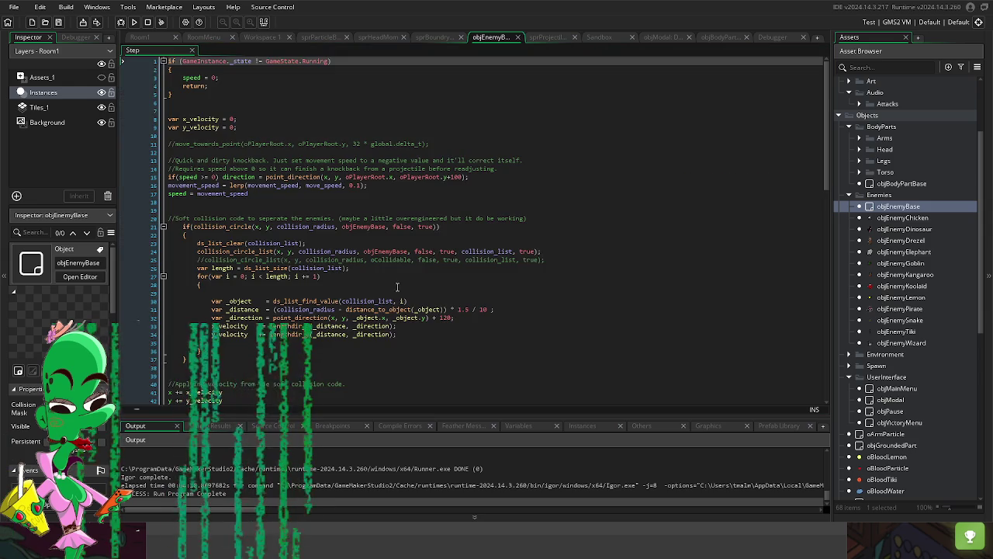
Step: Copy the red-flash code block on lines 57–86 of the Step event
scroll(397, 287, down, 15)
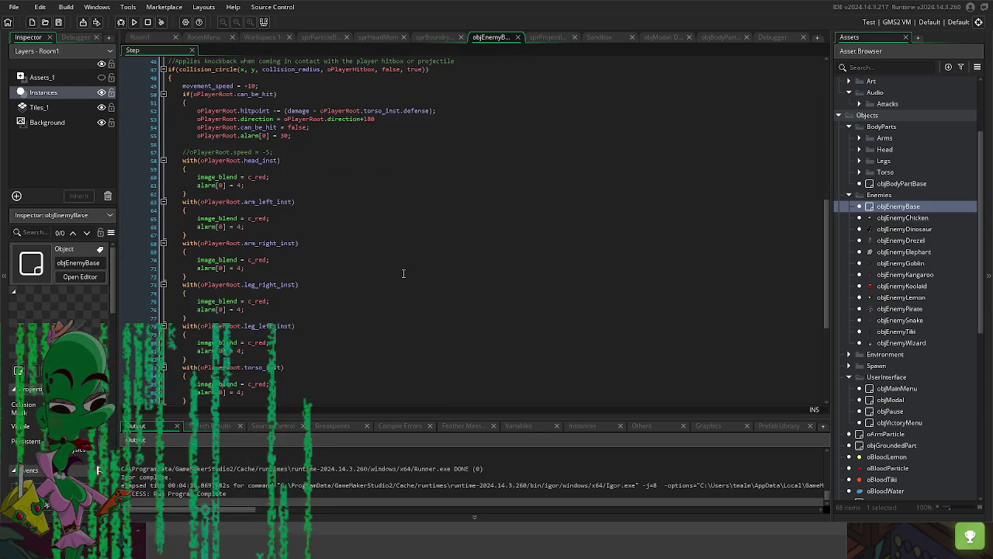
scroll(403, 273, down, 3)
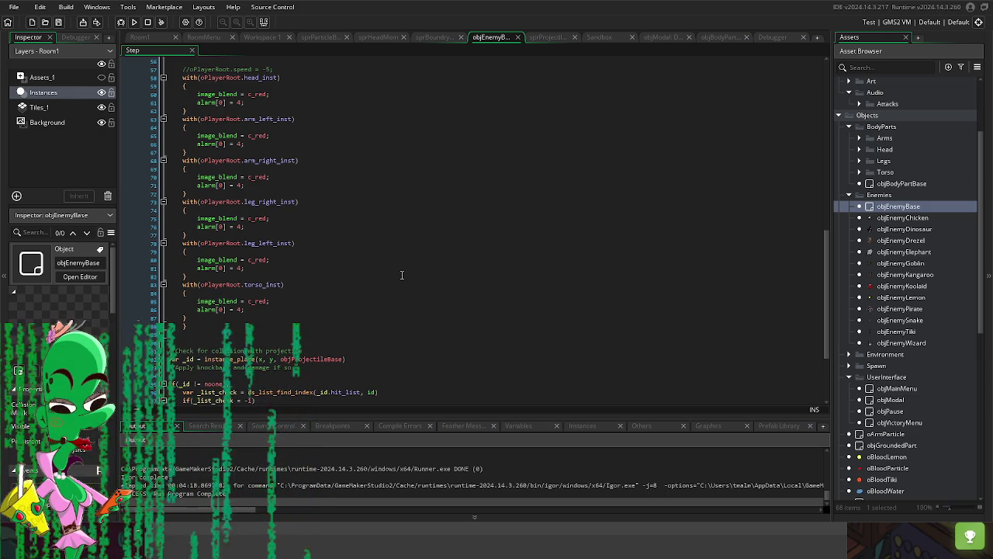
scroll(302, 247, up, 2)
drag(195, 363, 196, 138)
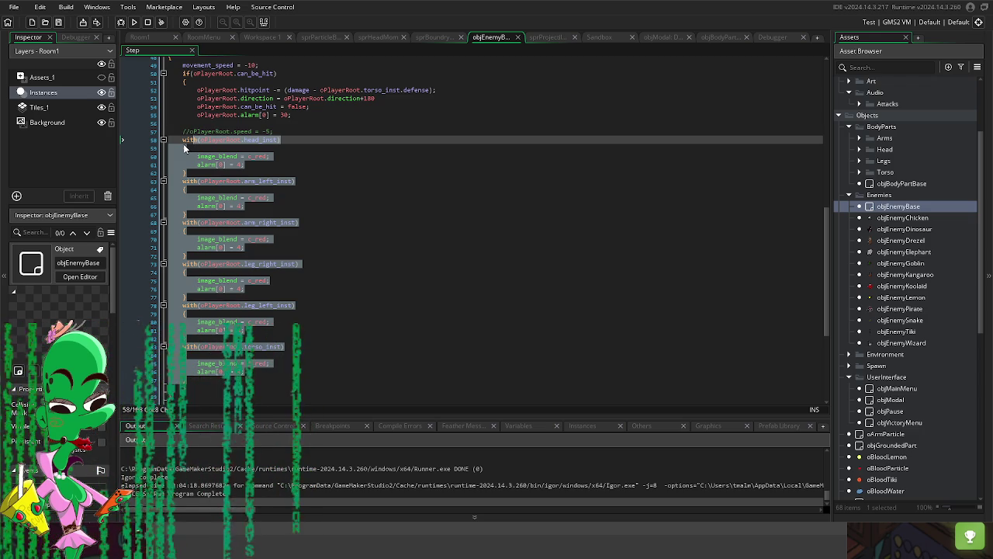
click(230, 183)
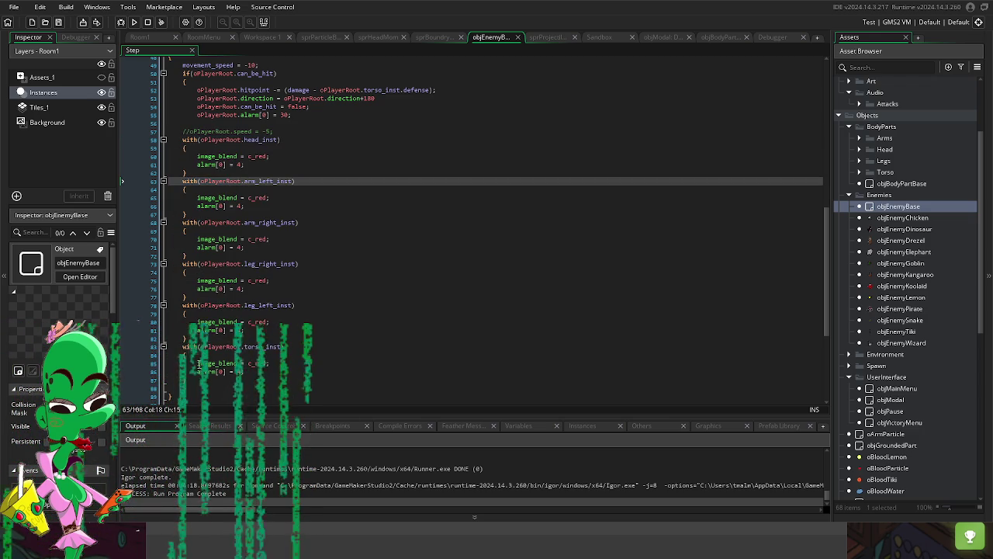
key(ctrl+z)
key(ctrl+z)
key(ctrl+z)
mouse_move(175, 131)
mouse_down()
mouse_move(364, 301)
mouse_move(364, 380)
mouse_up()
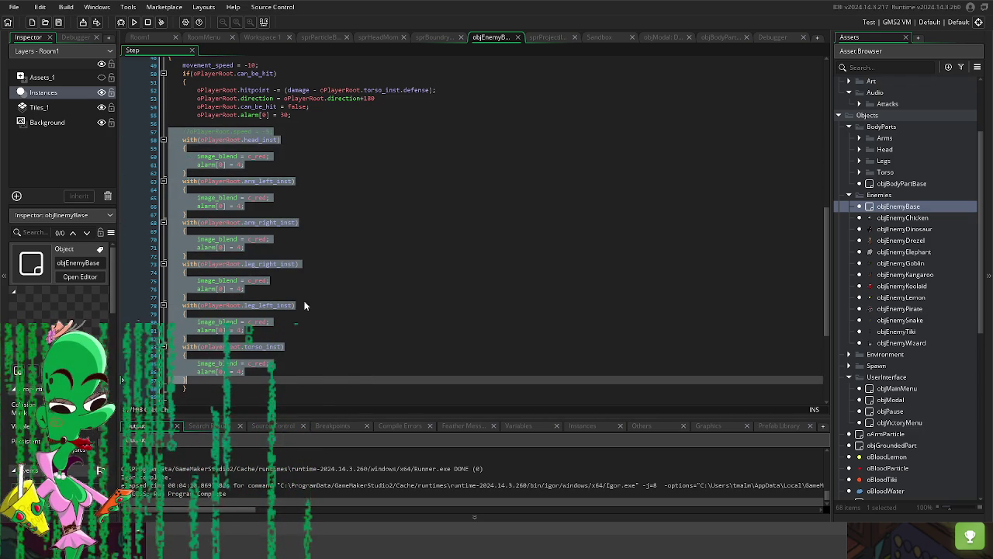
right_click(221, 199)
click(244, 212)
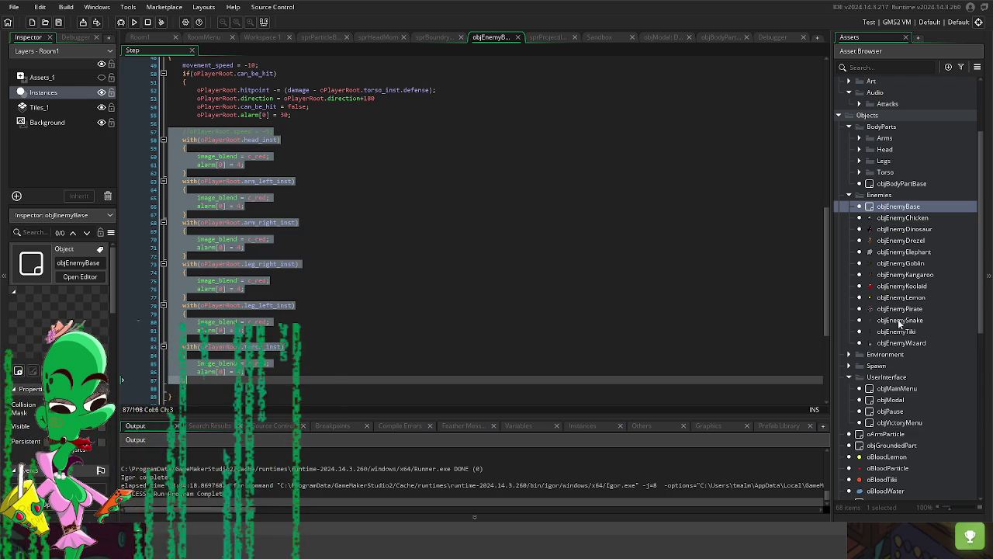
Step: Select objEnemyPirate in the asset list, then open the oPlayerRoot object editor
click(929, 311)
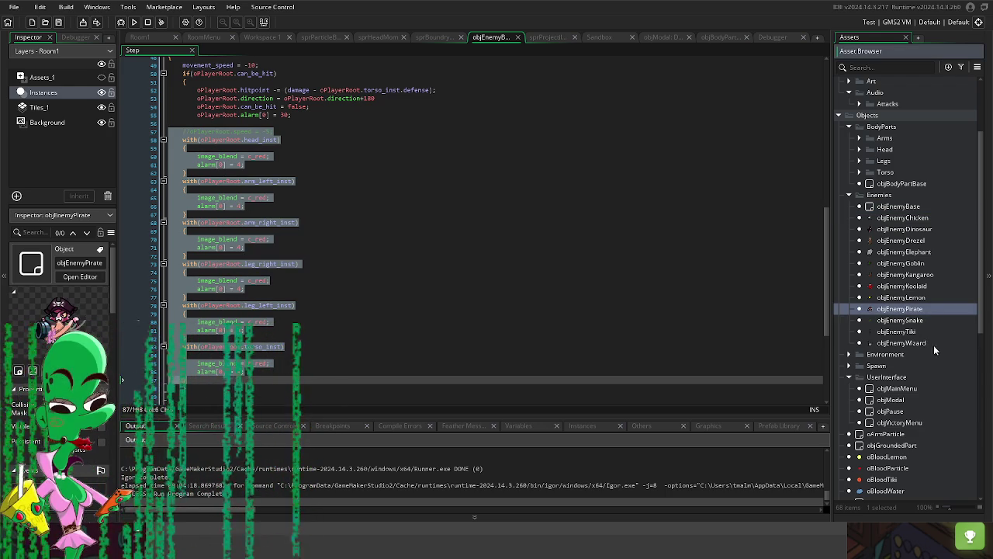
click(454, 275)
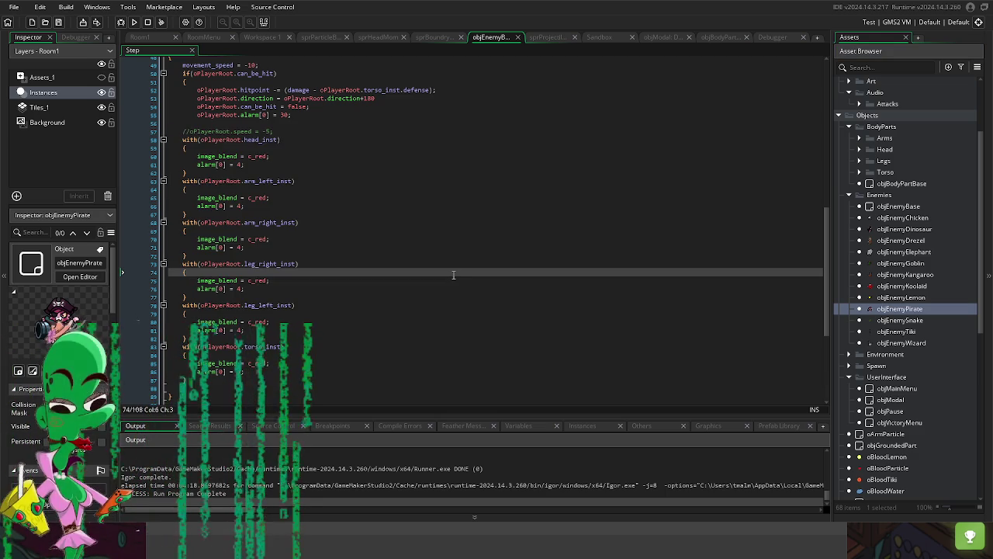
scroll(454, 275, up, 4)
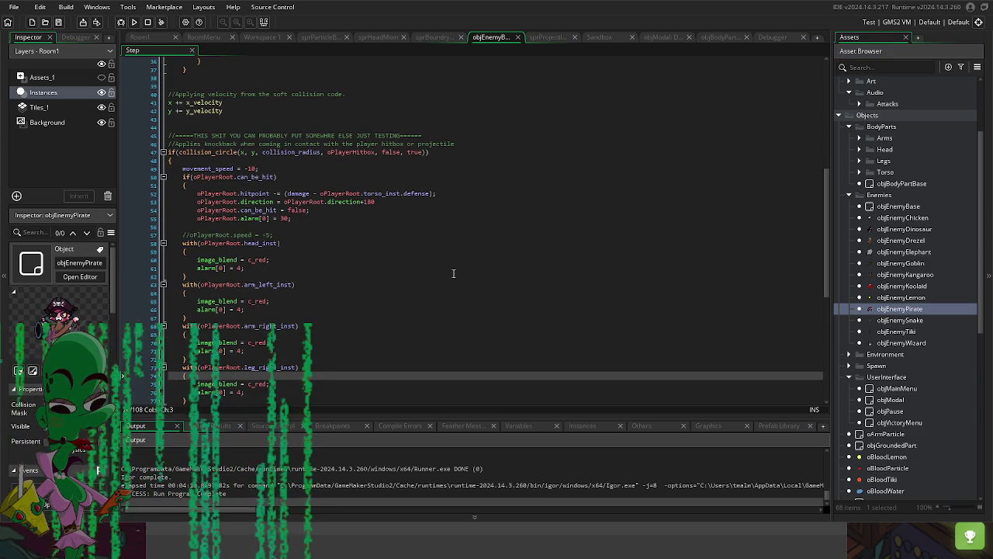
scroll(923, 370, down, 4)
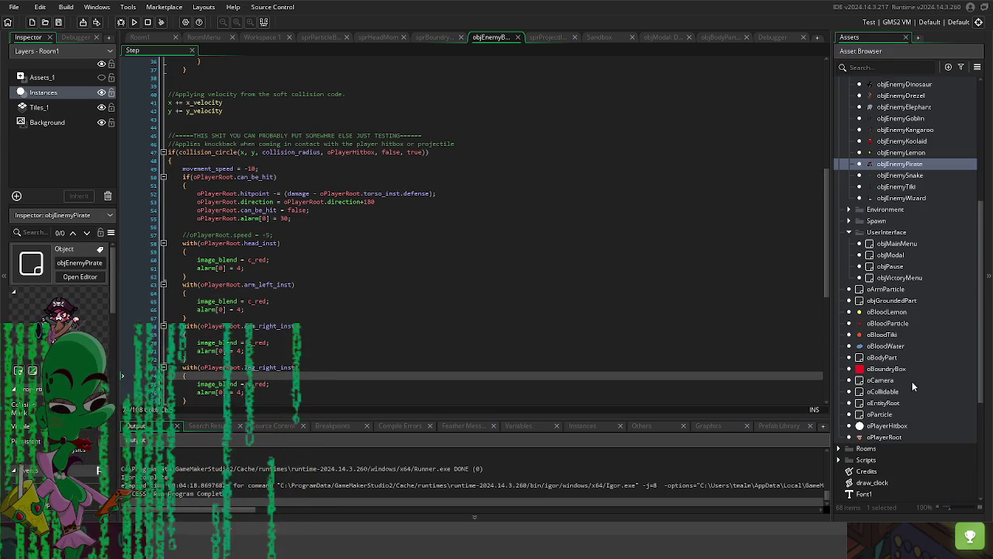
double_click(896, 436)
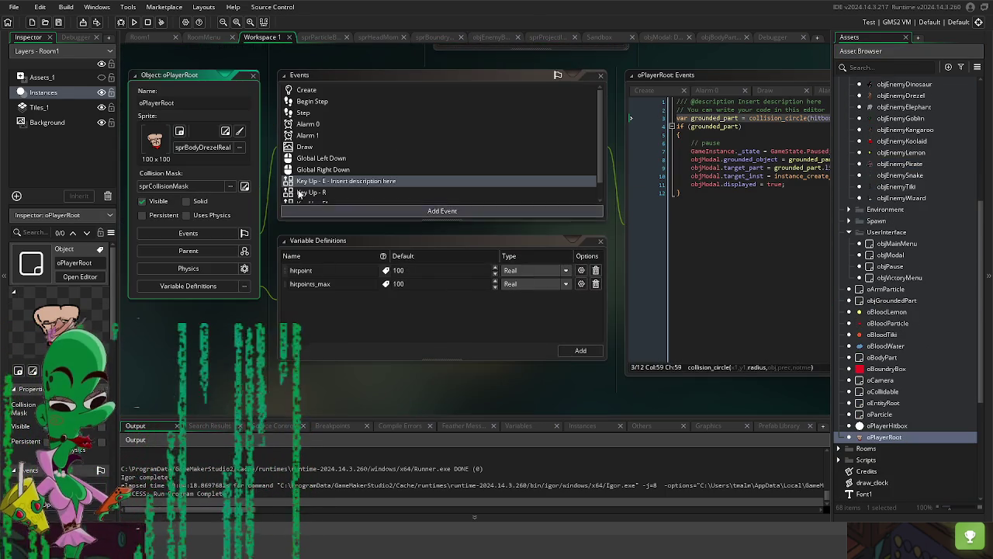
Step: Add is_dead = false; after the can_be_hit line in the player's Create event
click(306, 90)
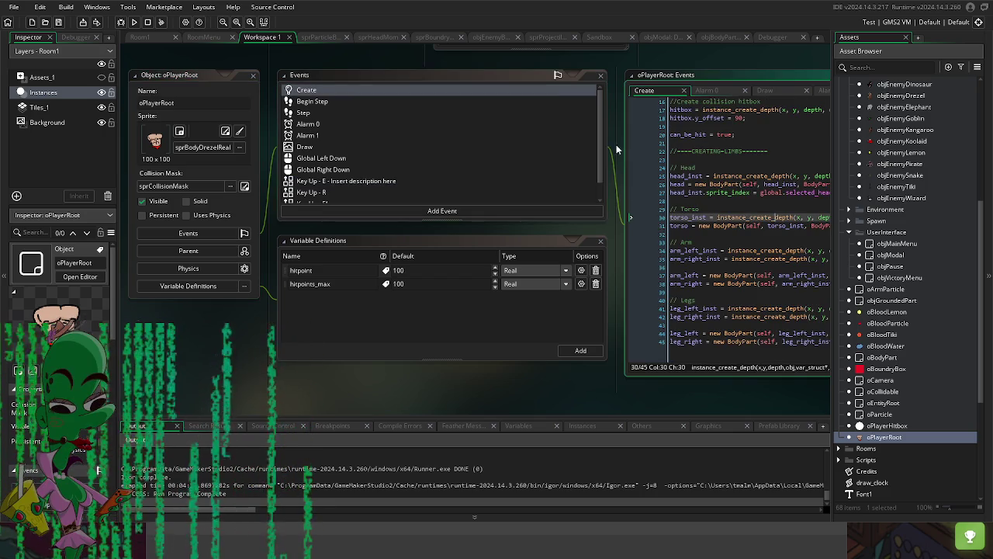
click(552, 112)
key(Return)
key(Return)
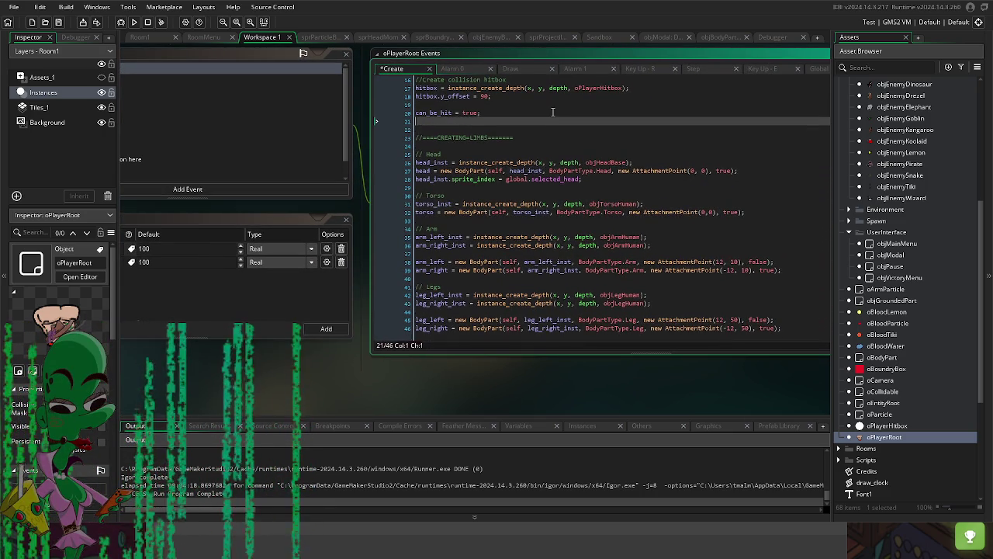
text(is_dead =)
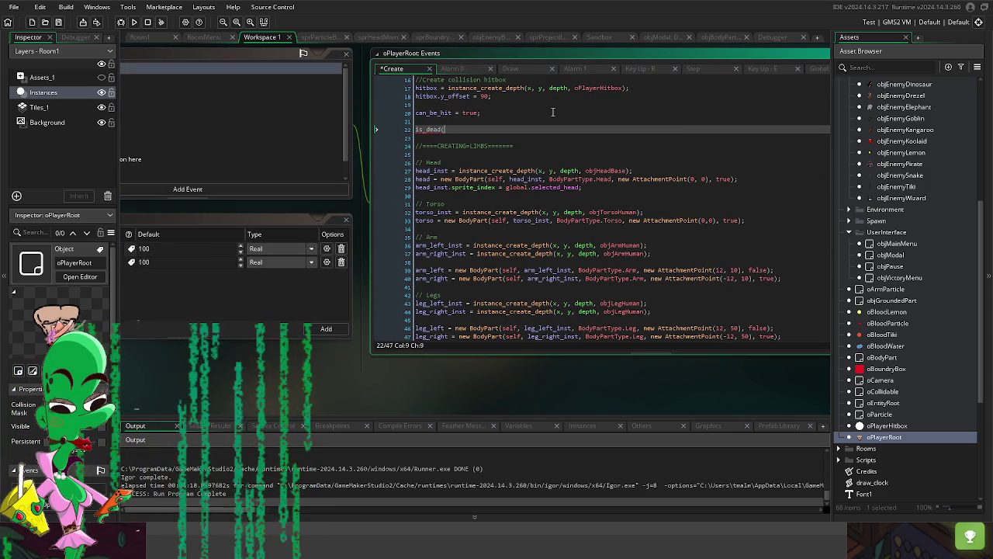
text( false;)
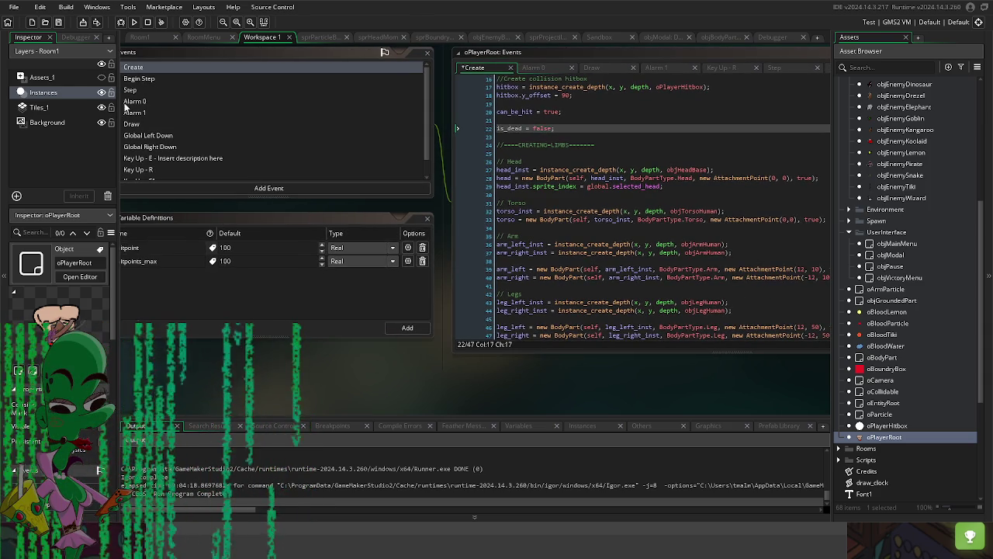
Step: Wrap the Step event's xvel and yvel input lines in an if(!is_dead) { } block
click(130, 90)
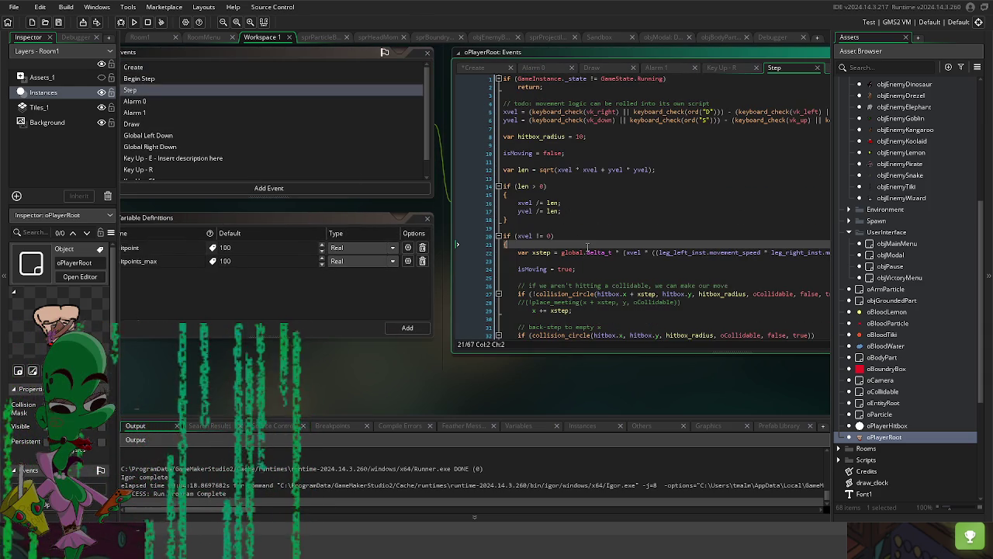
click(524, 236)
click(615, 125)
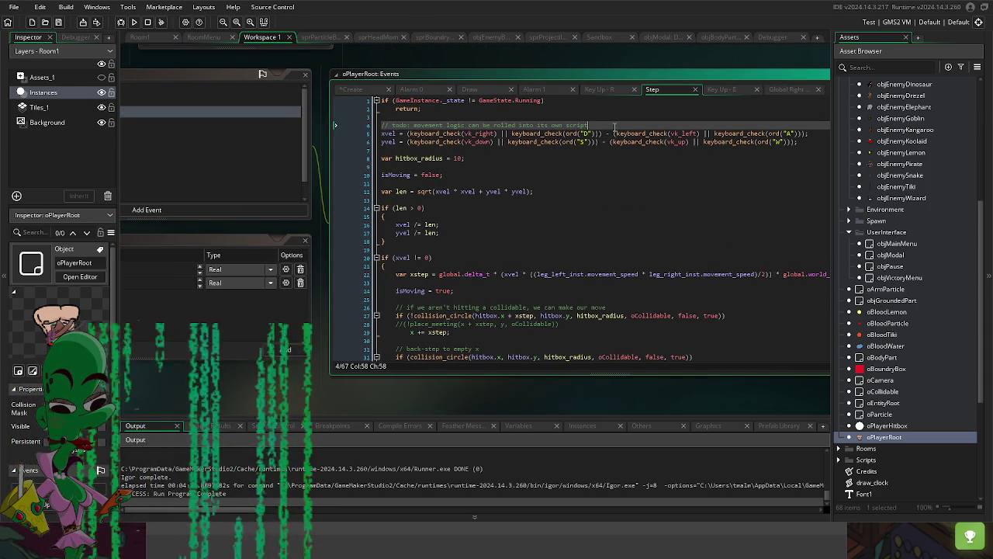
key(Return)
text(if)
text((l)
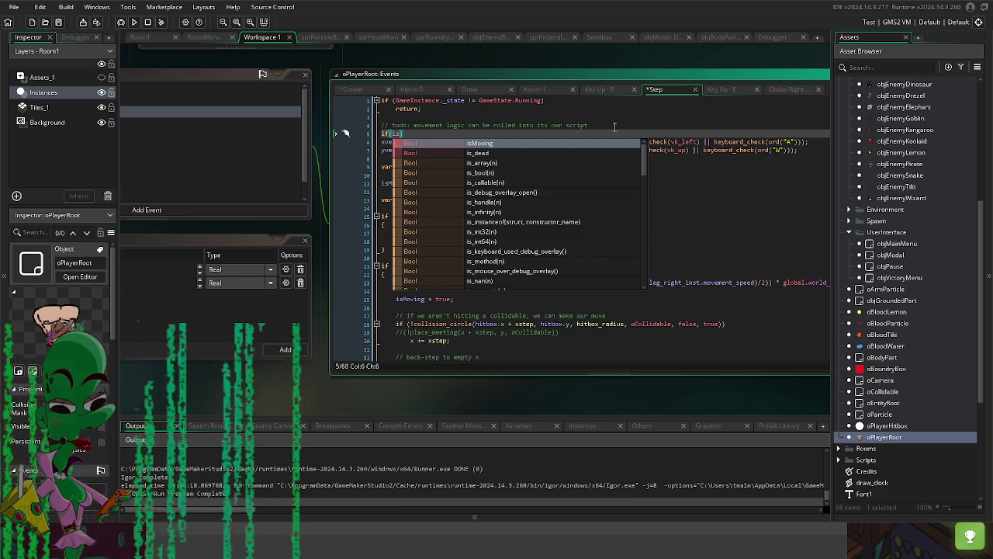
key(Escape)
text(!)
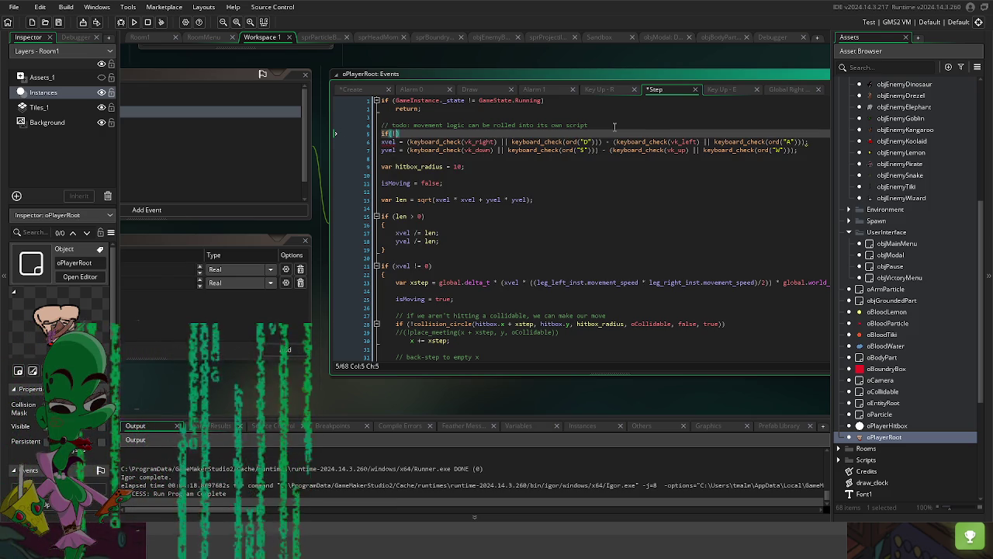
text(is_dead)
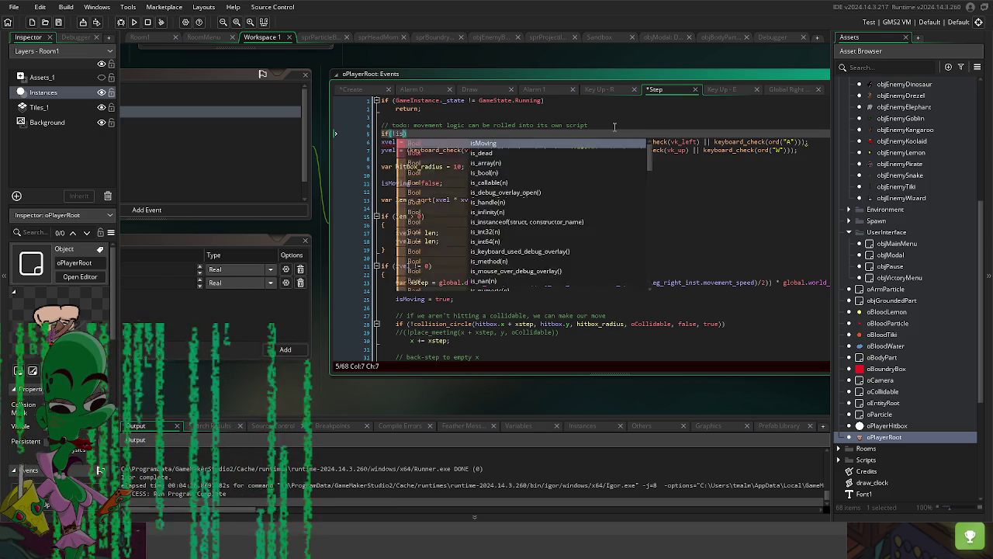
text(){)
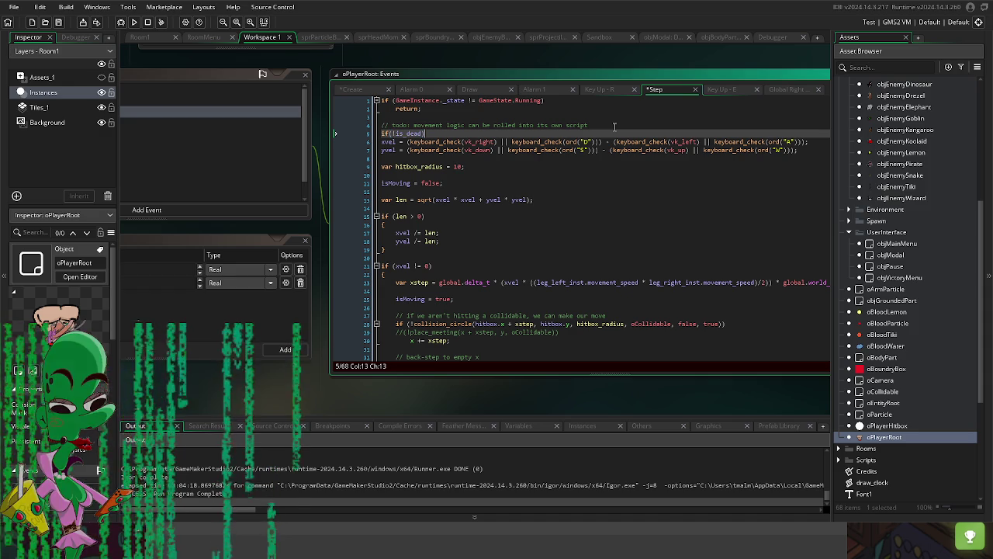
key(Left)
key(Return)
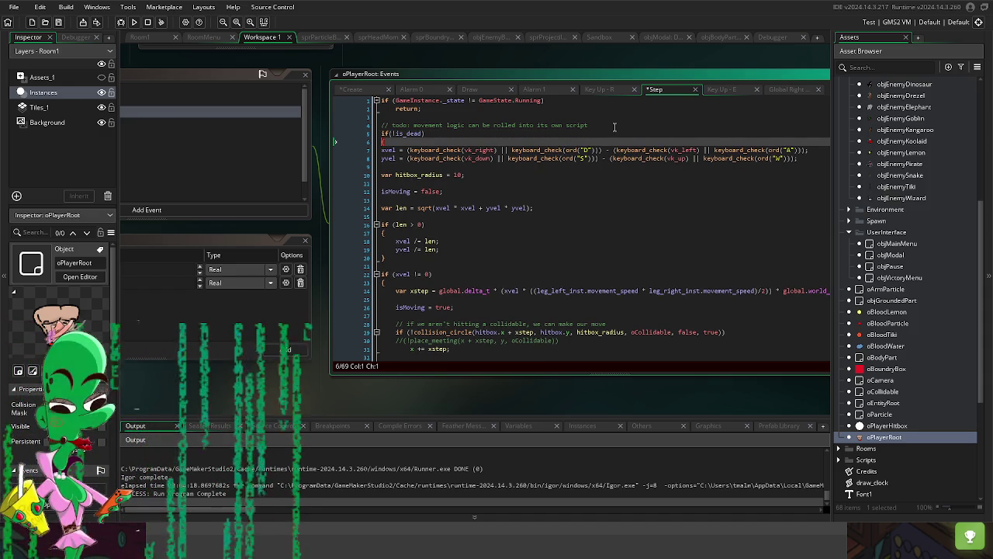
click(823, 154)
click(812, 160)
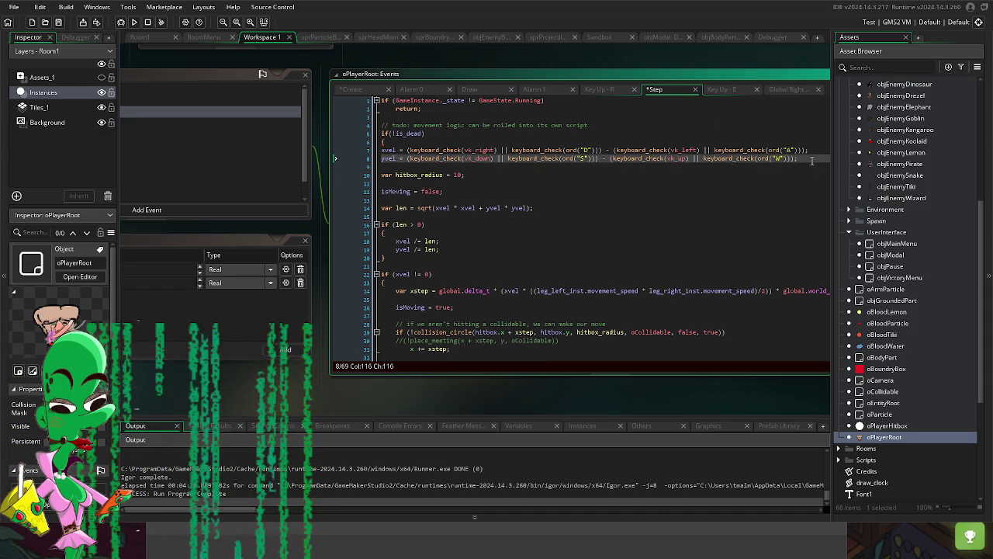
key(Return)
text(})
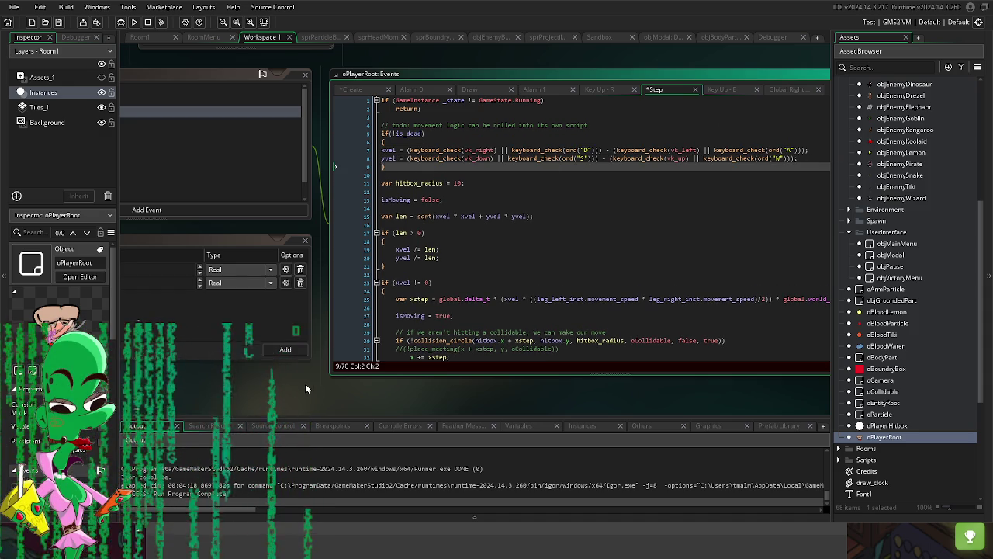
drag(305, 383, 619, 361)
click(612, 144)
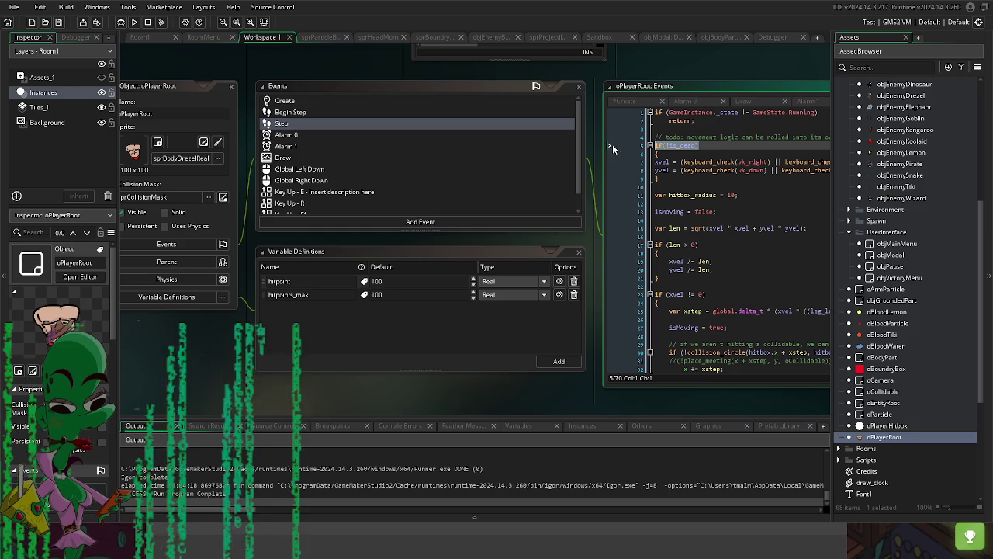
Step: Wrap the Global Left Down firing code in an if(!is_dead){ } block
click(312, 170)
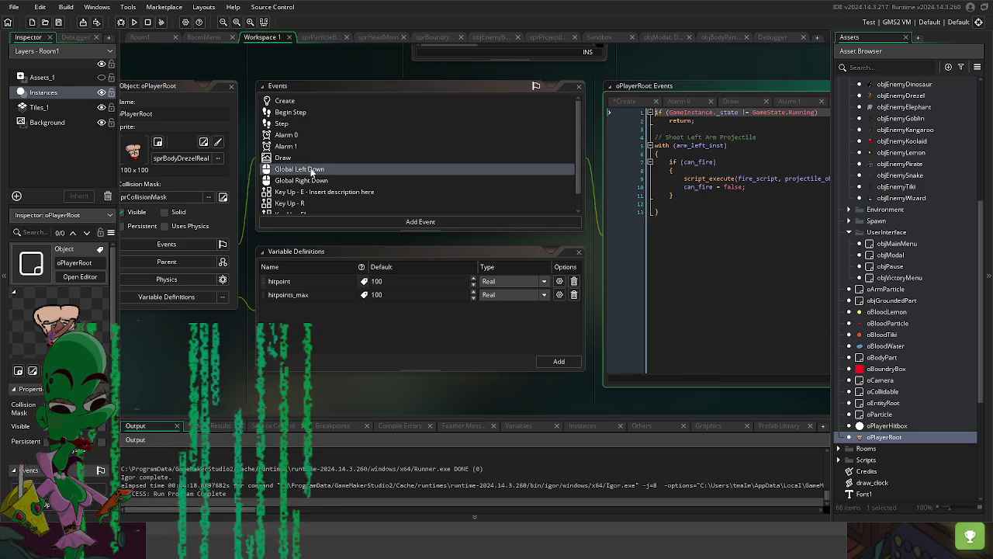
click(663, 120)
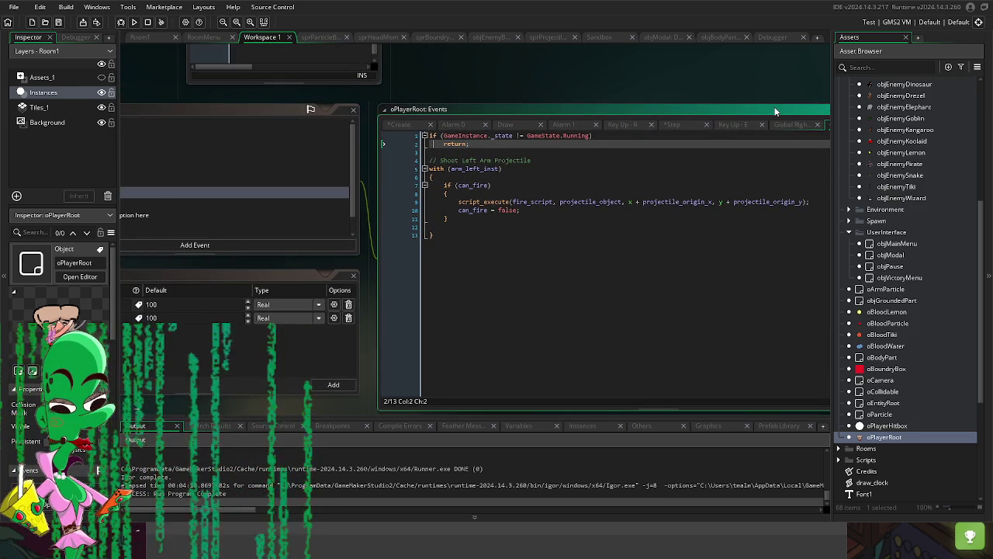
key(Up)
key(Return)
key(Return)
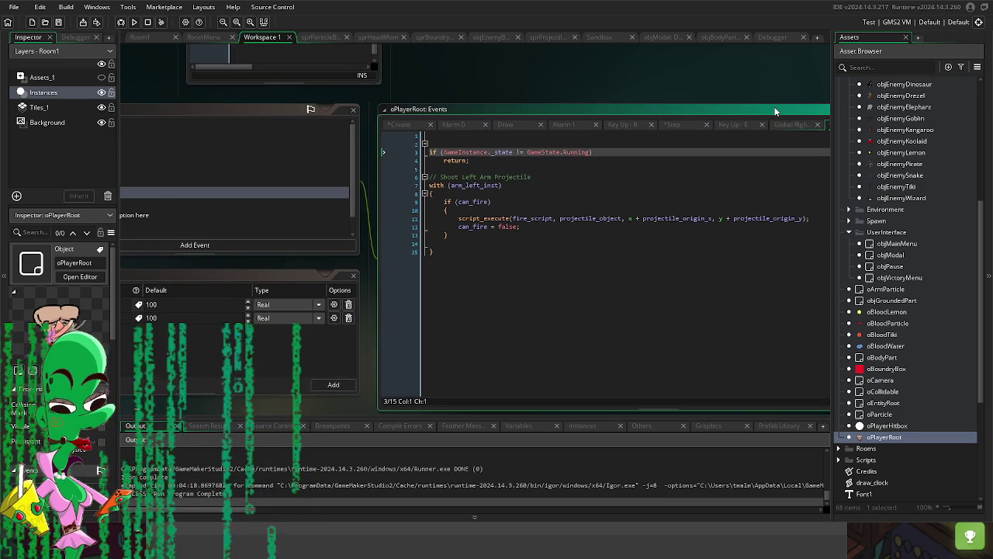
key(Up)
key(Up)
text(if(!is_dead))
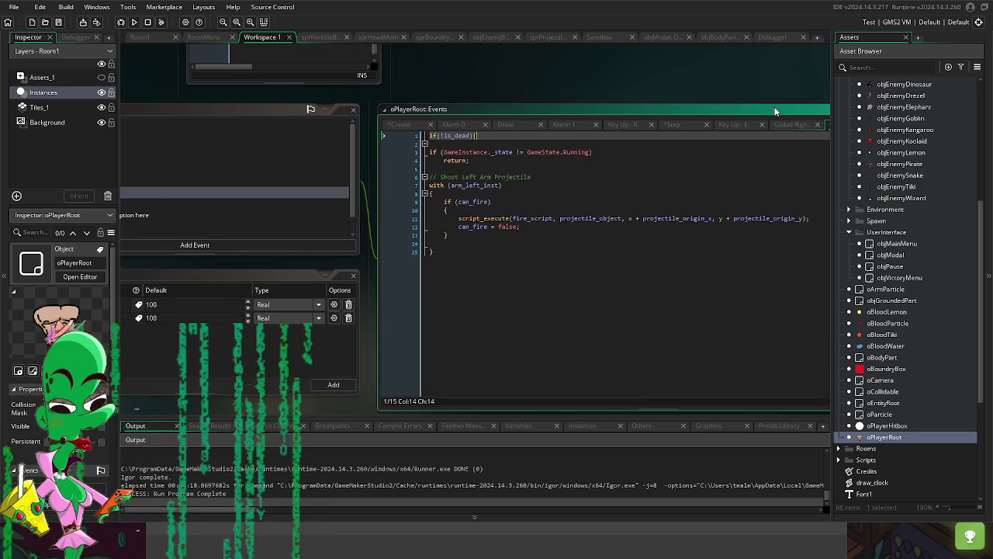
text({)
click(492, 250)
key(Return)
text(})
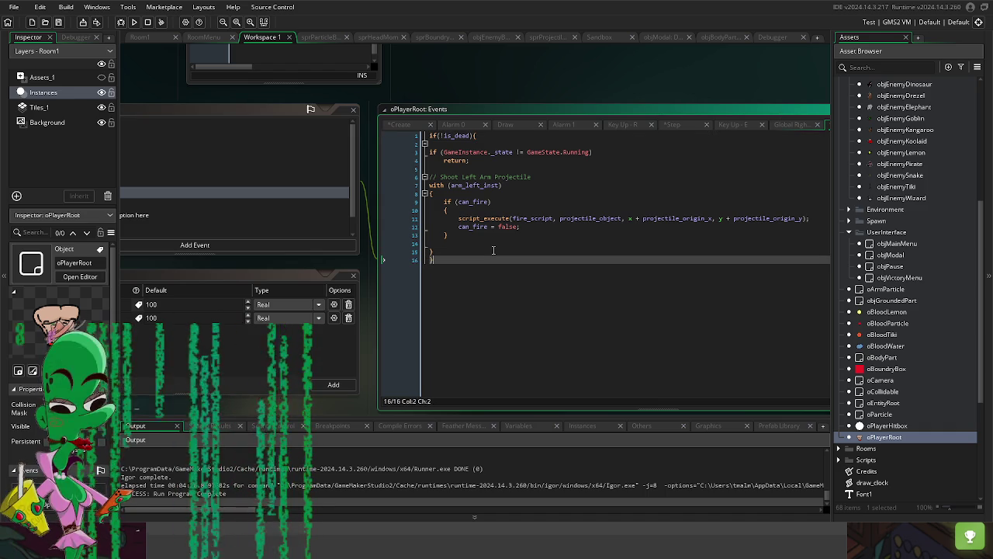
scroll(403, 144, left, 3)
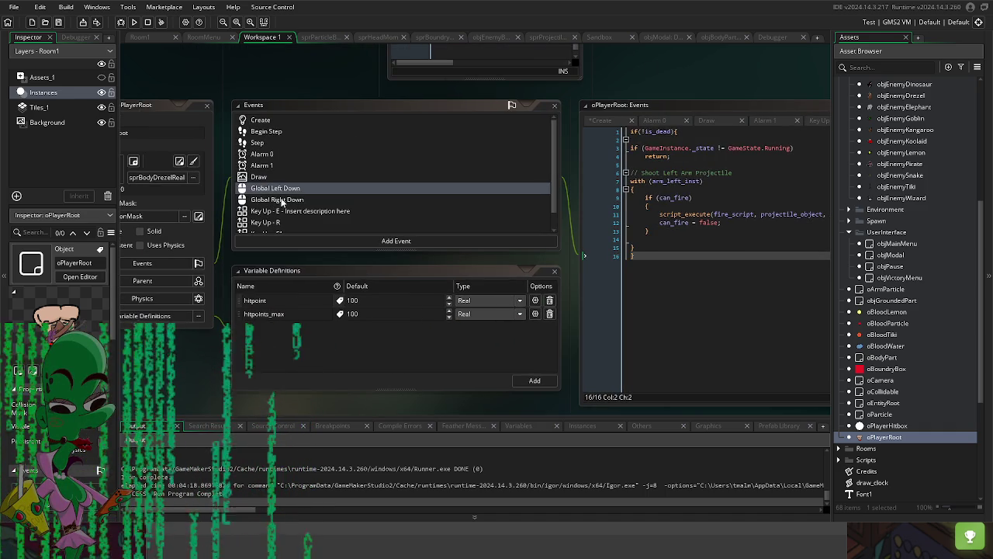
Step: Wrap the Global Right Down firing code in an if(!is_dead) { } block
click(283, 200)
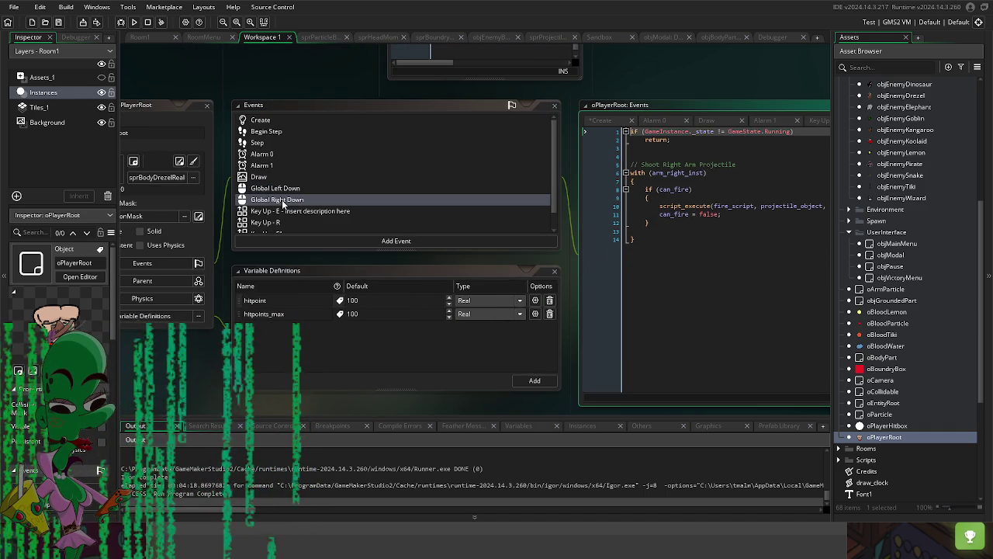
click(685, 240)
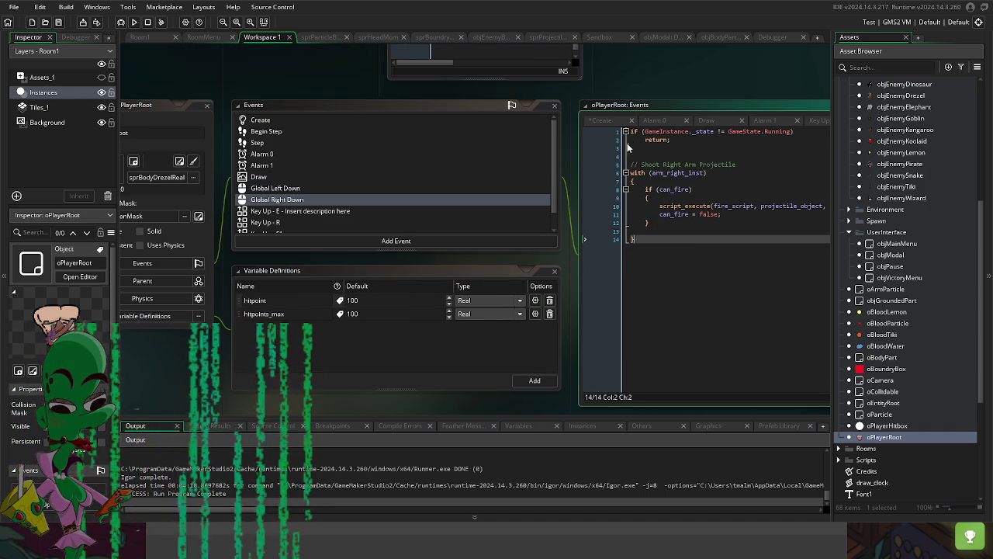
key(ctrl+Home)
key(Return)
key(Return)
key(Return)
key(Up)
key(Up)
key(Up)
text(if(!is_dead))
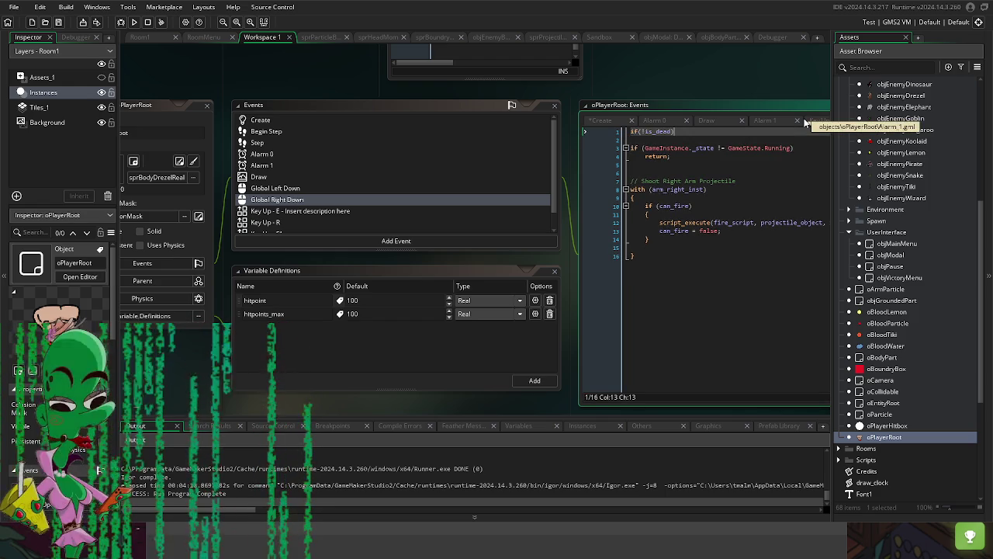
key(Down)
text({)
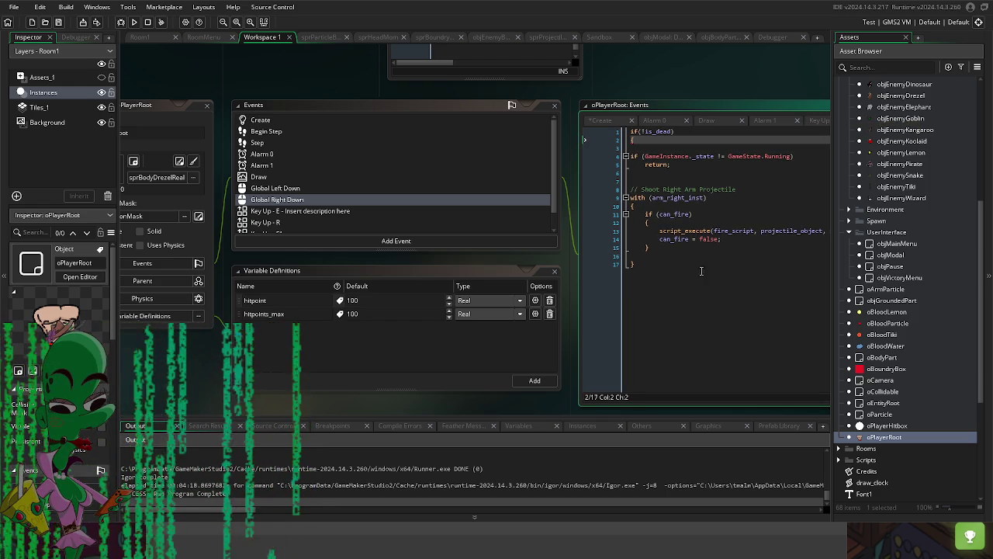
click(679, 263)
key(Return)
key(Return)
text(})
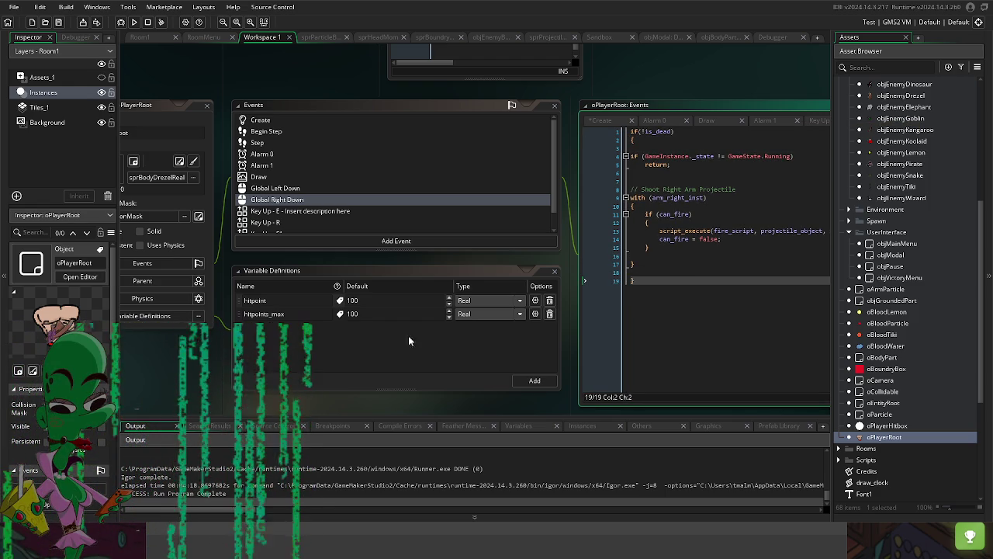
mouse_move(380, 405)
mouse_down()
mouse_move(406, 402)
mouse_move(229, 395)
mouse_move(416, 408)
mouse_up()
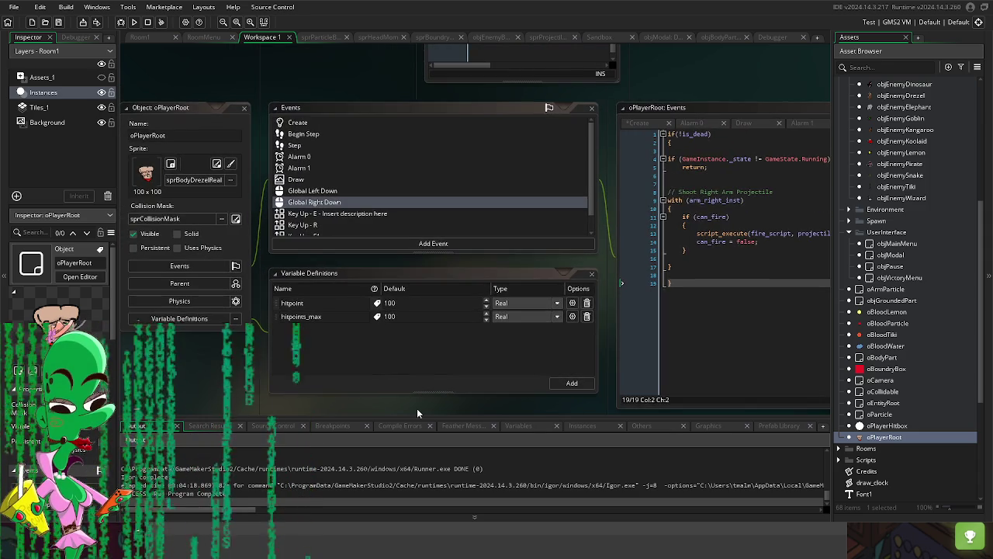
Step: Add a Key Up - Alt event with code is_dead = true;, then launch the game with F5
click(323, 244)
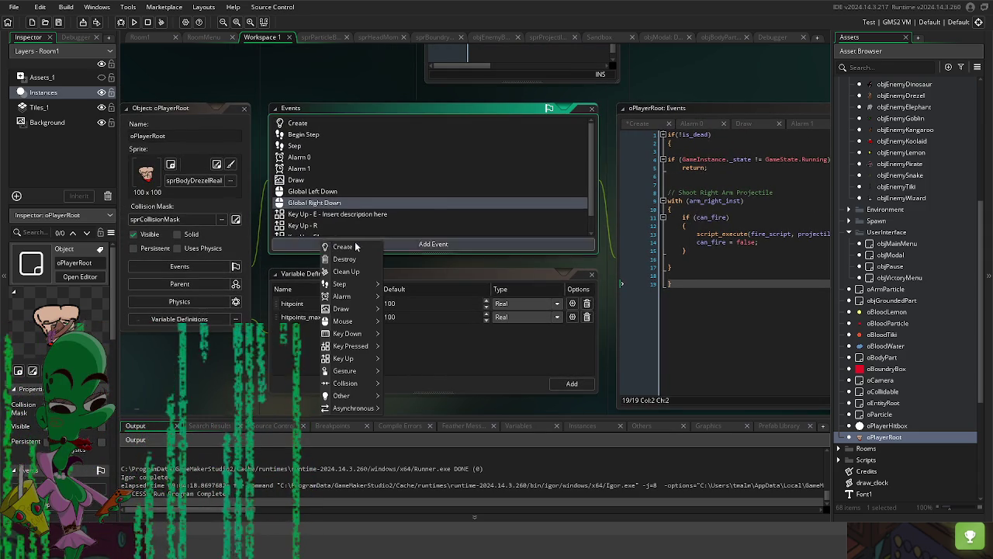
mouse_move(347, 309)
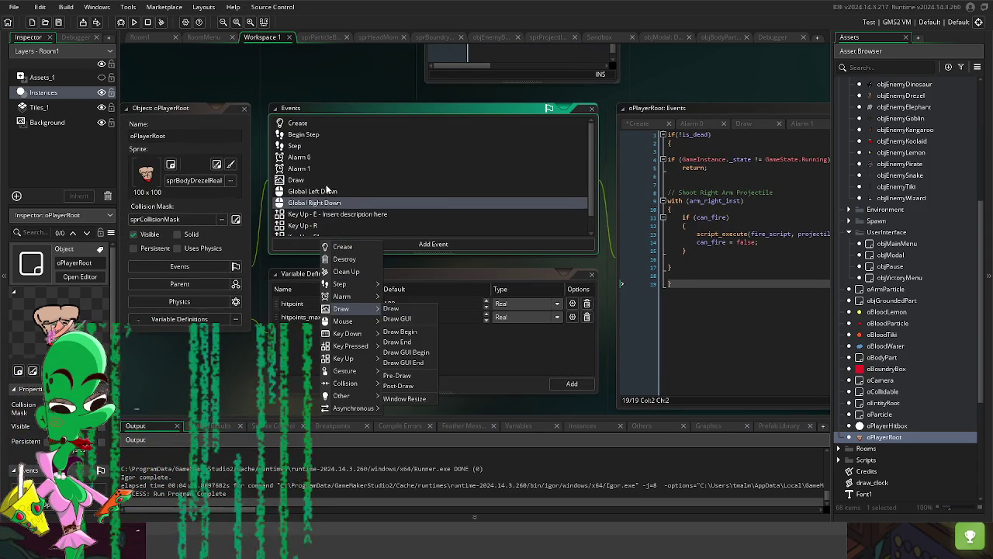
scroll(428, 190, down, 1)
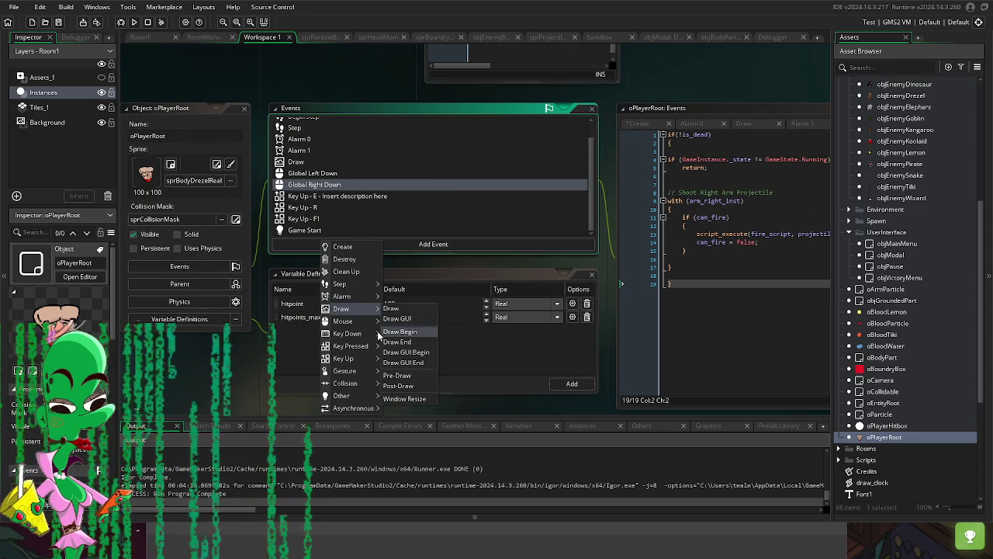
mouse_move(362, 347)
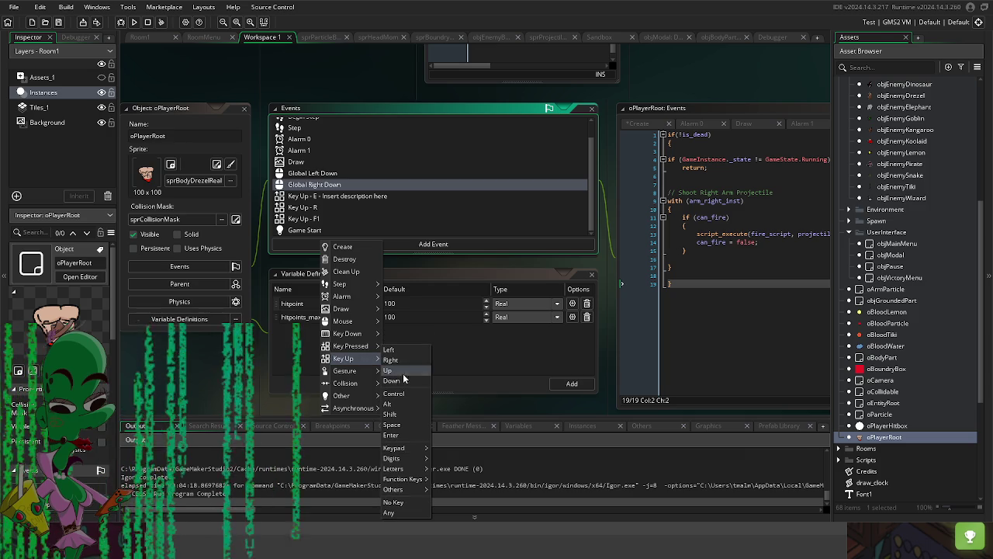
mouse_move(392, 469)
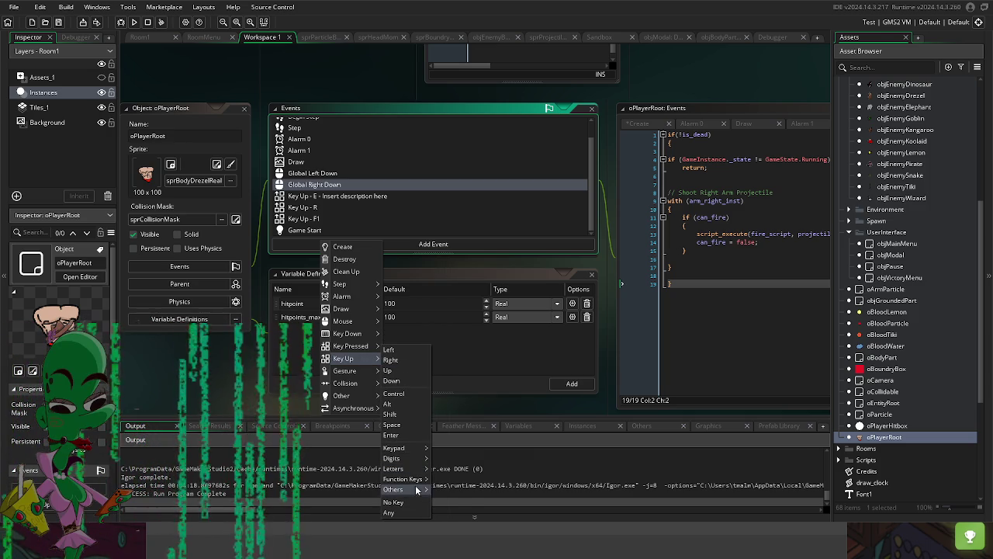
mouse_move(419, 481)
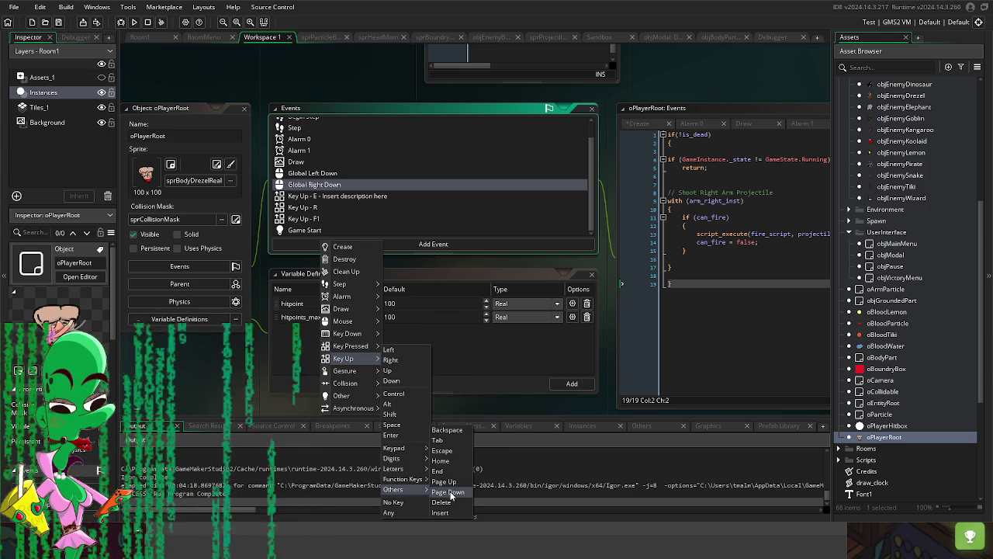
click(408, 404)
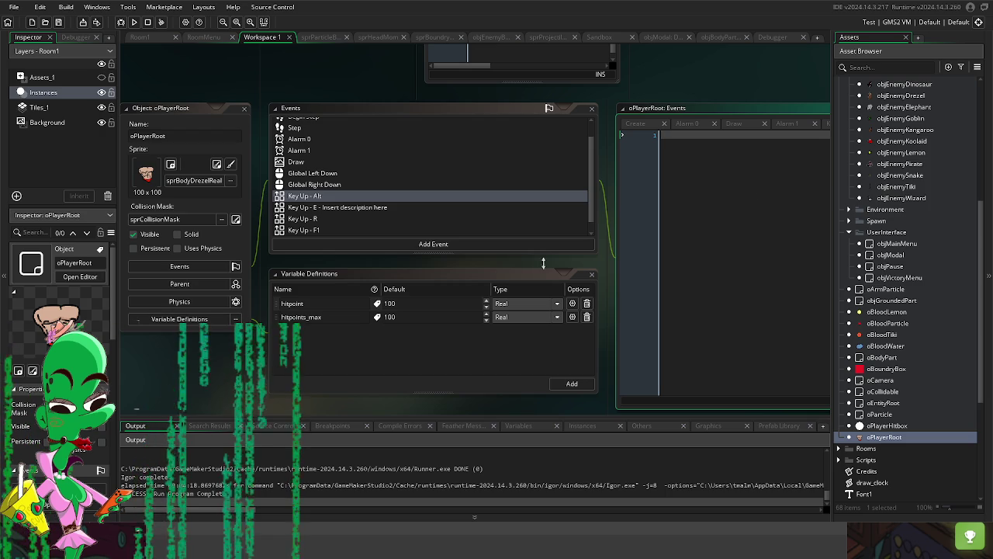
text(i)
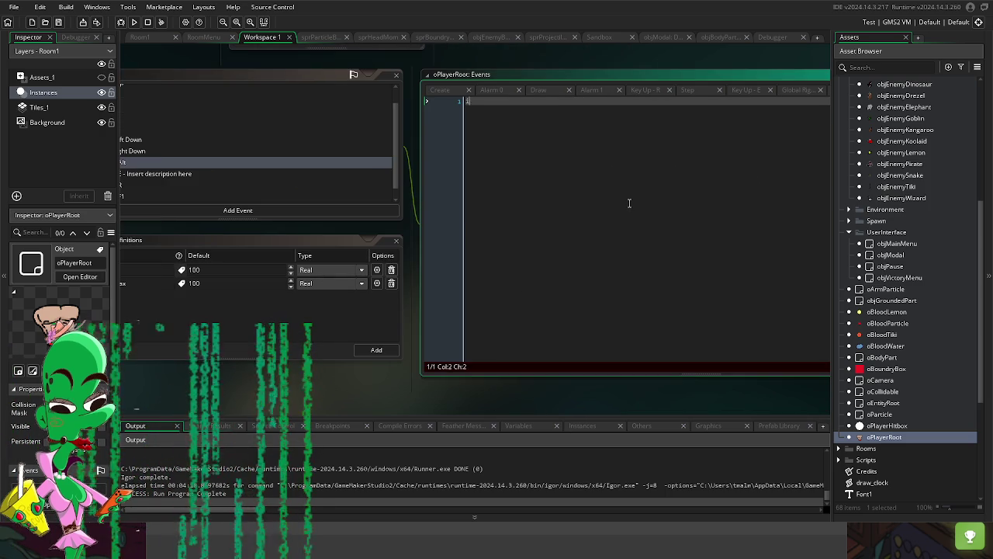
text(s_dead = )
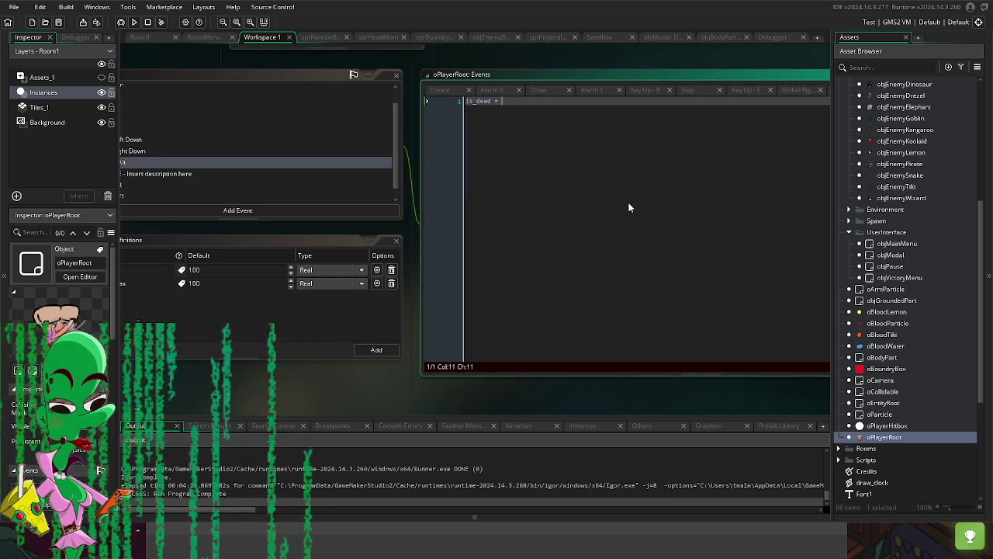
text(true;;)
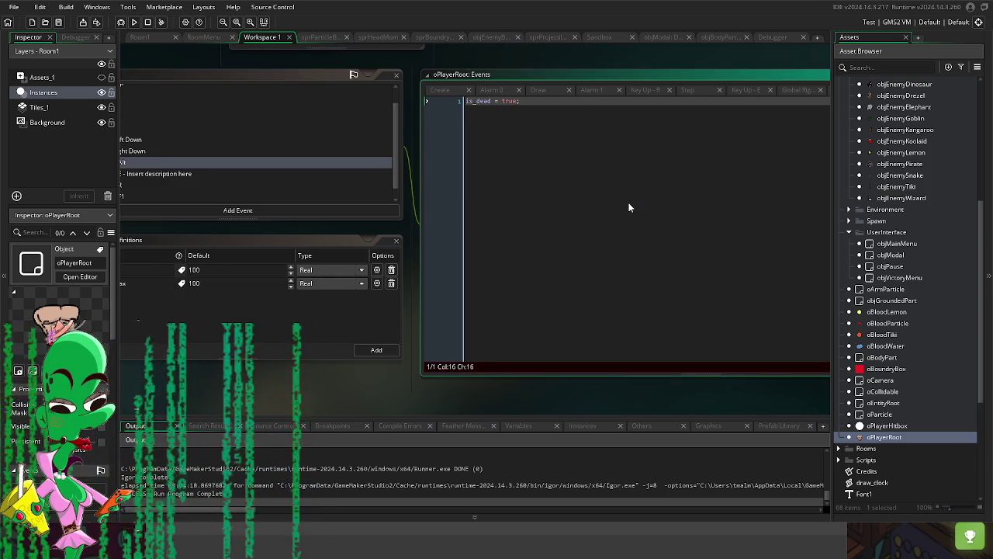
key(F5)
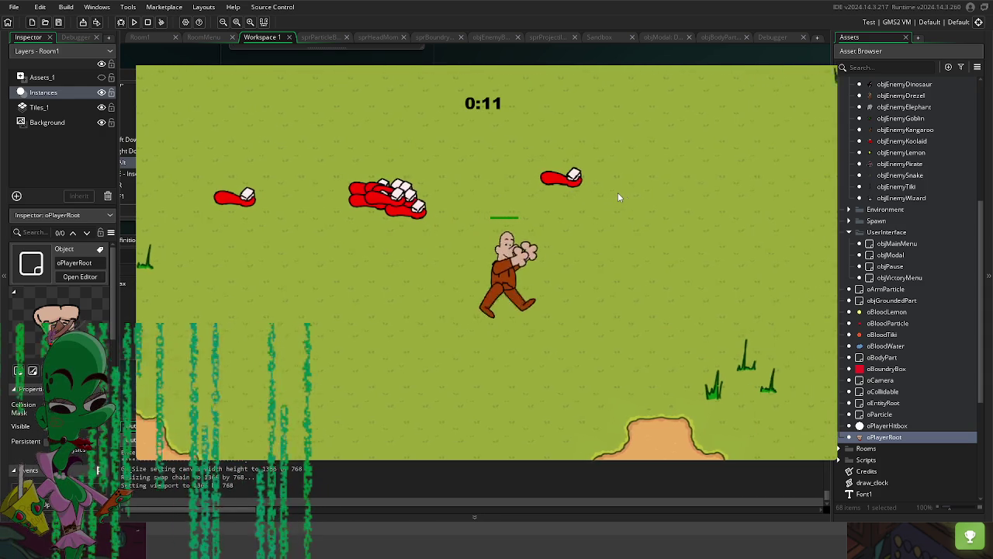
Step: Walk the player to the right in the test run, then close the game
key(d)
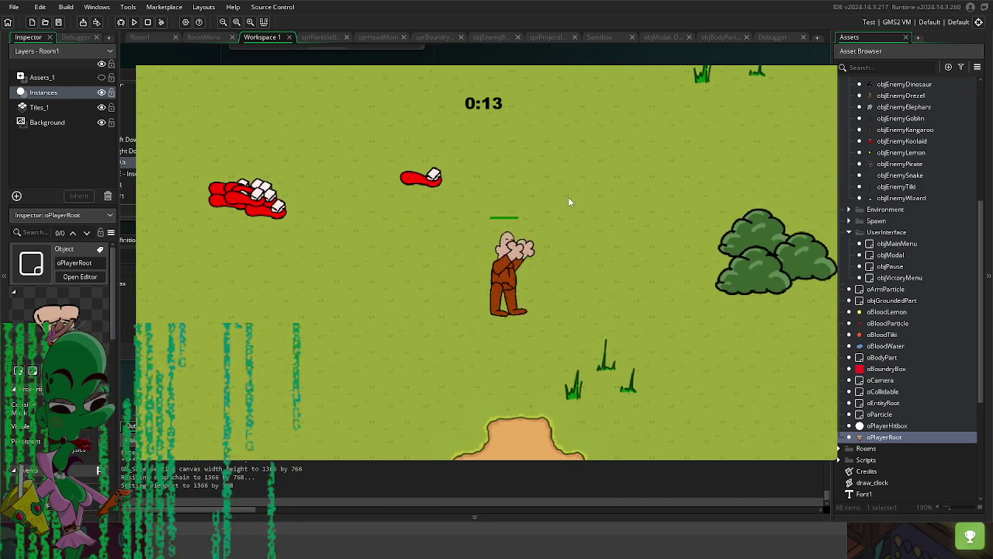
key(d)
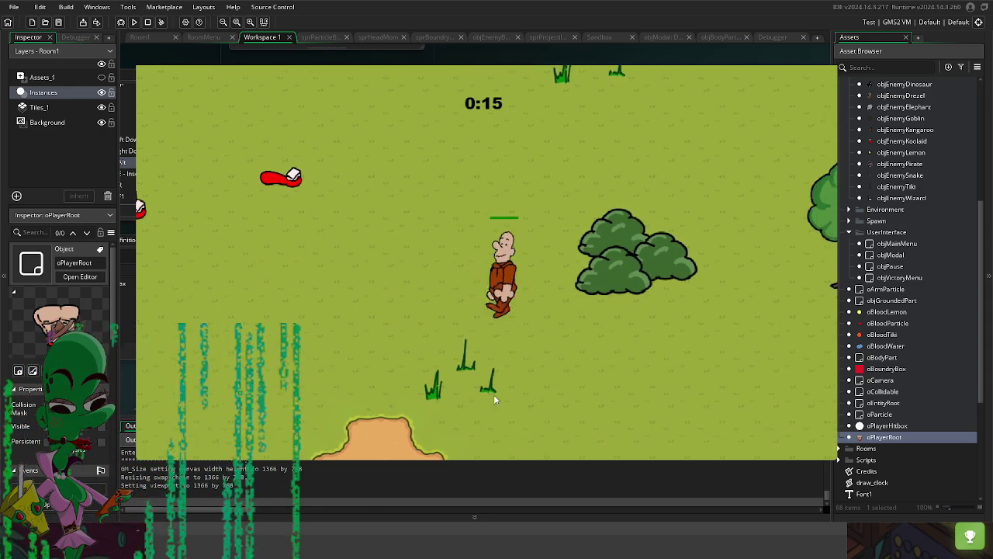
key(d)
key(Escape)
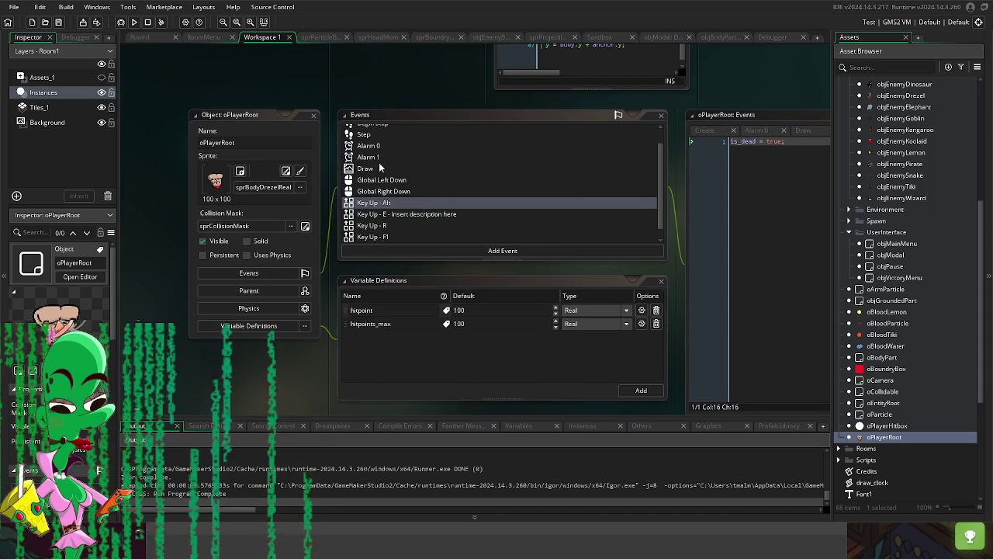
Step: In oPlayerRoot's Begin Step, add an if (is_dead) block below the depth line
scroll(372, 159, up, 2)
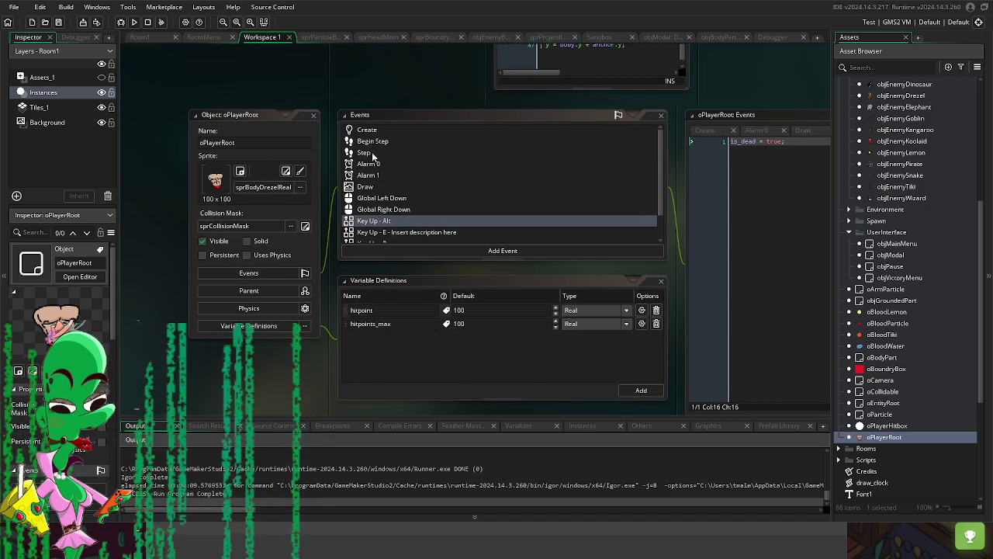
click(372, 141)
click(786, 168)
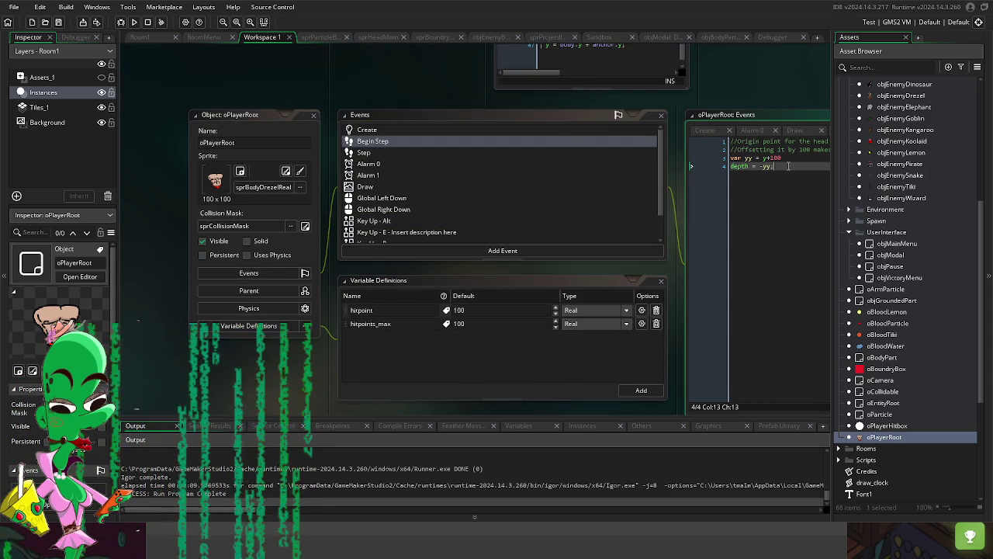
key(Return)
text(if())
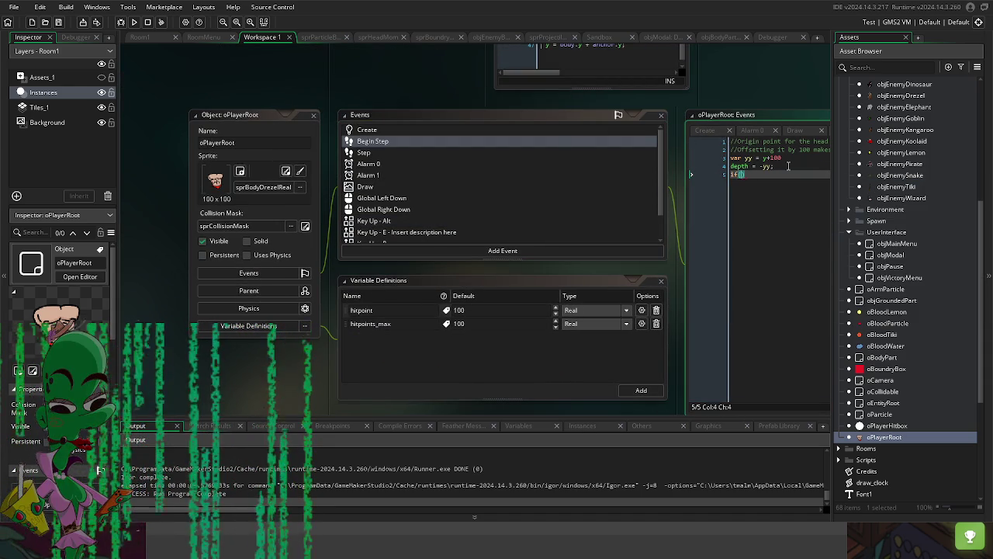
text(is_dead))
key(Return)
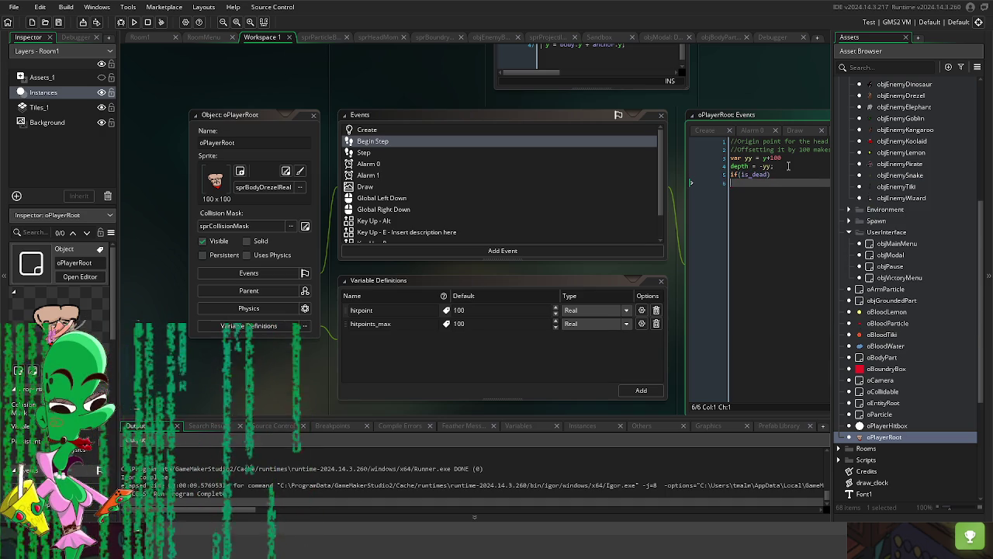
text({)
key(Return)
key(Return)
key(Return)
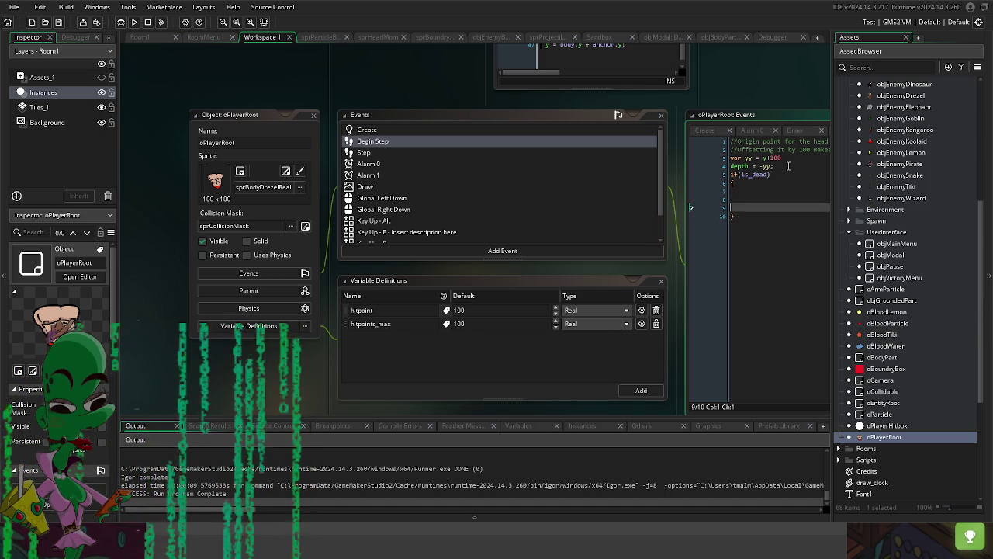
key(Up)
key(Tab)
Step: Review the player's movement code in the Step event
click(397, 154)
mouse_move(681, 257)
mouse_down()
mouse_move(396, 224)
mouse_move(344, 203)
mouse_up()
scroll(461, 191, down, 13)
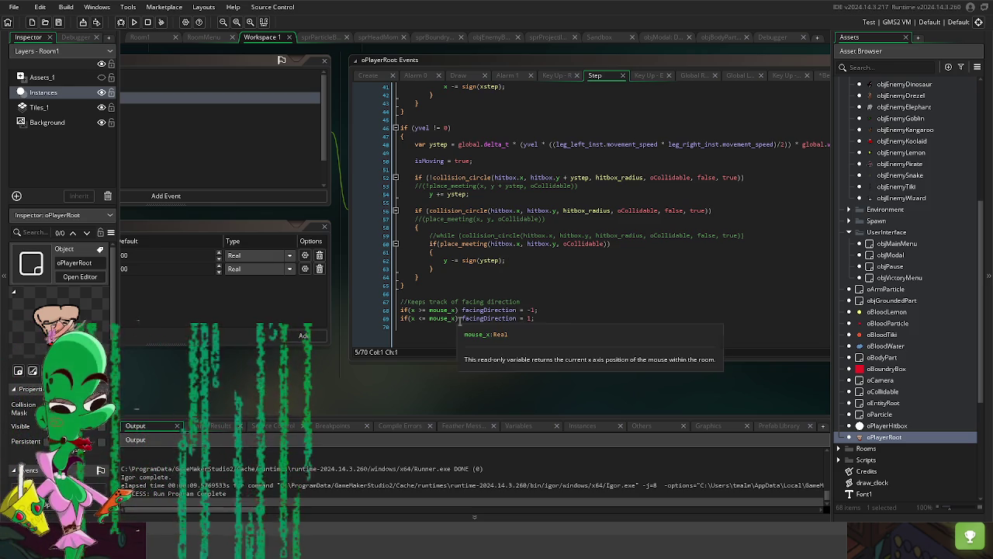
scroll(512, 331, up, 4)
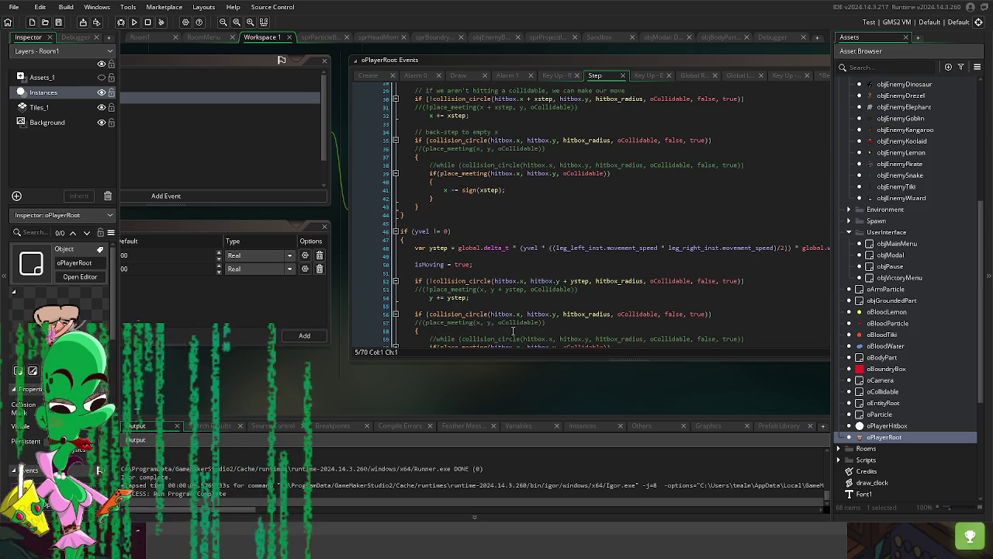
scroll(510, 326, down, 3)
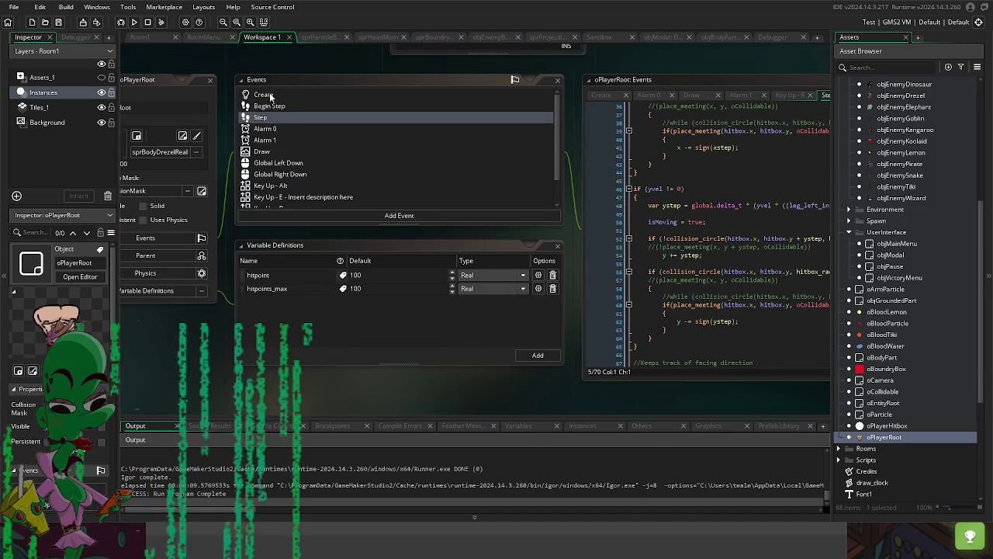
Step: Fill the is_dead block with x = 0; y = 0; and run a test build
click(272, 106)
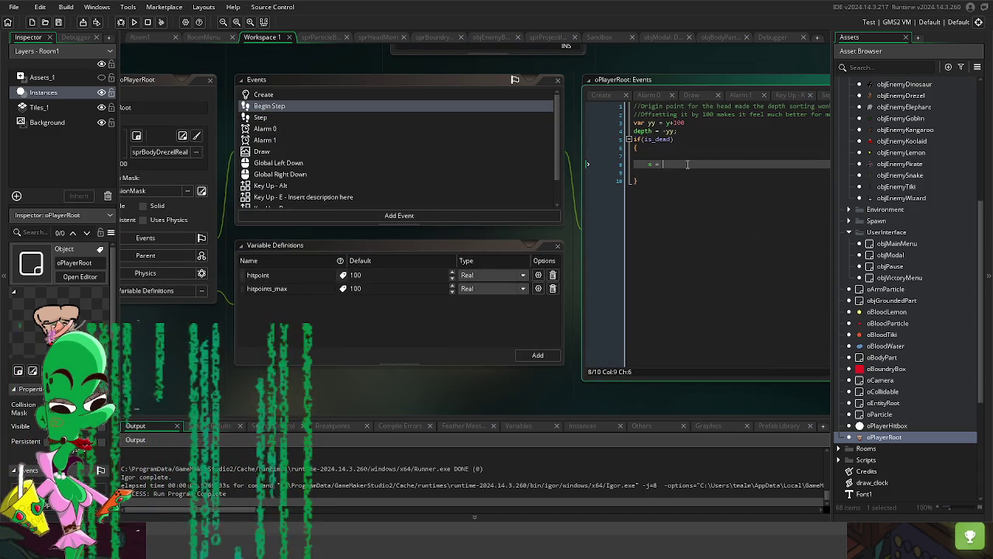
text(0;)
key(Return)
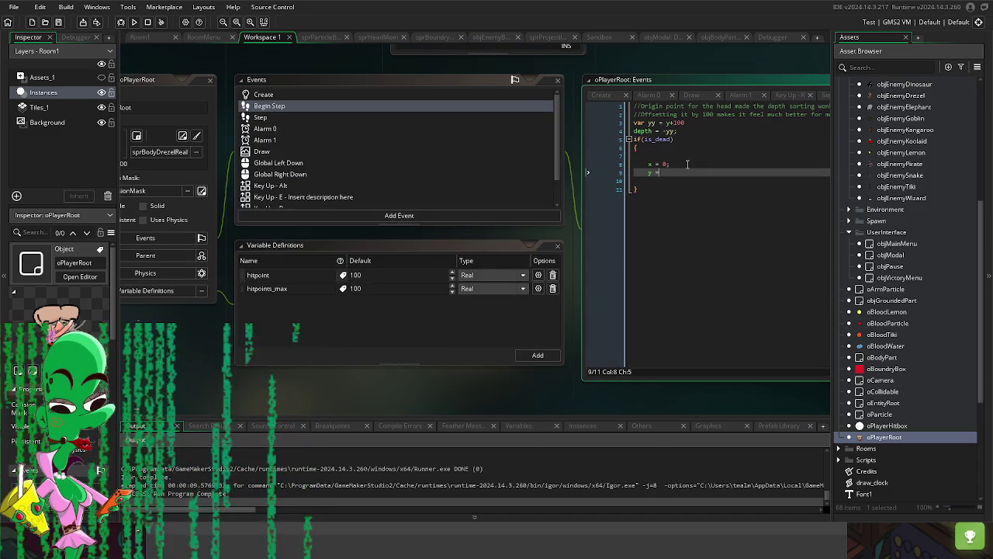
text(0;)
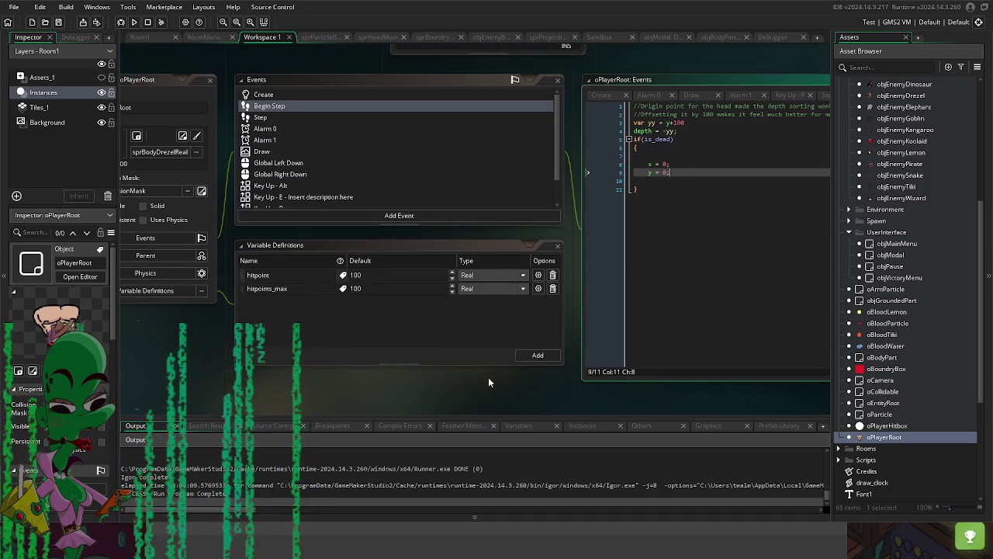
click(133, 21)
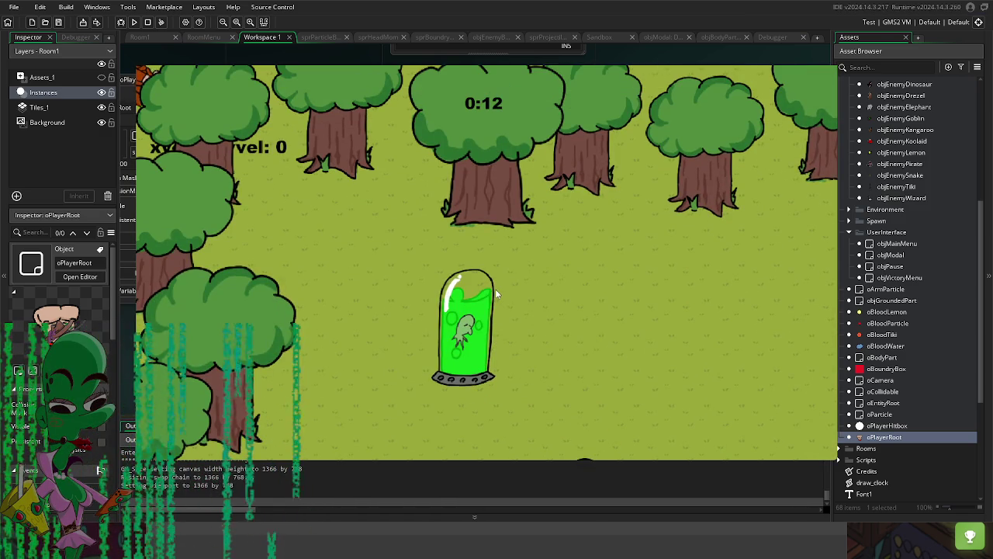
key(Escape)
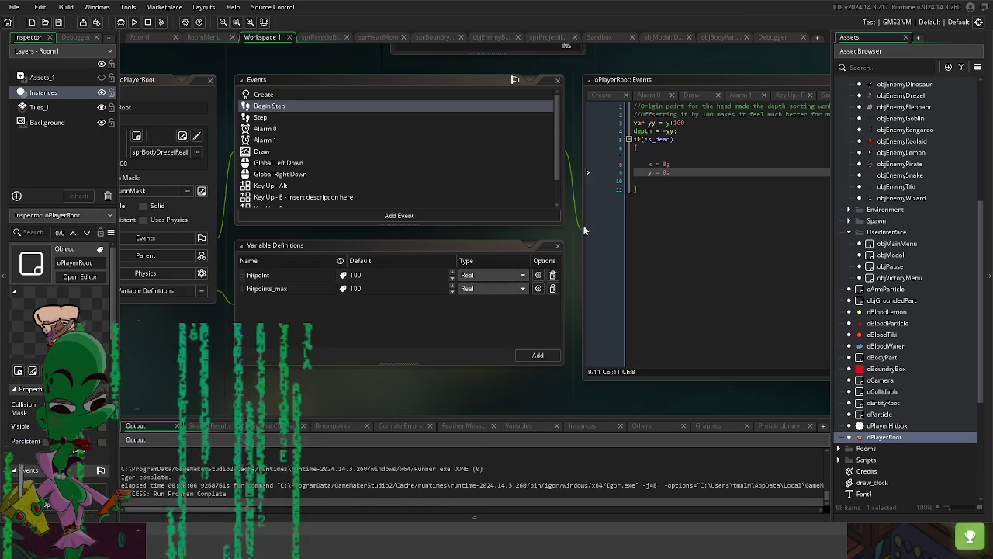
scroll(491, 383, right, 2)
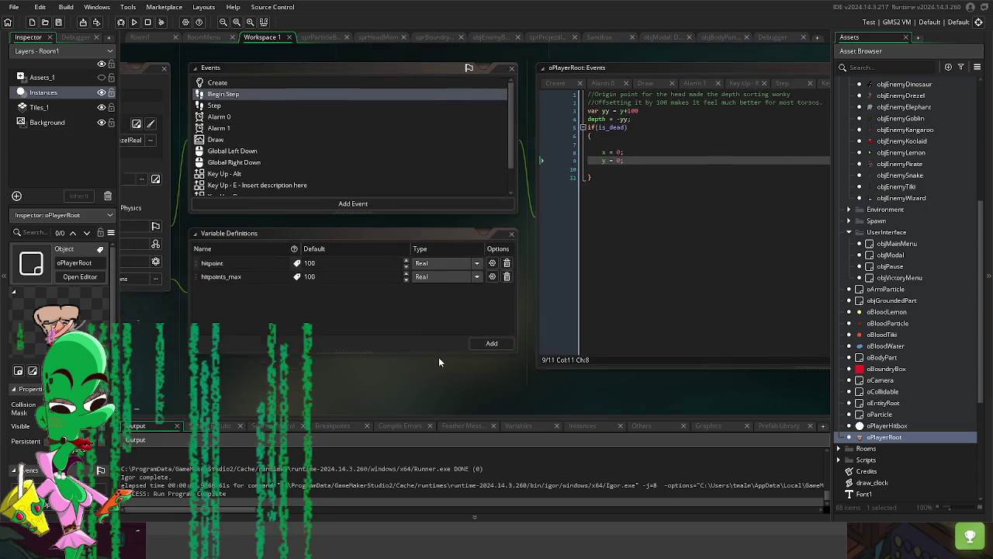
click(642, 119)
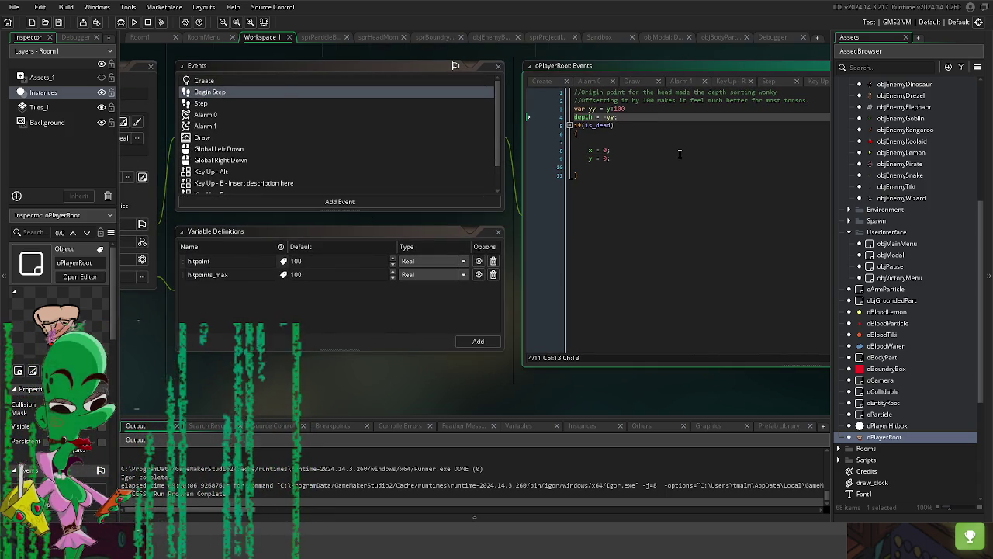
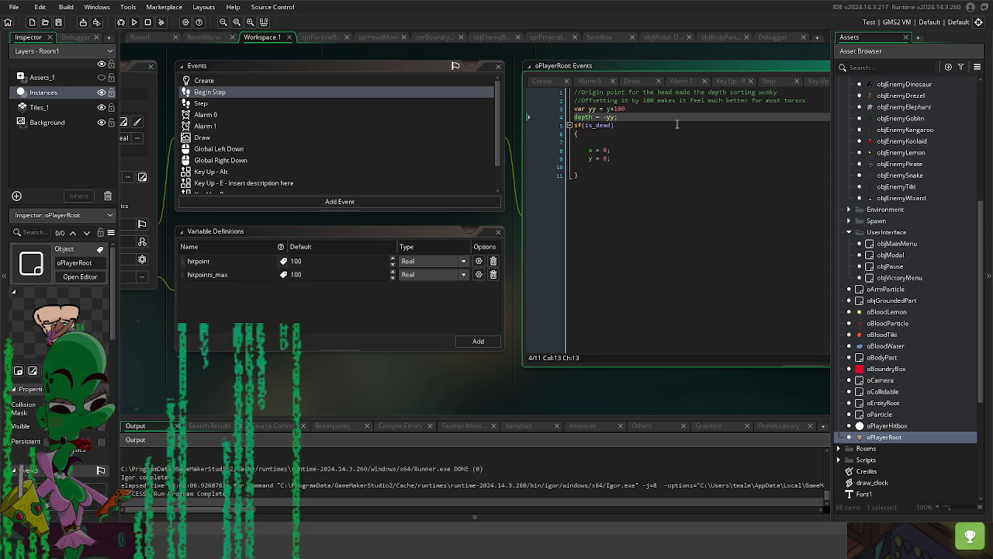
Step: Insert two blank lines after 'depth = -yy;' above the is_dead check in Begin Step
key(Return)
key(Return)
click(687, 175)
key(Up)
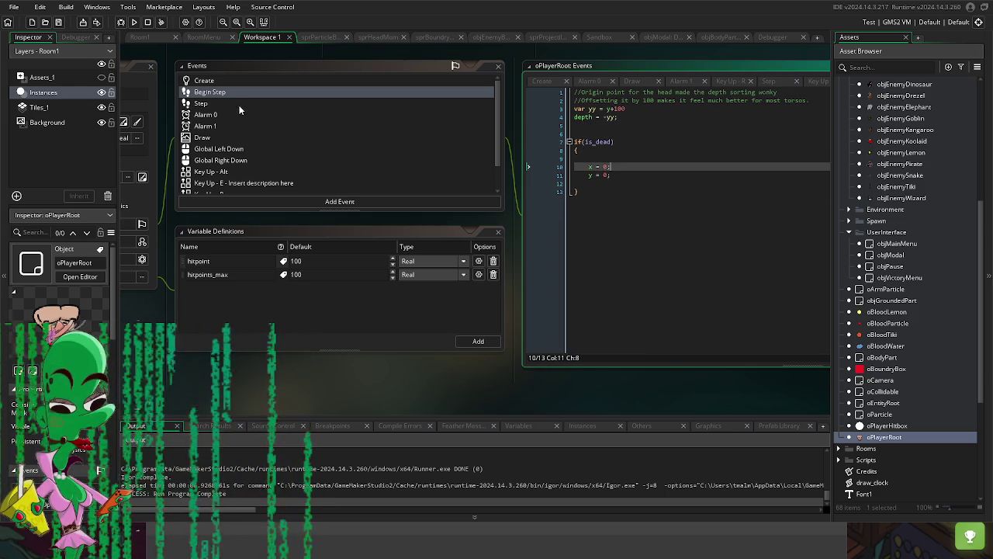
Step: Look through oPlayerRoot's Step event movement code, then come back to Begin Step
click(219, 103)
drag(414, 364, 106, 353)
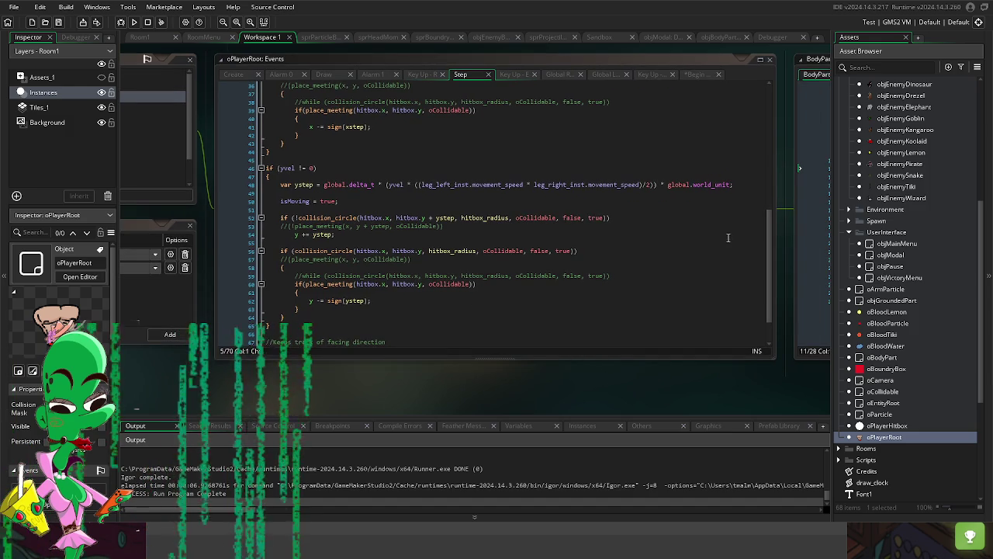
scroll(734, 236, up, 5)
scroll(593, 186, up, 3)
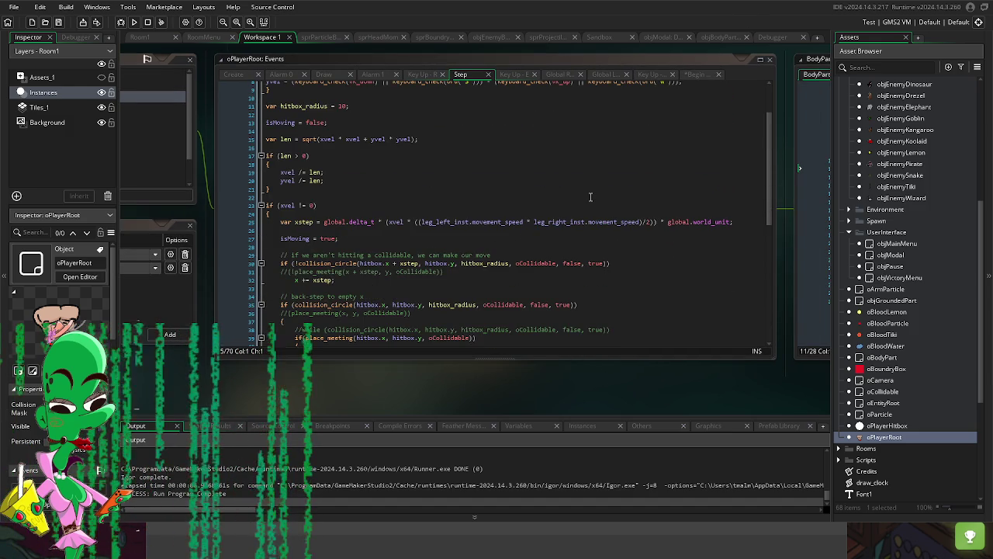
scroll(590, 197, up, 2)
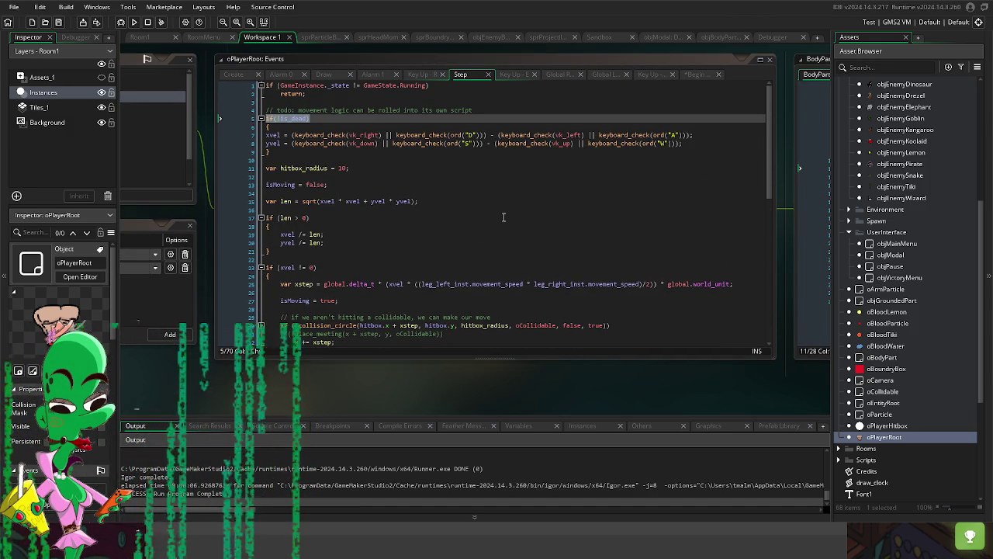
scroll(504, 218, down, 10)
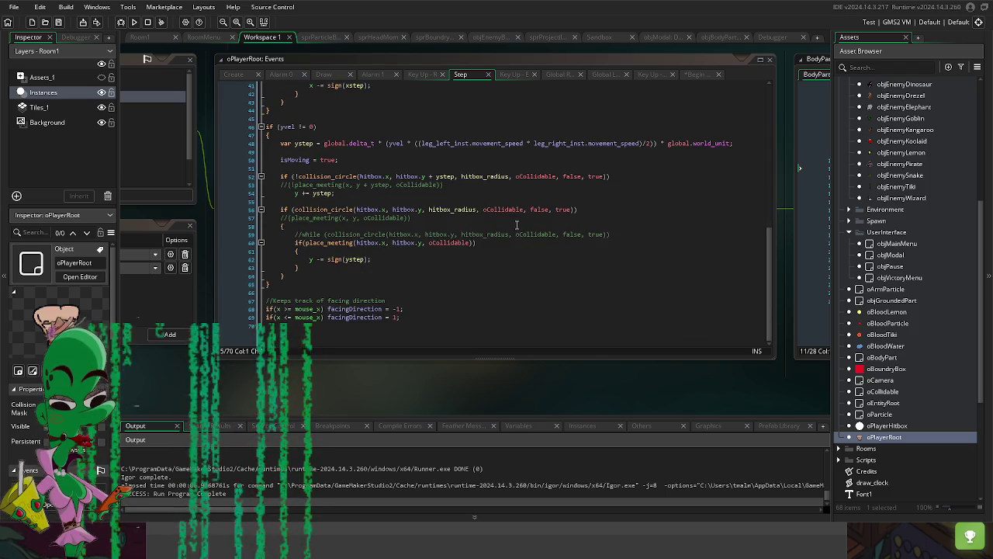
mouse_move(456, 244)
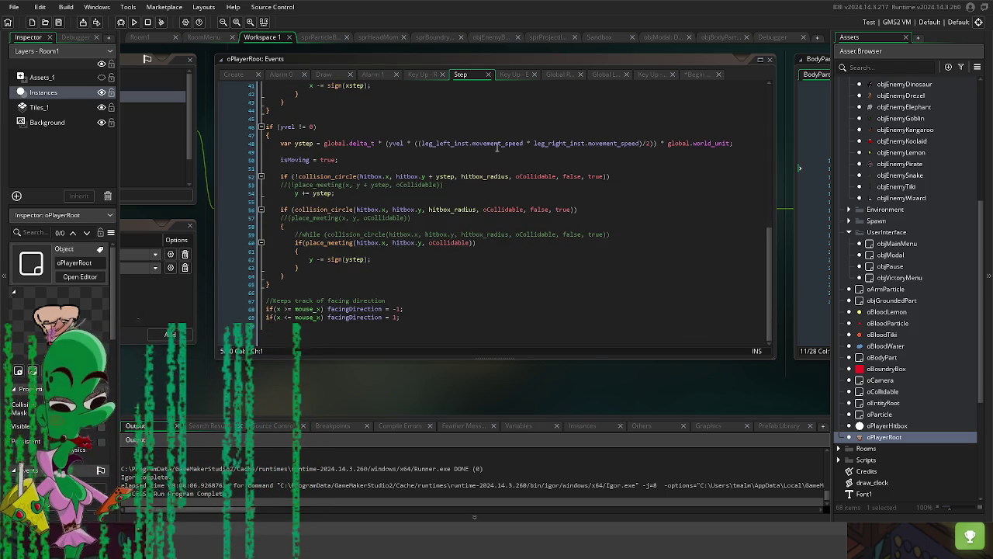
scroll(530, 168, up, 12)
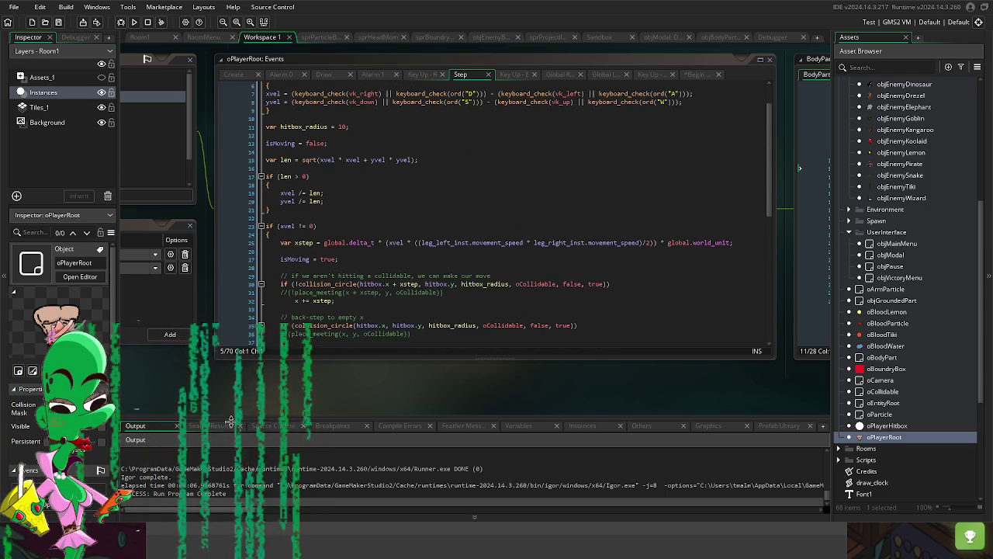
click(207, 159)
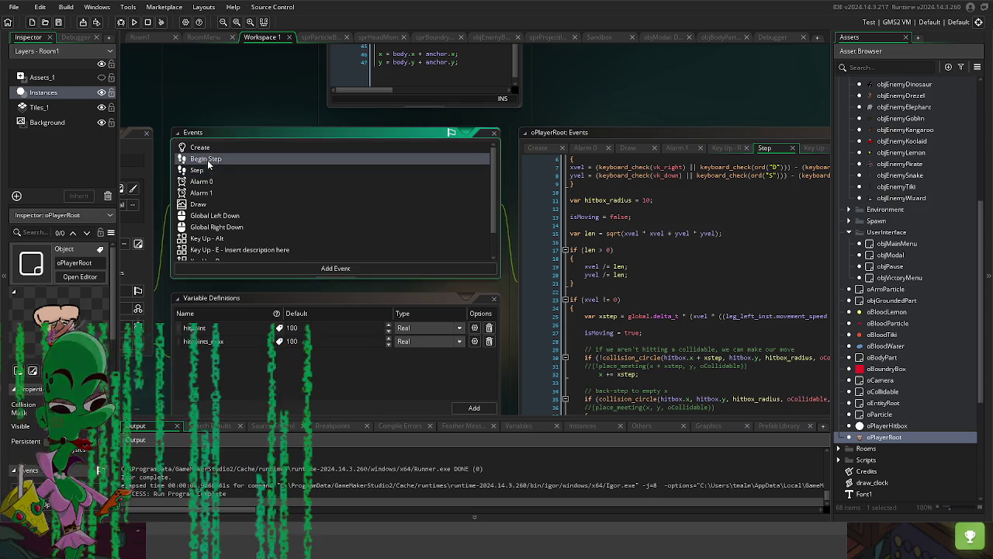
Step: Replace the x and y reset lines with a movement_speed edit and build to test
drag(608, 242, 583, 241)
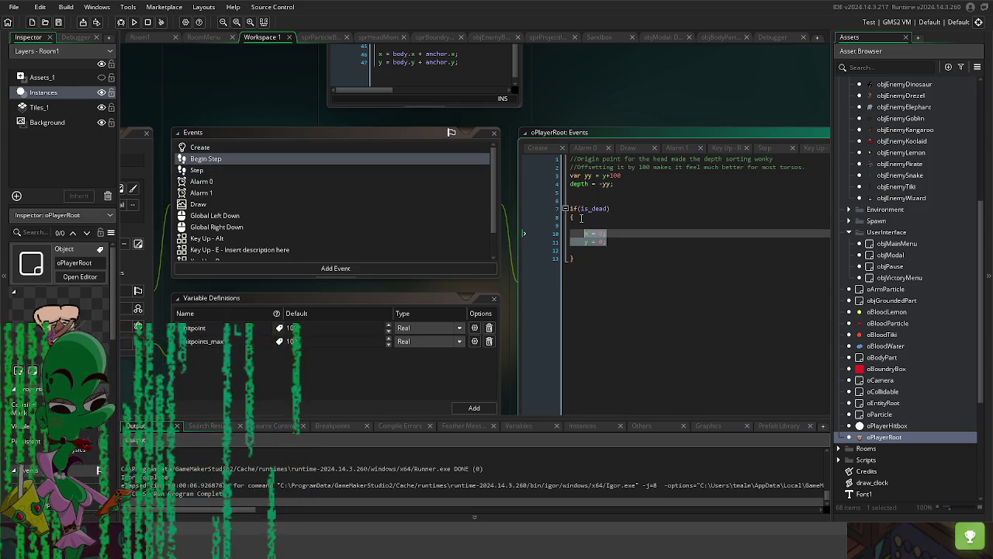
key(BackSpace)
key(BackSpace)
text(movement_)
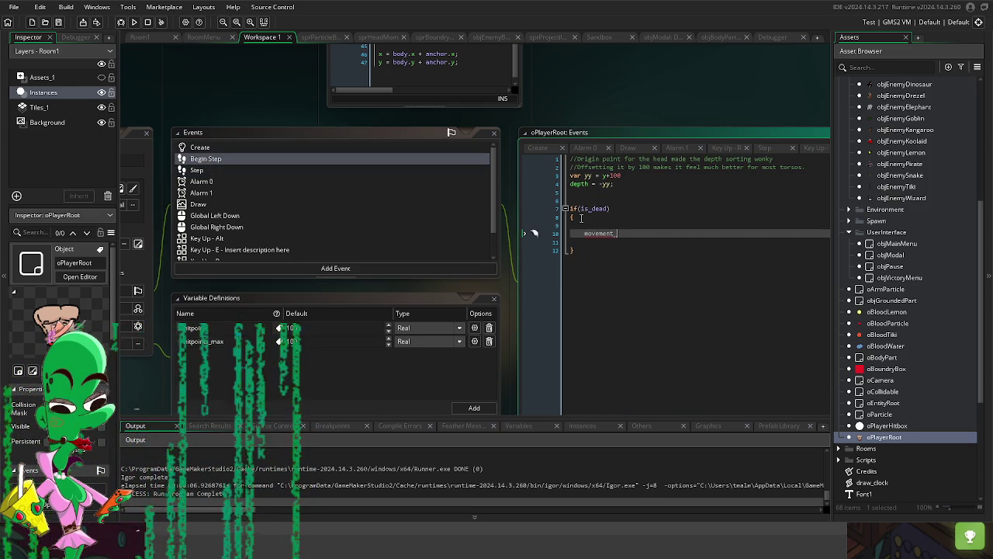
text(speed 0;)
key(F5)
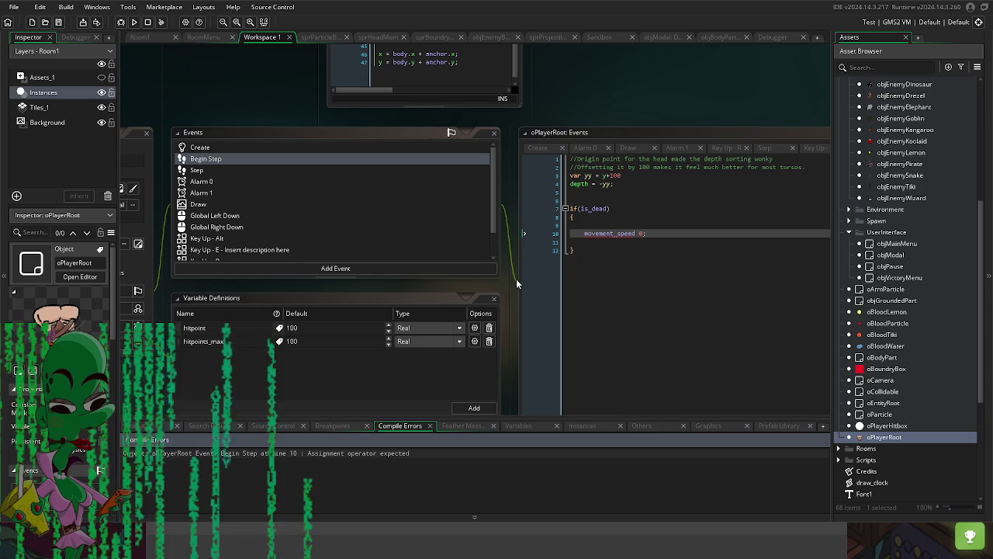
Step: Inspect movement_speed in the Step xstep calculation and check the Create event variables
click(198, 170)
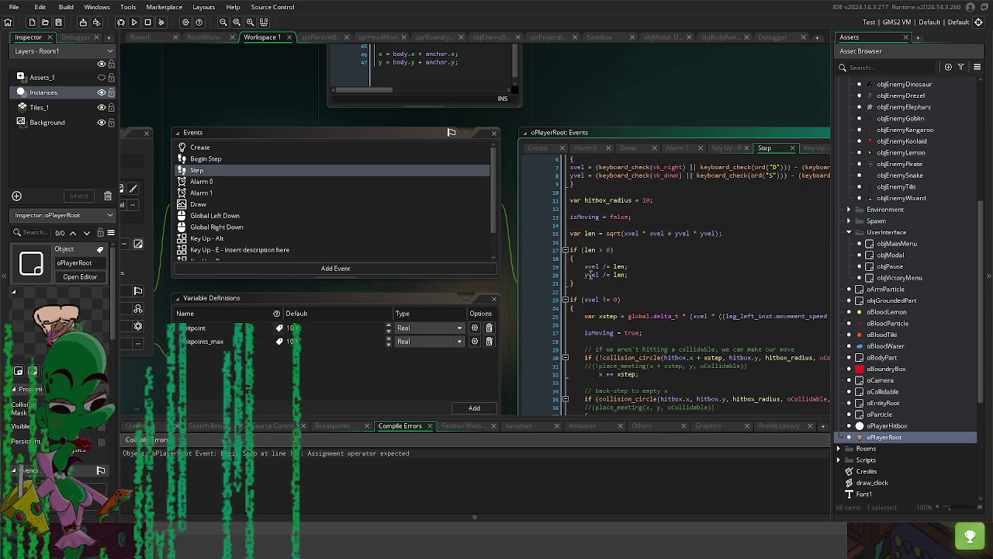
click(686, 303)
drag(767, 308, 716, 305)
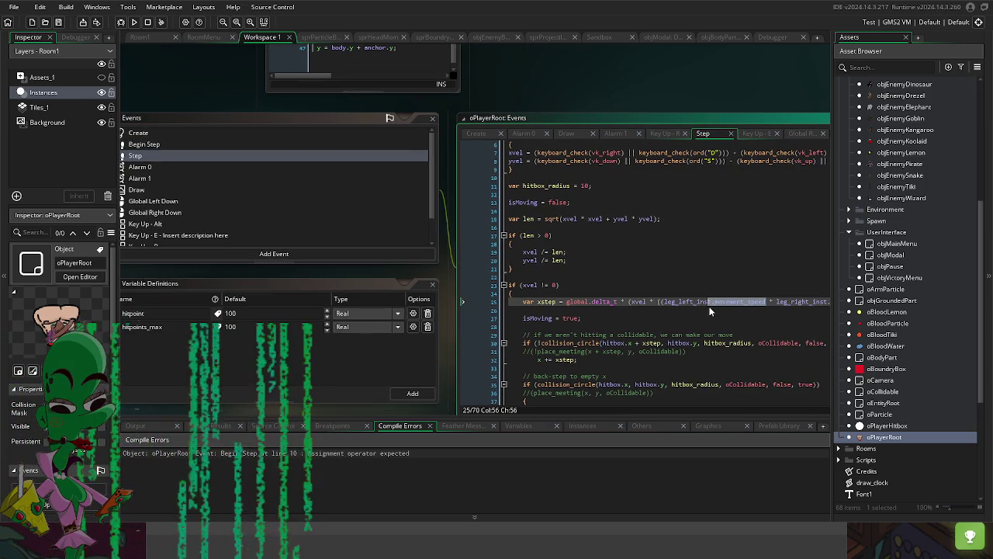
click(687, 344)
click(273, 131)
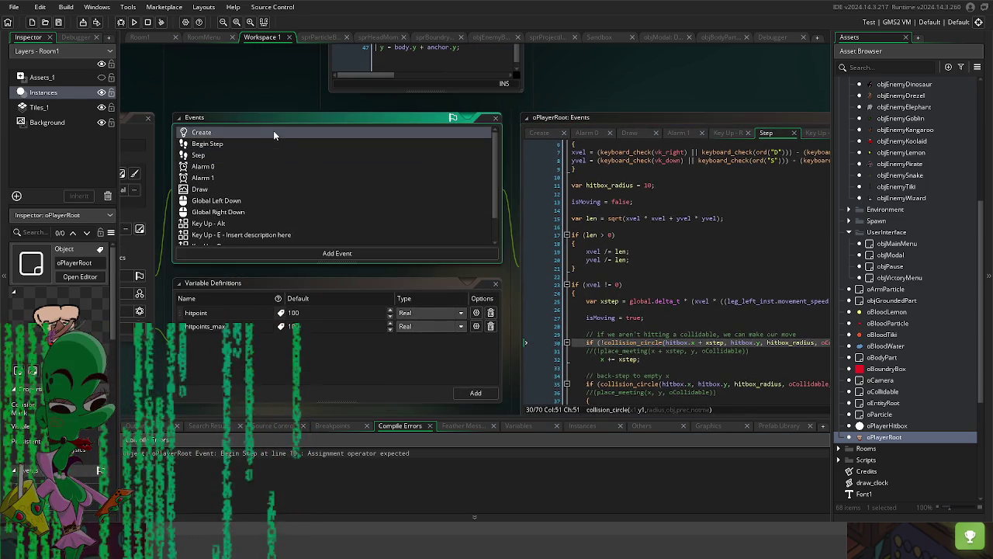
click(577, 203)
scroll(516, 185, down, 1)
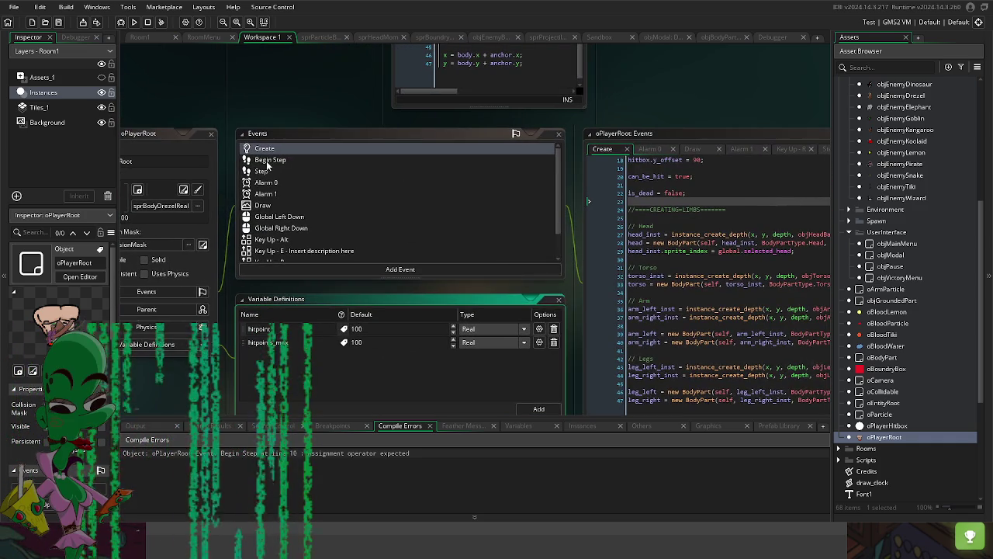
Step: Review the Step event's xvel, yvel normalisation and vertical collision code
click(272, 170)
click(689, 292)
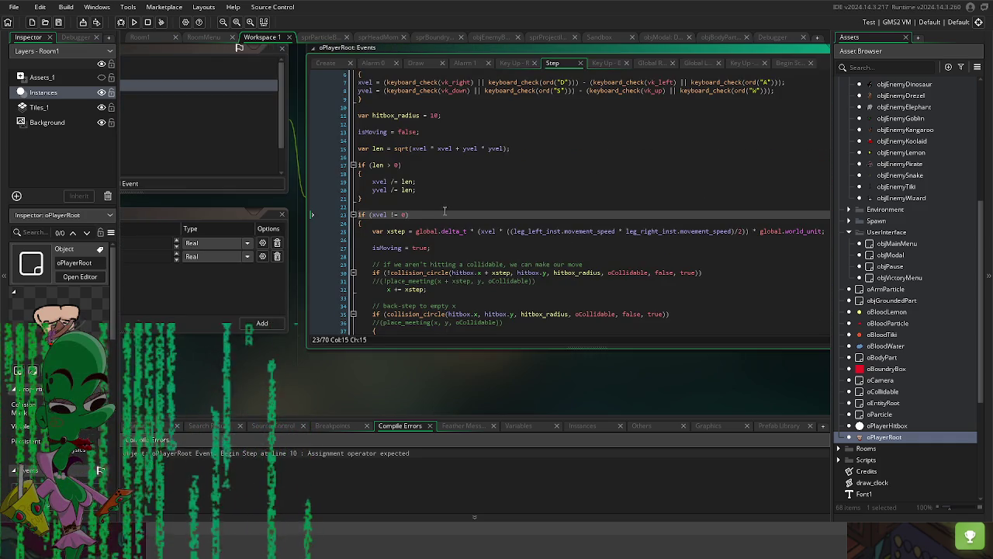
click(417, 182)
drag(417, 182, 592, 239)
scroll(592, 240, down, 10)
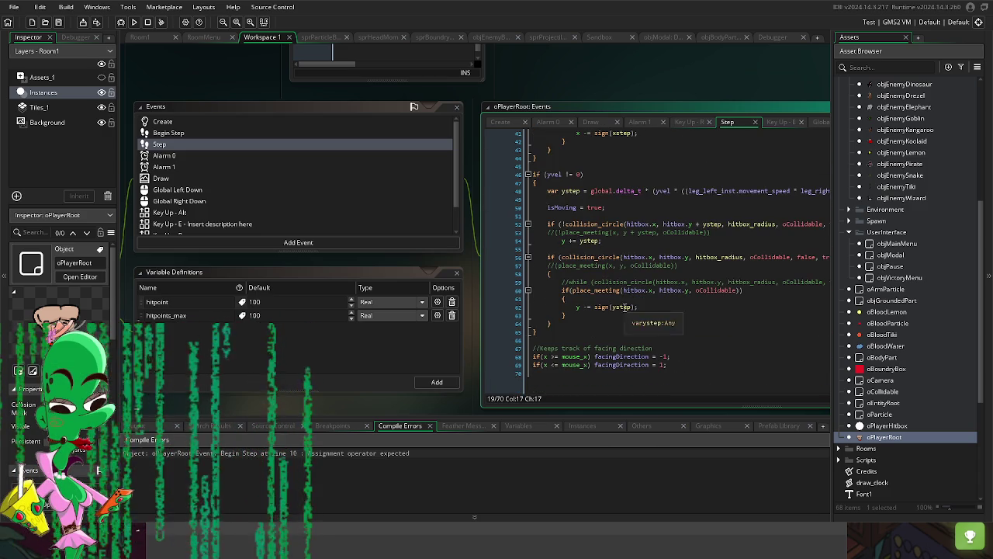
scroll(643, 278, up, 1)
click(497, 211)
drag(253, 115, 313, 209)
Step: Make the dead check set xvel = 0 and yvel = 0, then run the game with F5
click(248, 228)
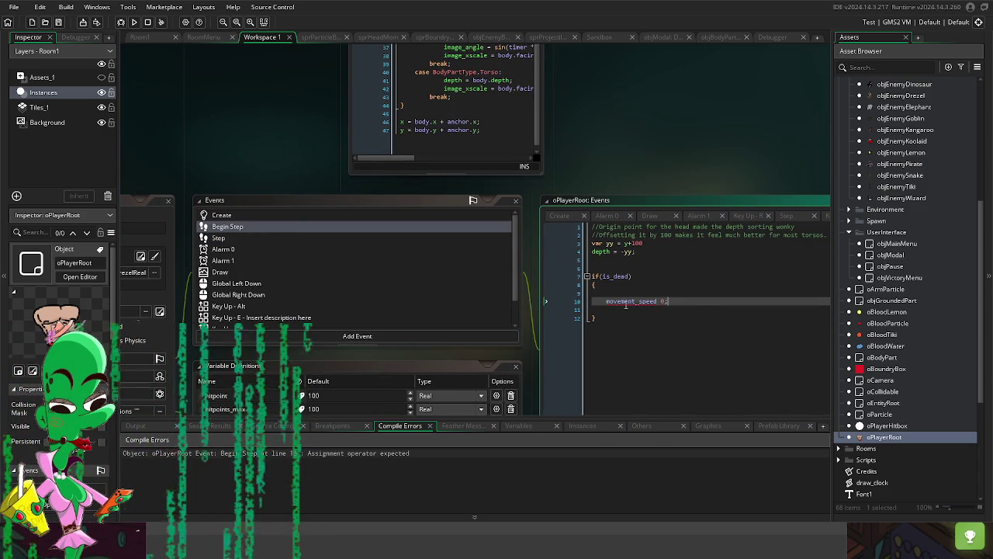
drag(689, 300, 606, 301)
text(xvel =)
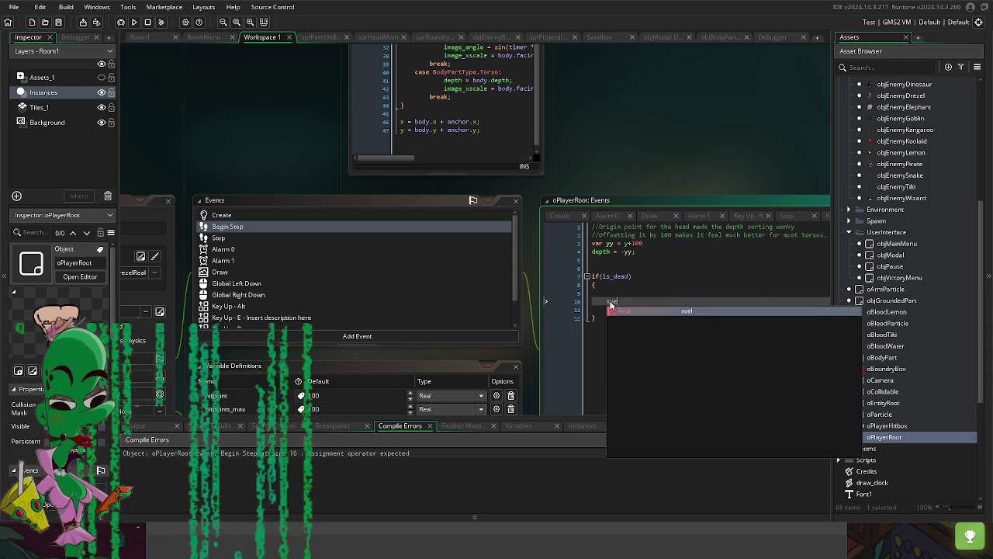
key(Return)
text(yvel = 0;)
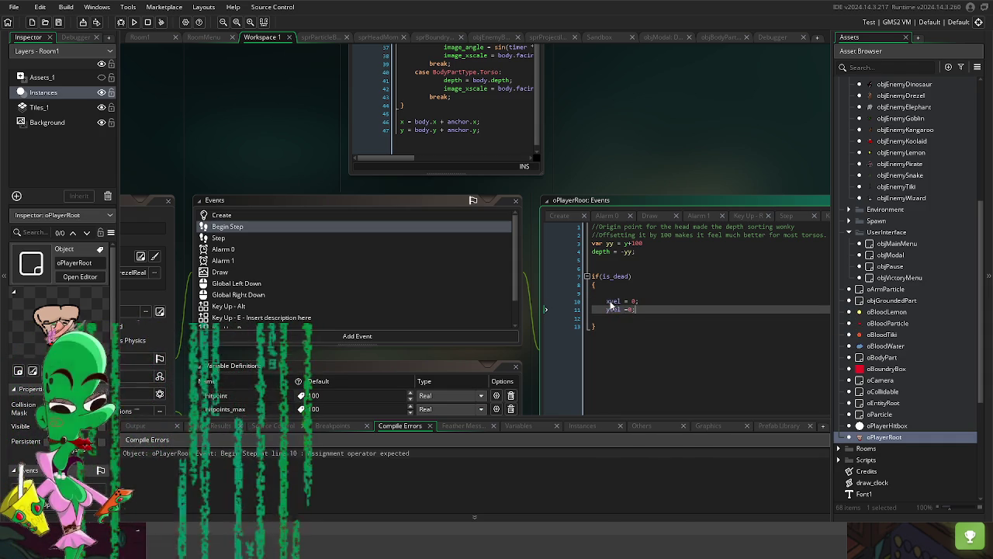
key(F5)
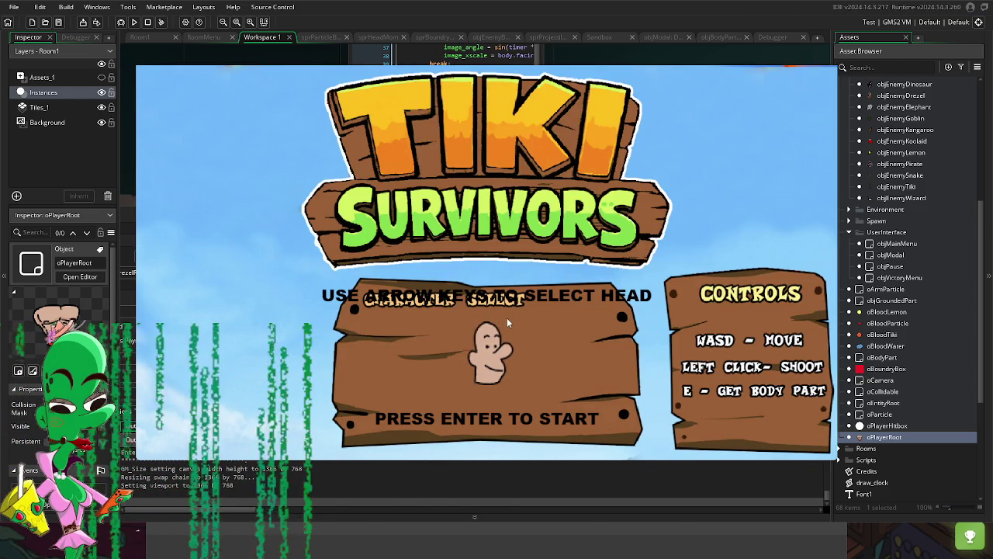
Step: Start the game, walk the player with D and S while punching, then restart
key(Return)
key(d)
key(s)
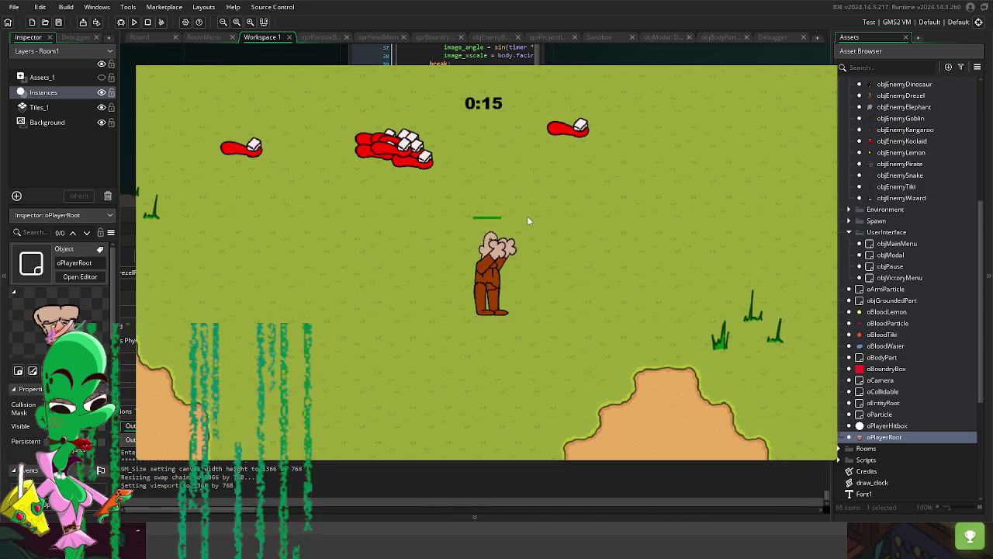
key(Return)
key(s)
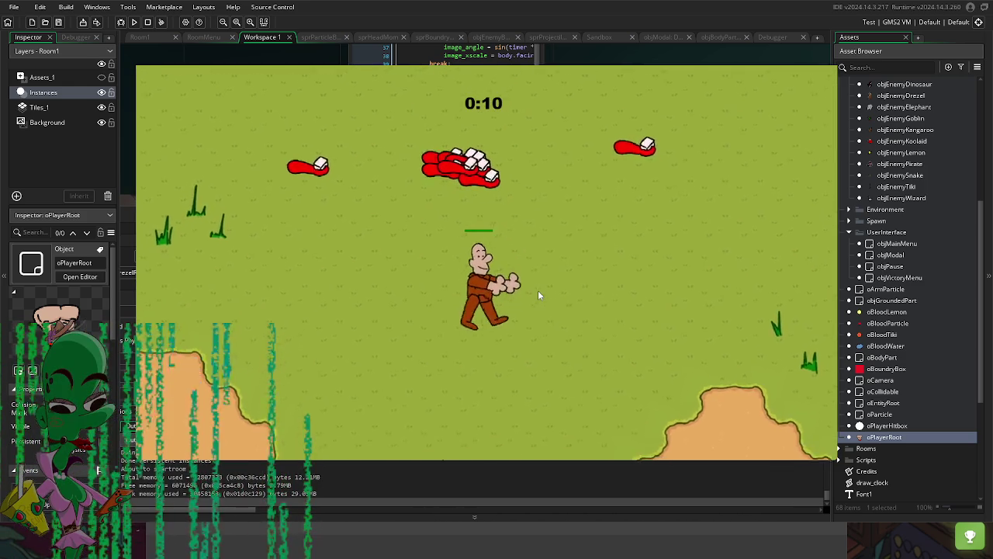
Step: Close the game, rerun it with F5, and close it again
key(Escape)
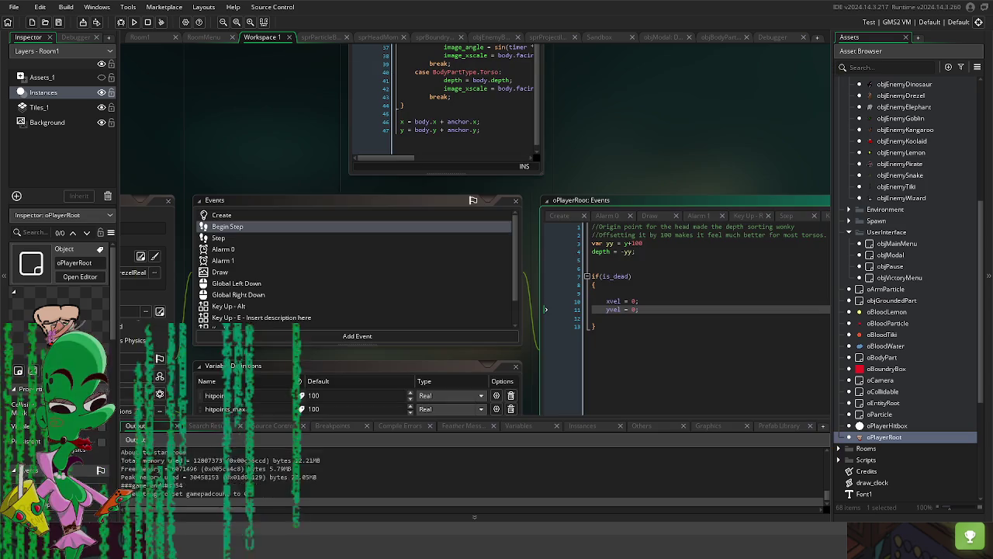
key(F5)
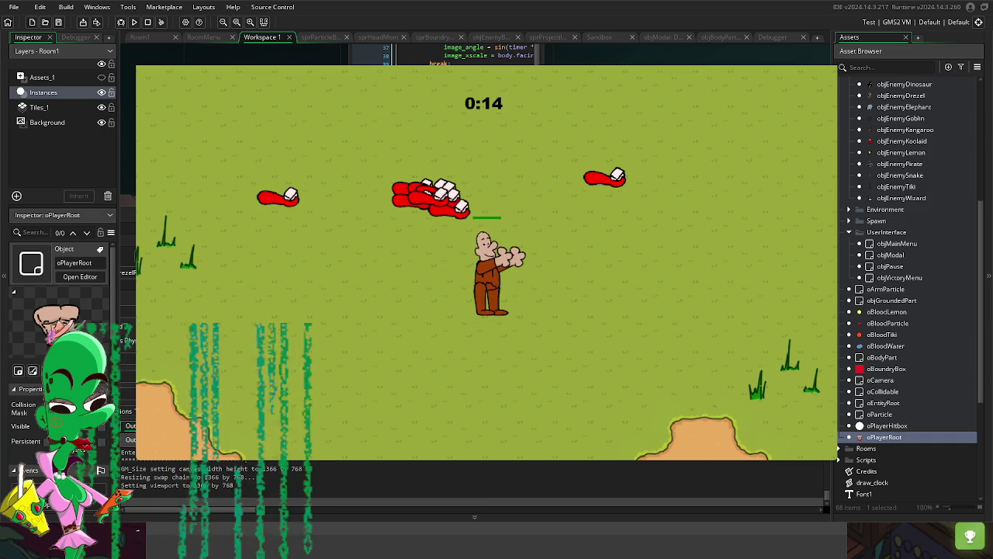
key(Escape)
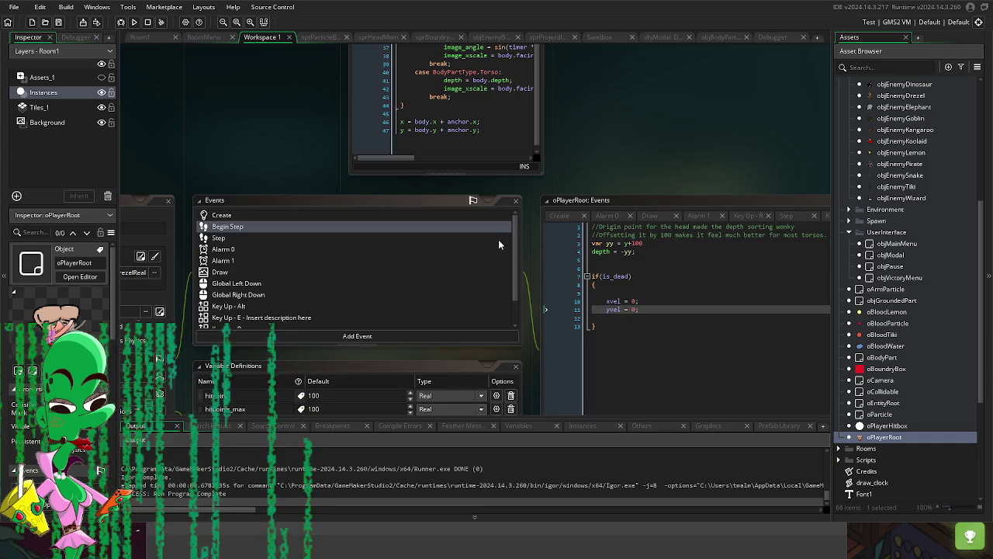
Step: In Begin Step, add an if(is_dead) block that sets alarm[2] = 6000
drag(620, 176, 668, 113)
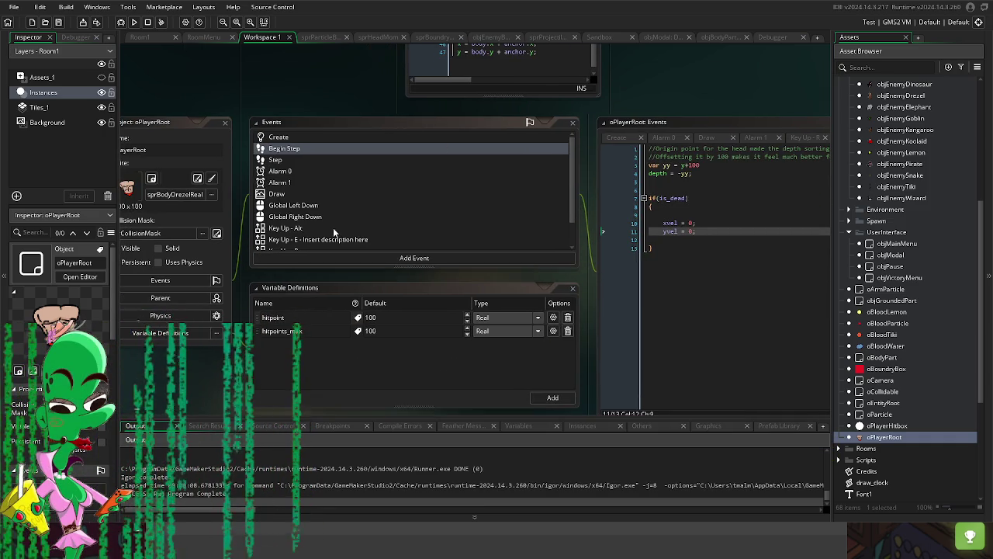
click(315, 159)
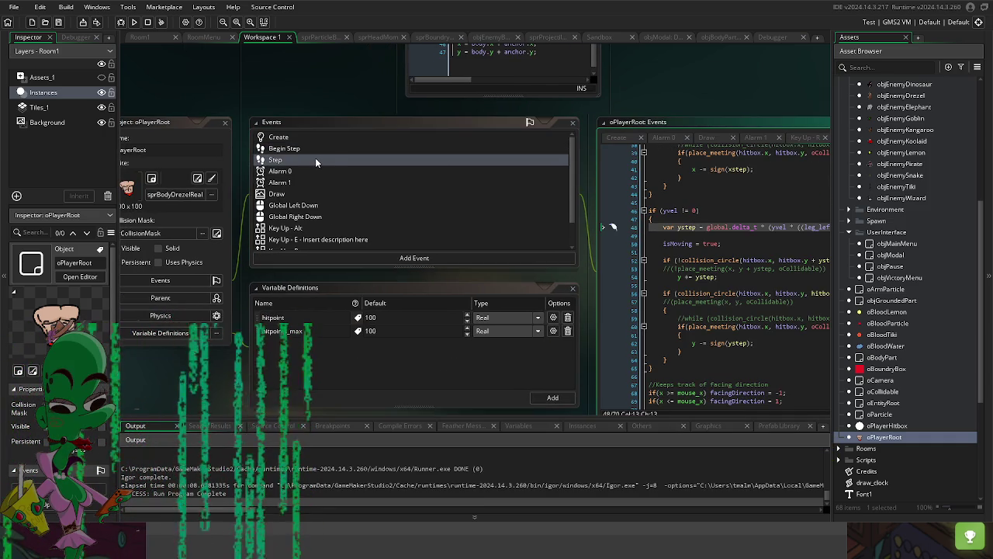
click(331, 149)
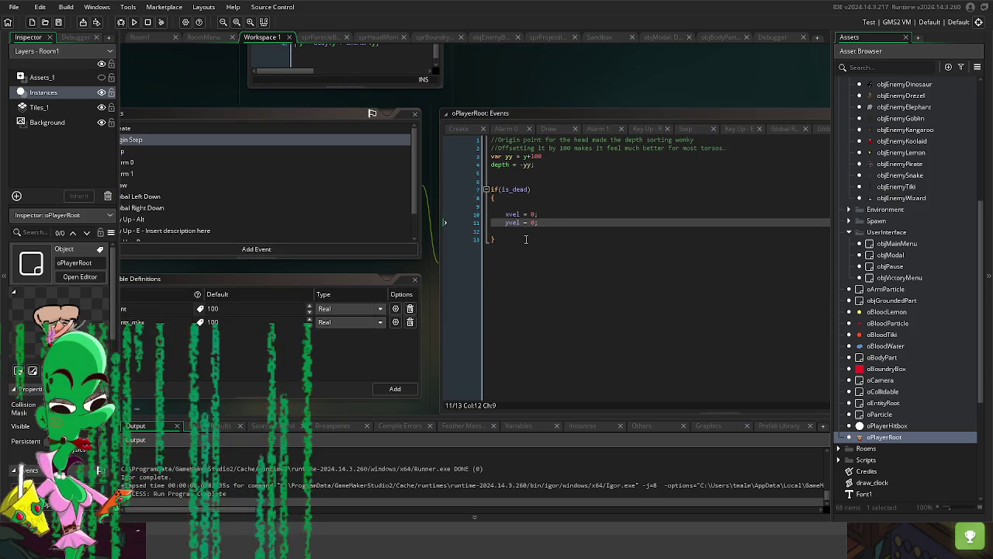
click(536, 180)
key(Return)
key(Return)
key(Up)
key(Up)
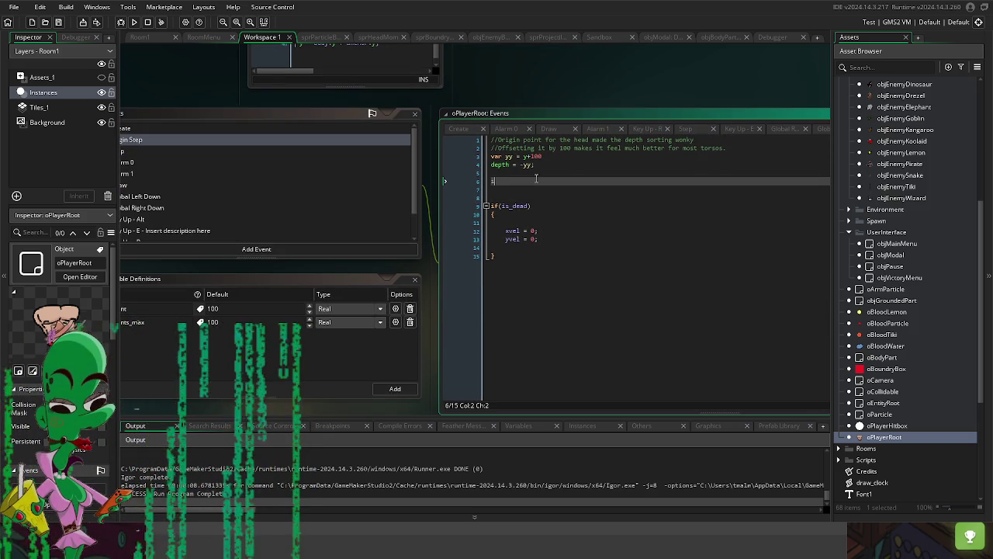
text(f(is_)
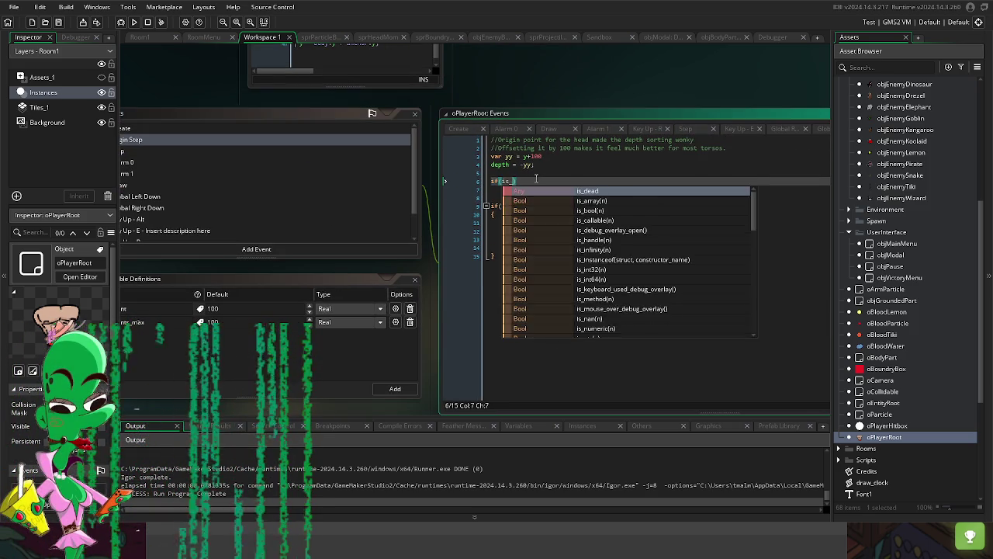
text(dead)
key(Return)
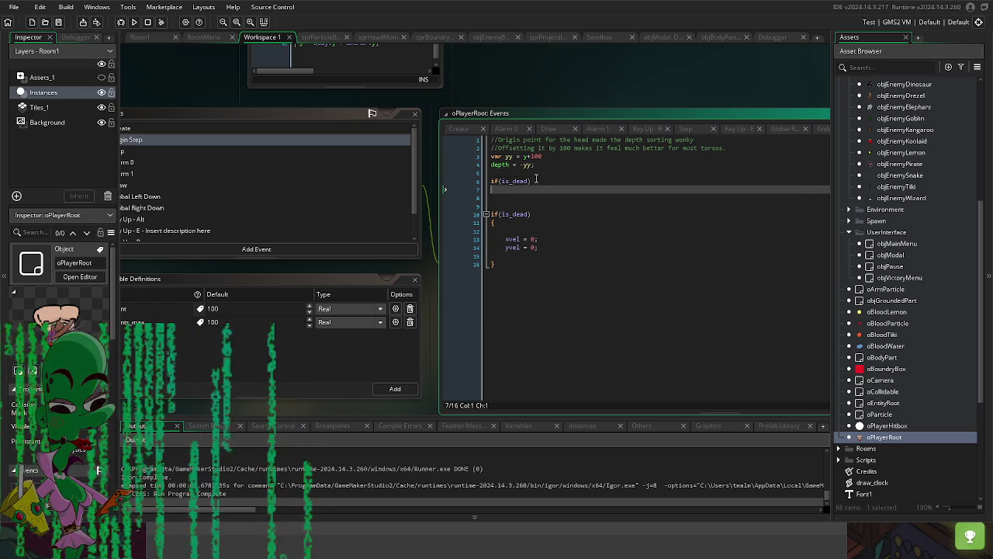
text({)
key(Return)
key(Return)
key(Return)
text(})
key(Up)
key(Up)
key(Up)
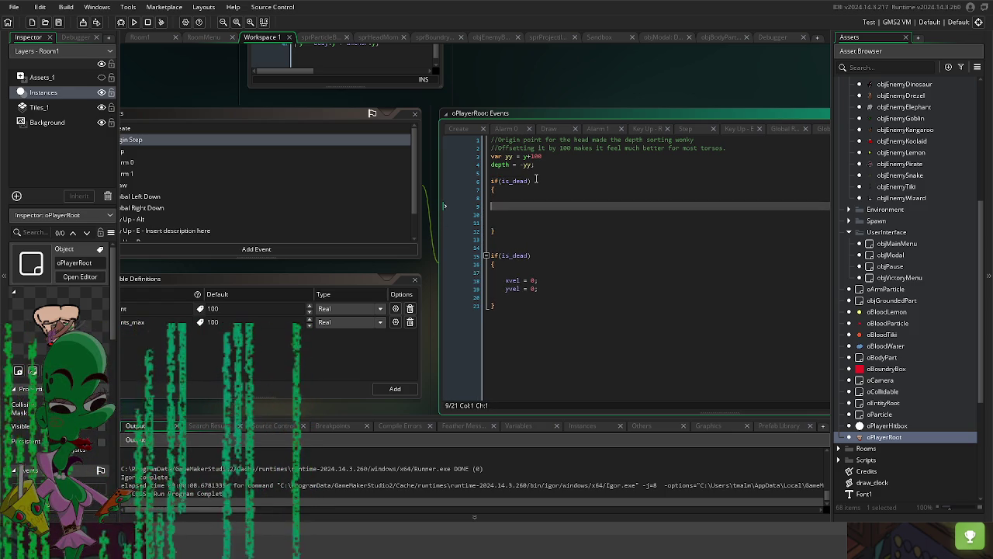
text(alarm)
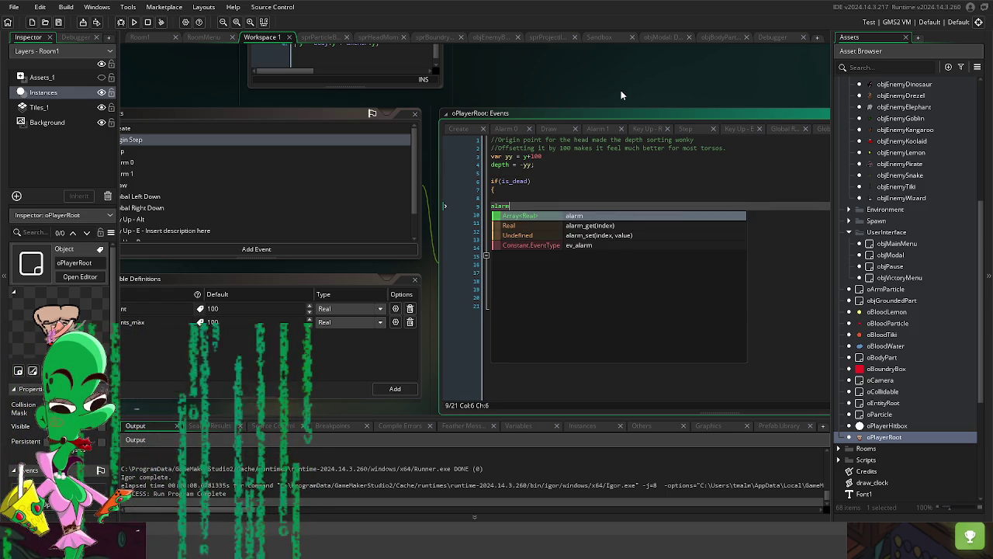
text([]2)
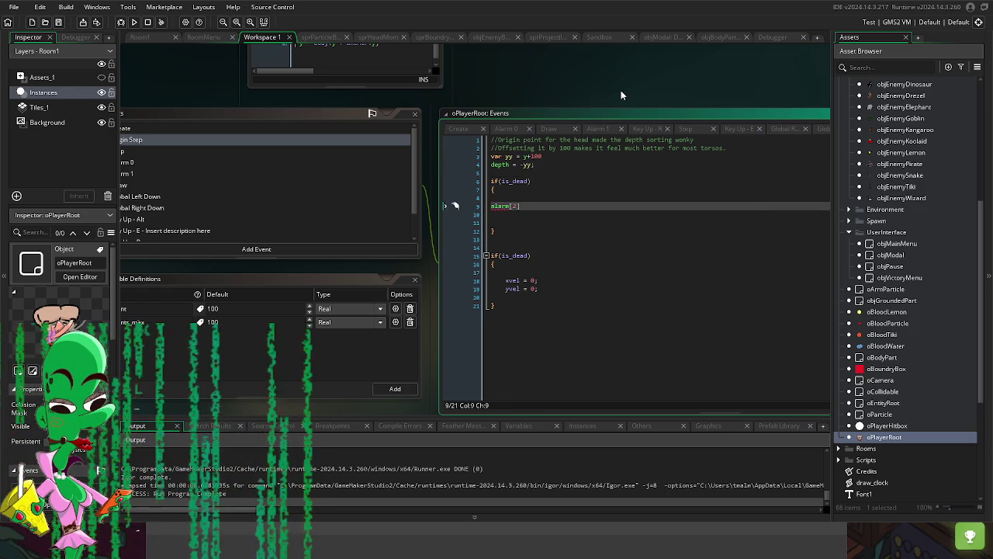
text(=)
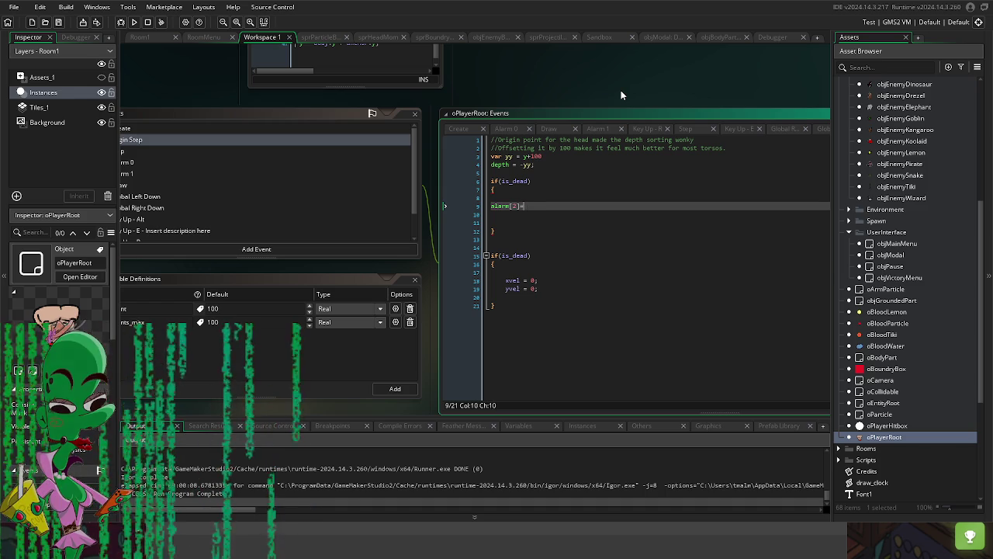
key(BackSpace)
text( = 6000)
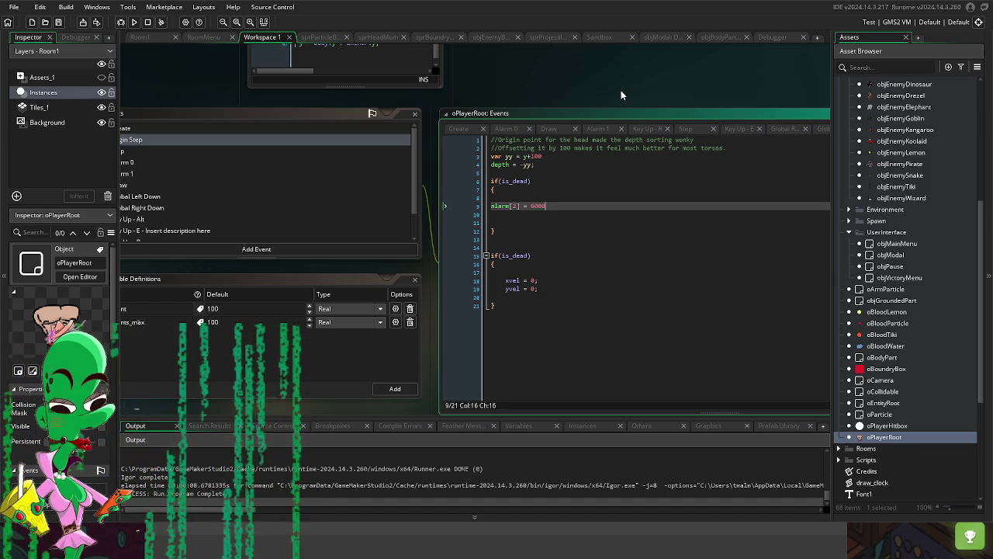
Step: Add with(head_inst) visible = false; inside the block and start a test run
key(Return)
key(Return)
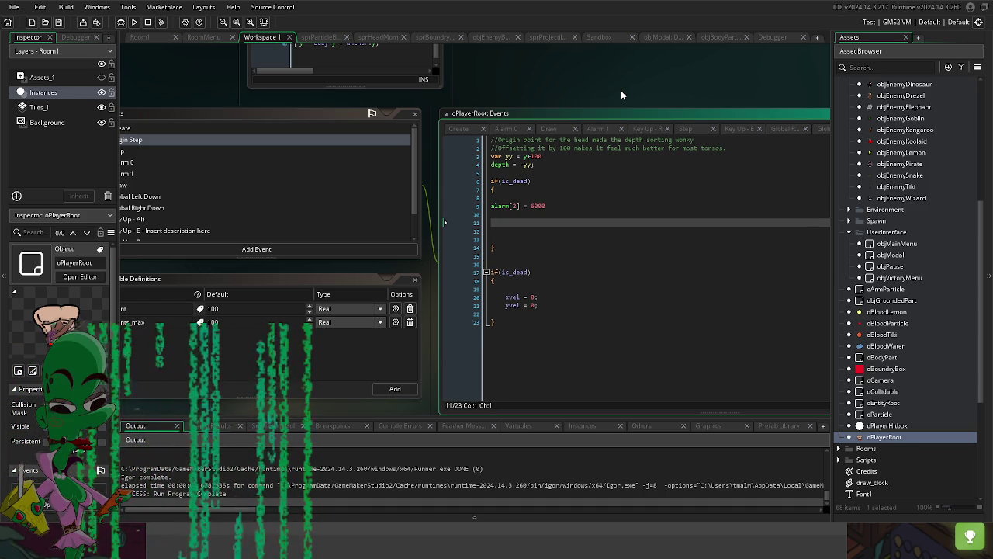
scroll(659, 85, left, 2)
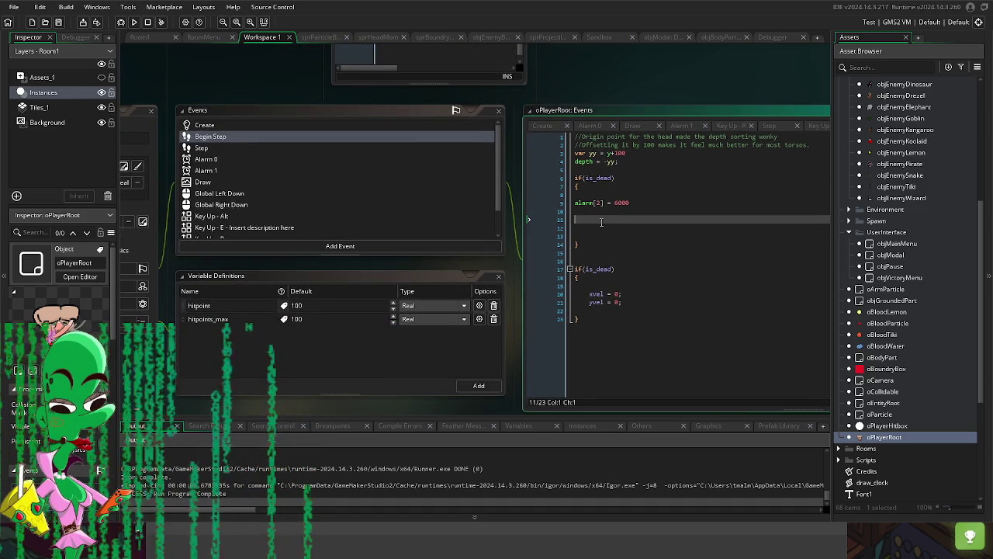
text(with())
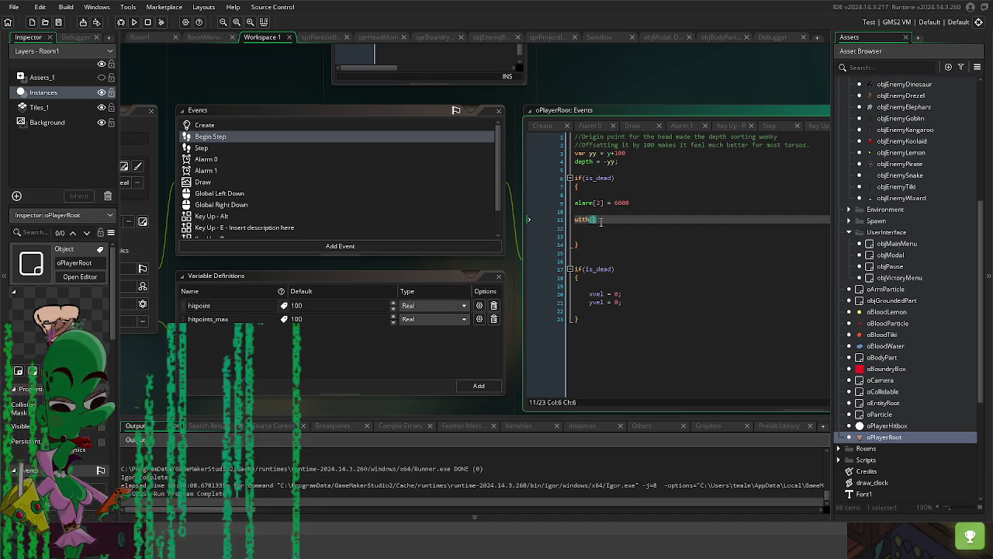
text(inst)
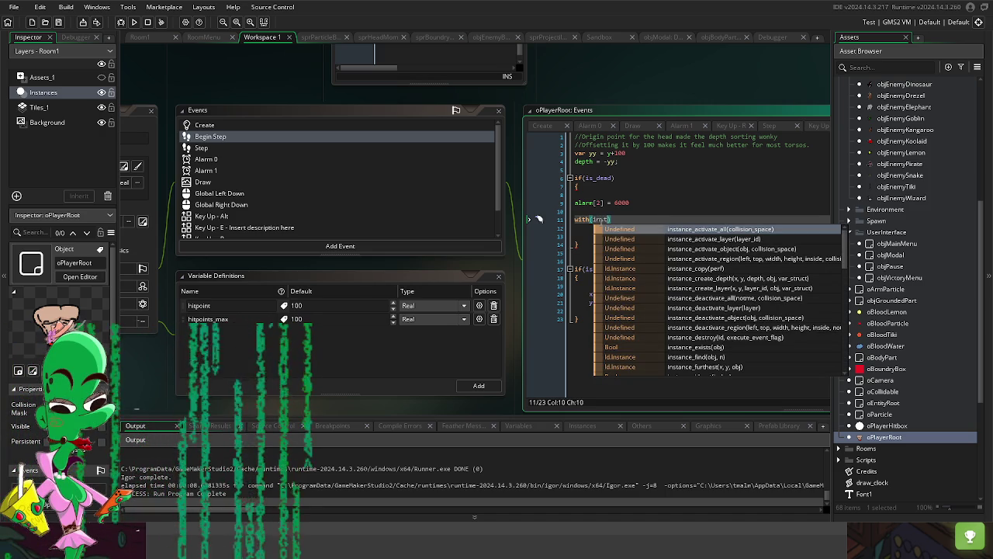
key(BackSpace)
key(BackSpace)
key(BackSpace)
text(head)
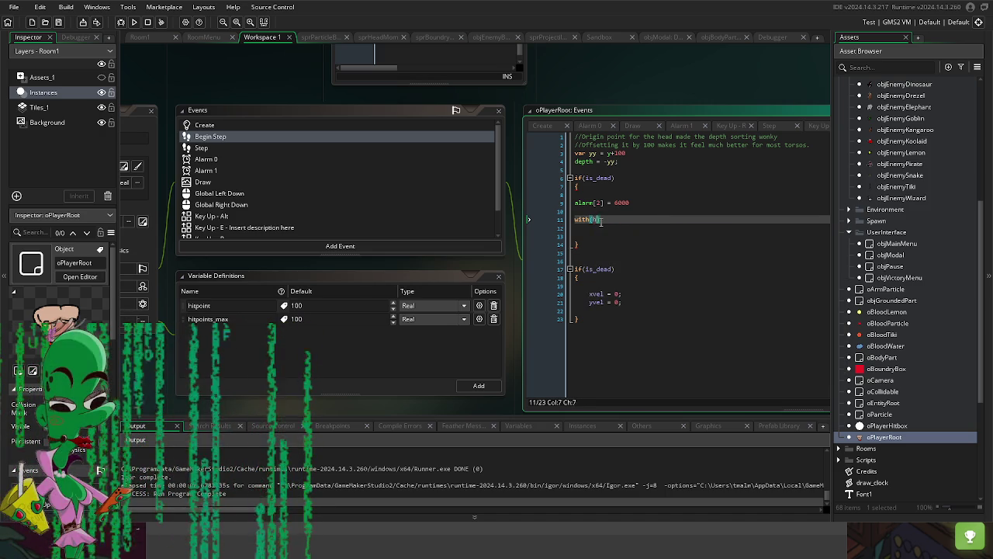
key(Down)
key(Return)
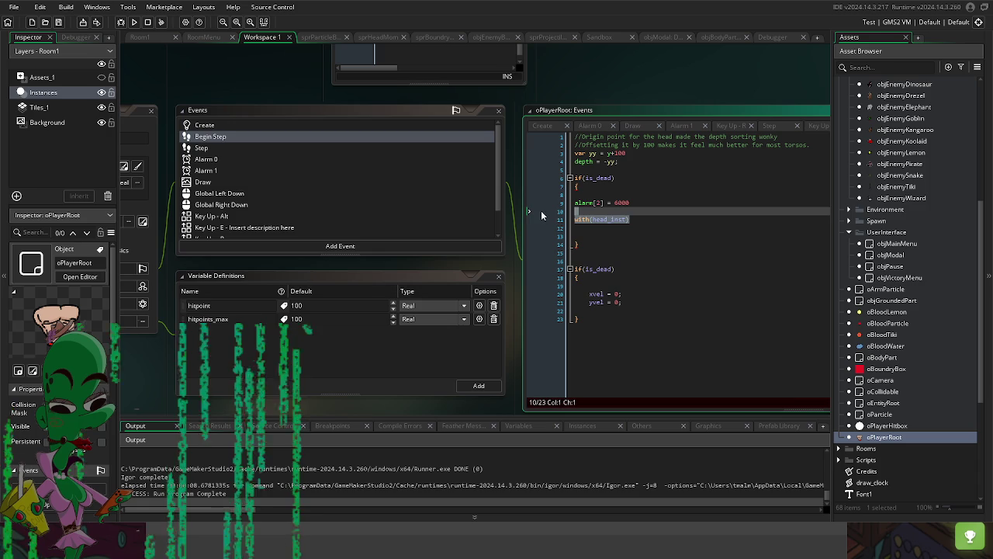
text( vis)
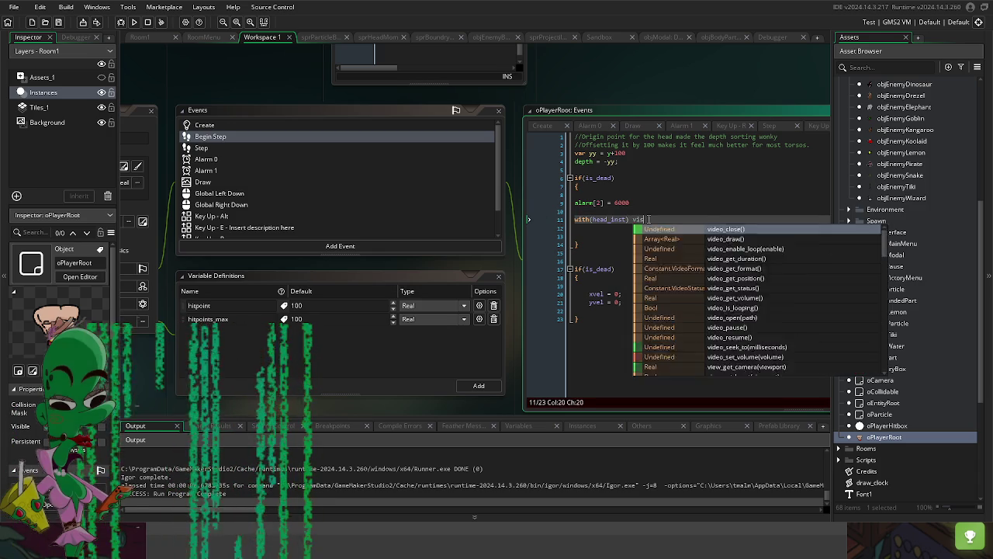
text(ible = false;)
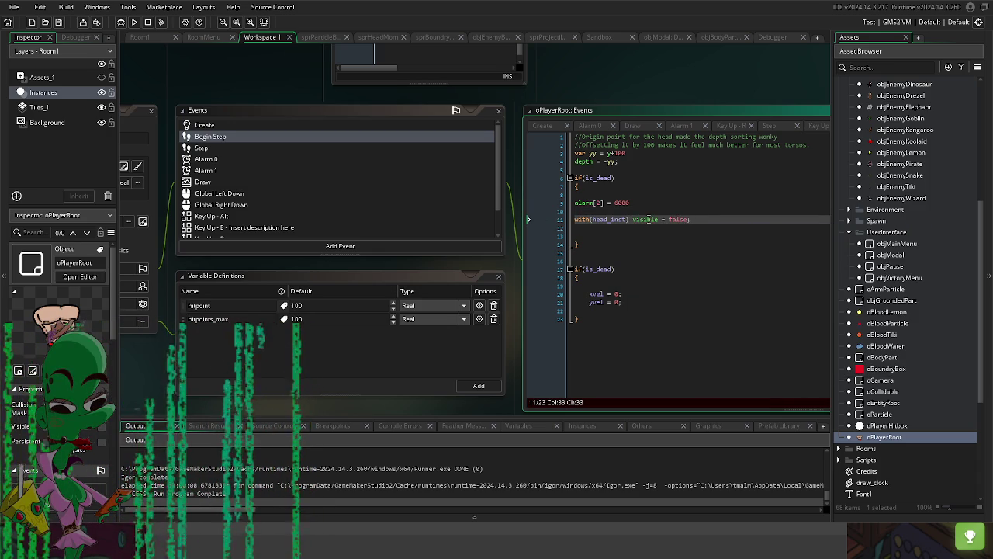
mouse_move(647, 219)
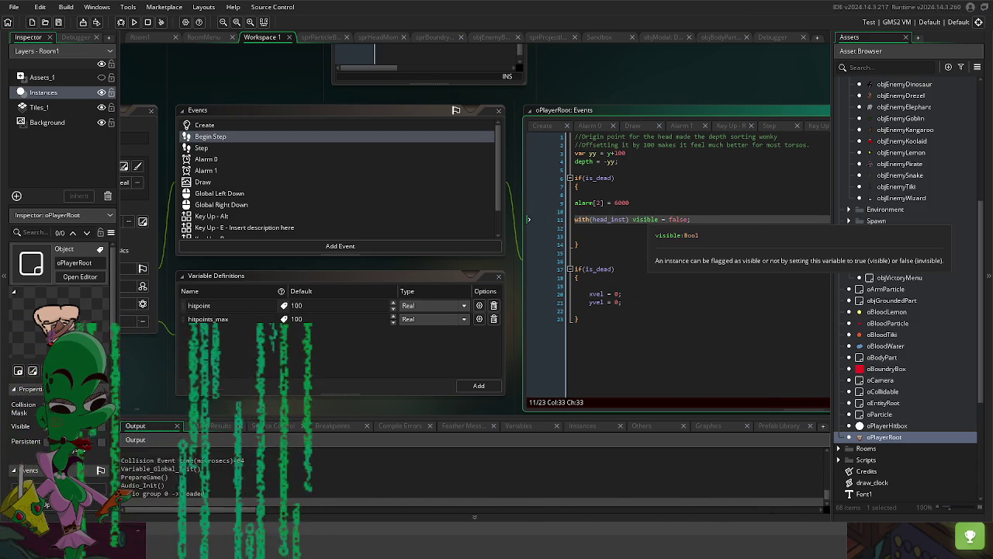
key(Return)
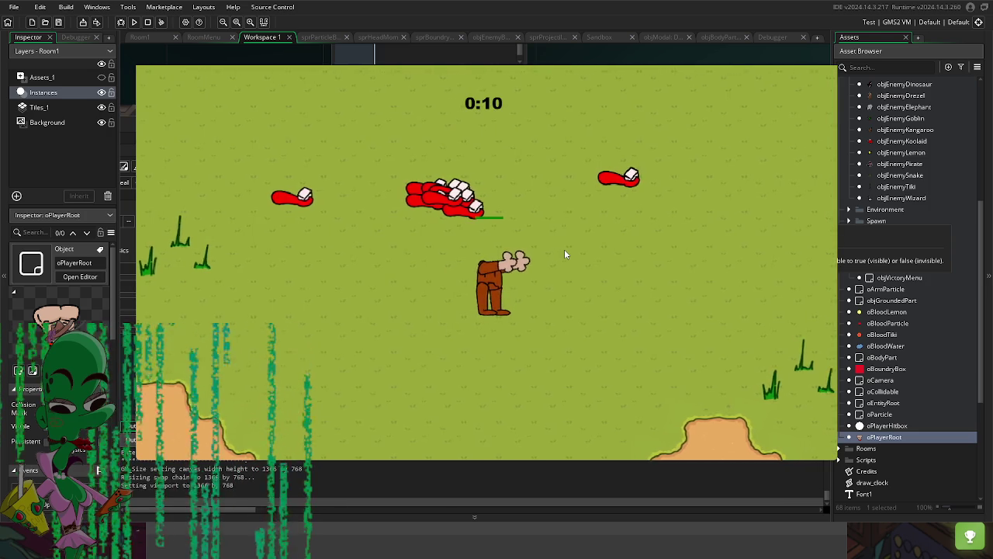
Step: Close the game and paste four copies of the head_inst hide line below it
key(Escape)
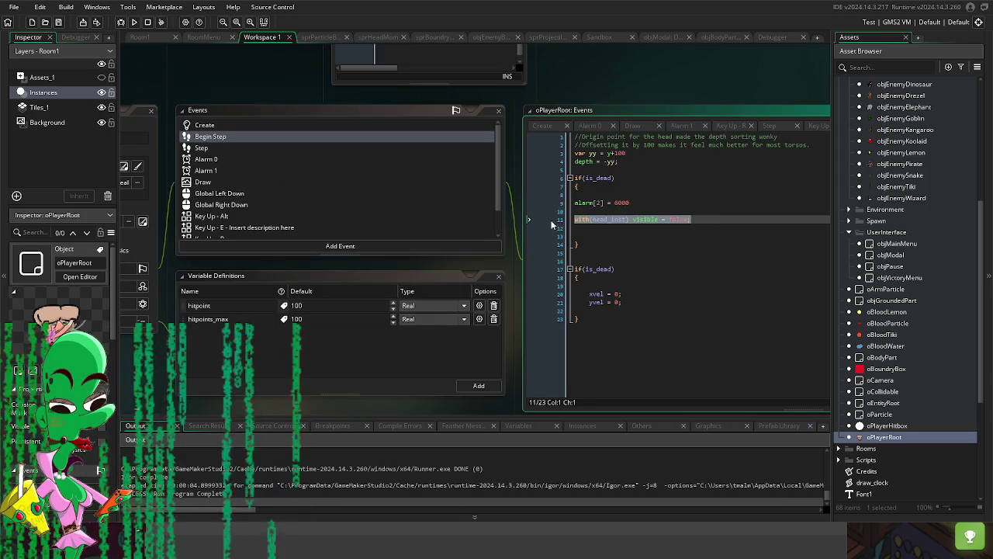
key(End)
key(Return)
text(with(head_inst) visible = false;)
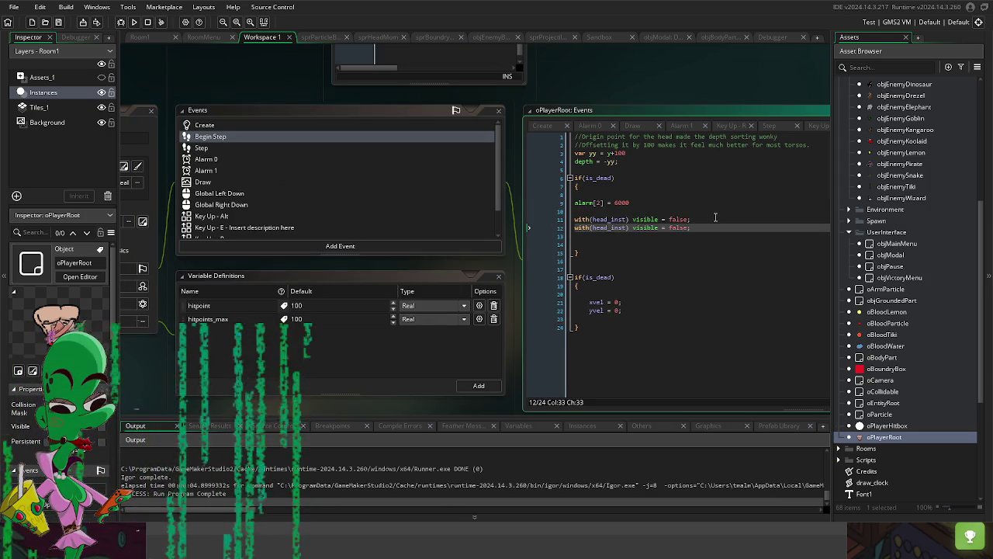
key(Return)
text(with(head_inst) visible = false;)
key(Return)
text(with(head_inst) visible = false;)
key(Return)
text(with(head_inst) visible = false;)
key(Return)
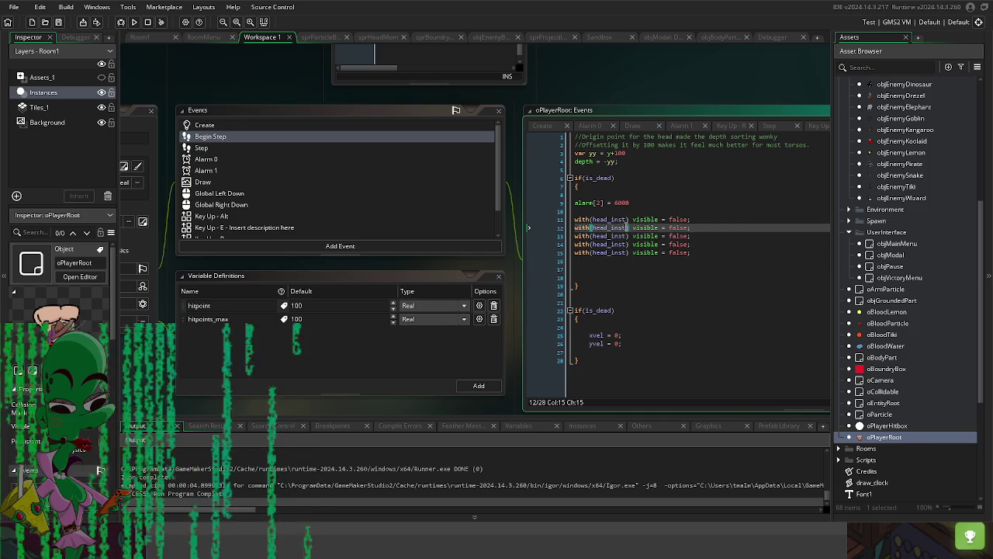
Step: Retarget the copies on lines 12 and 13 to arm_left_inst and arm_right_inst
drag(626, 252, 592, 227)
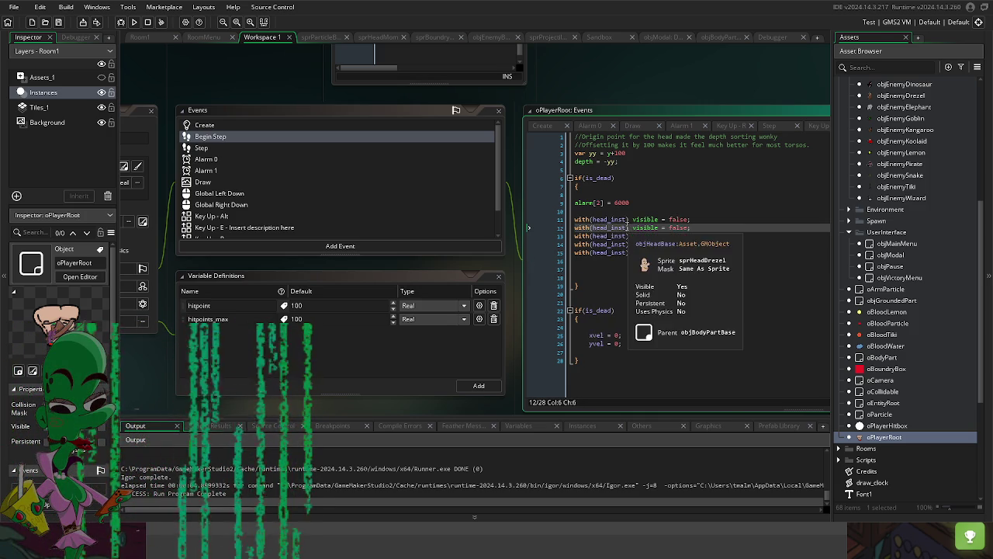
double_click(609, 227)
text(arm)
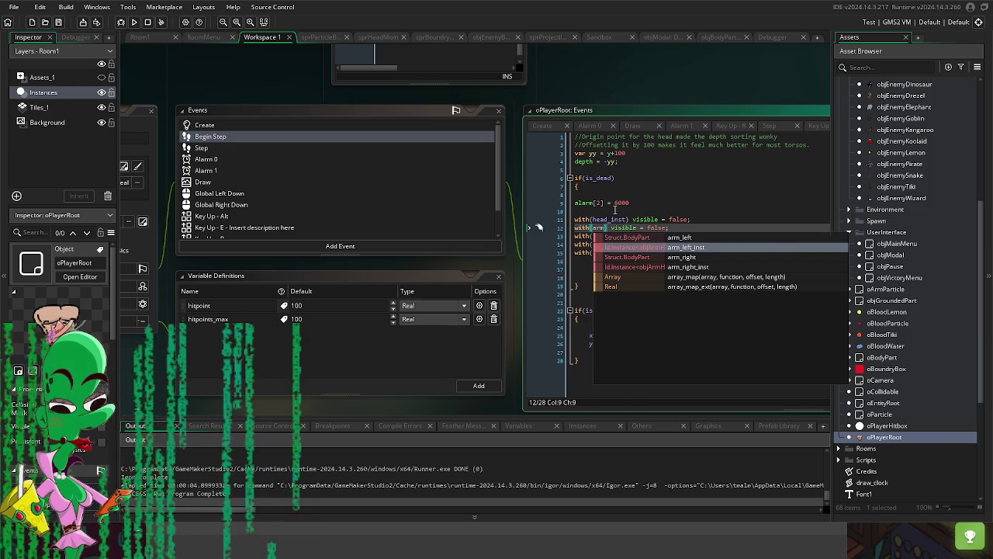
key(Down)
key(Return)
double_click(598, 235)
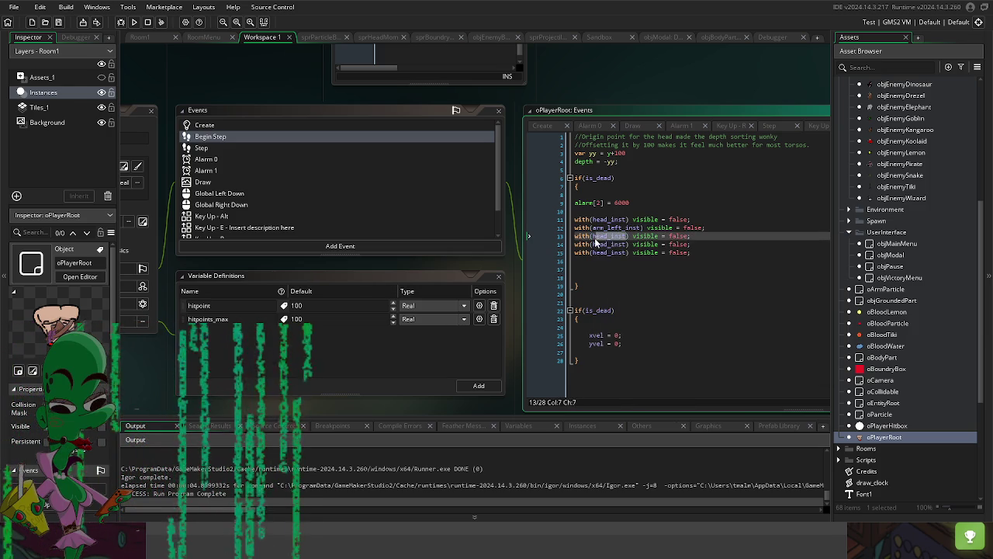
text(arm_)
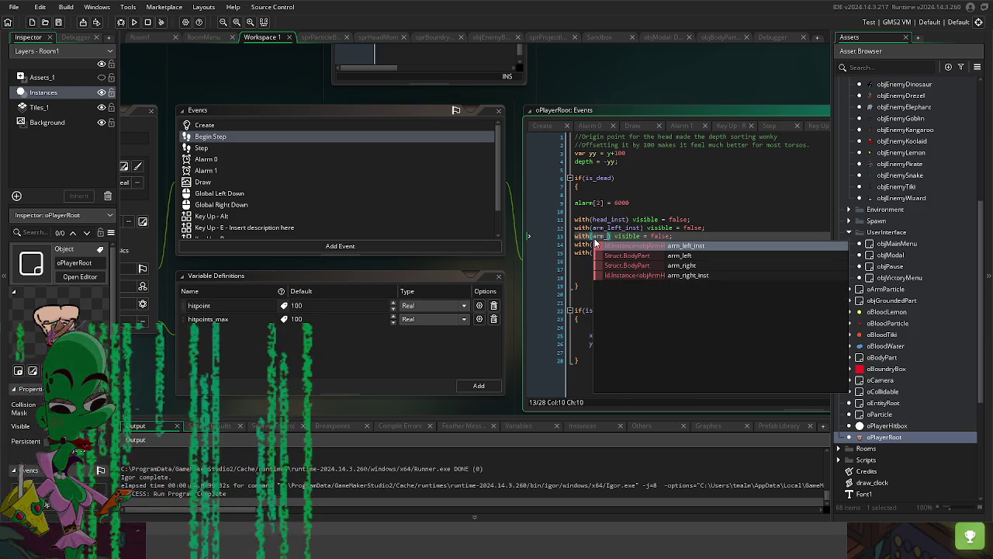
key(Down)
key(Down)
key(Down)
key(Return)
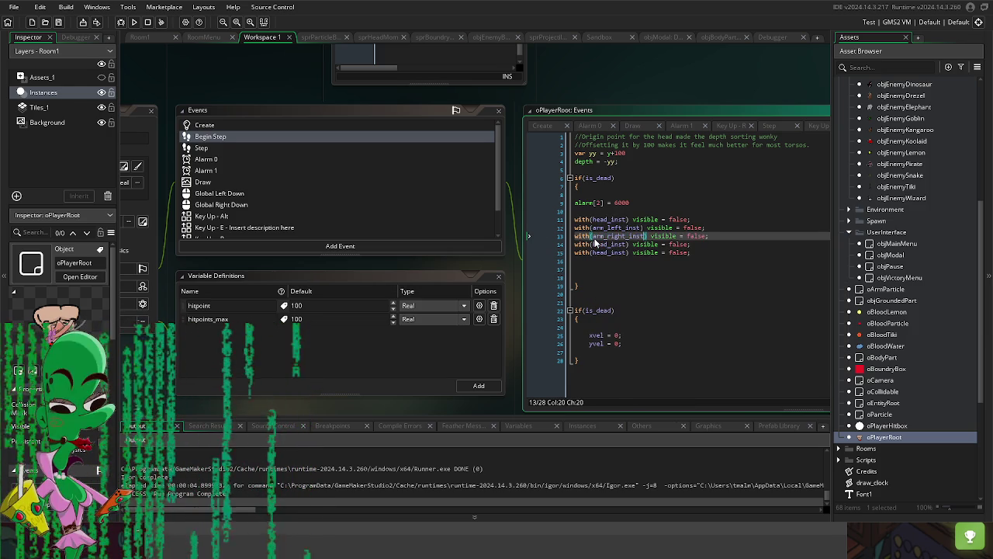
Step: Retarget lines 14 and 15 to leg_left_inst and leg_right_inst
click(597, 245)
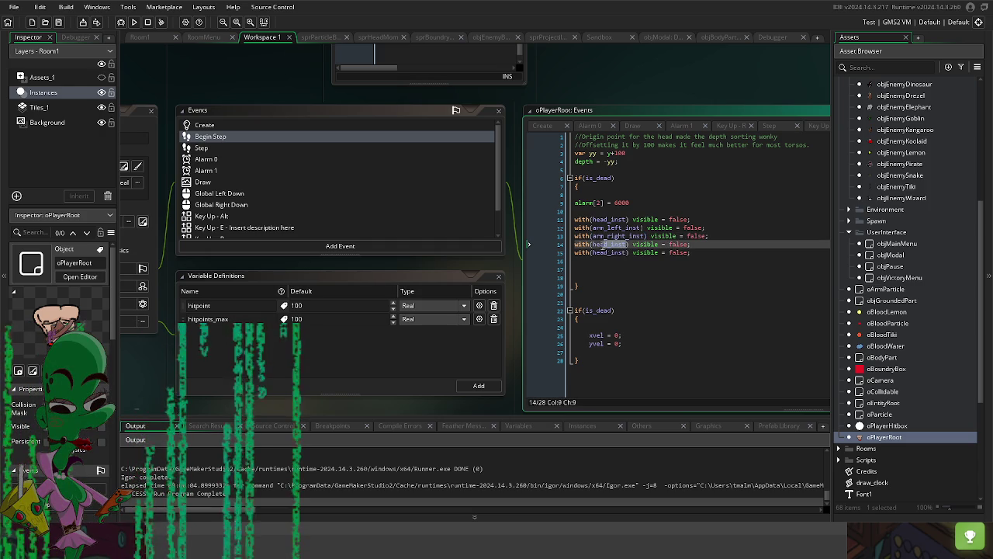
click(595, 246)
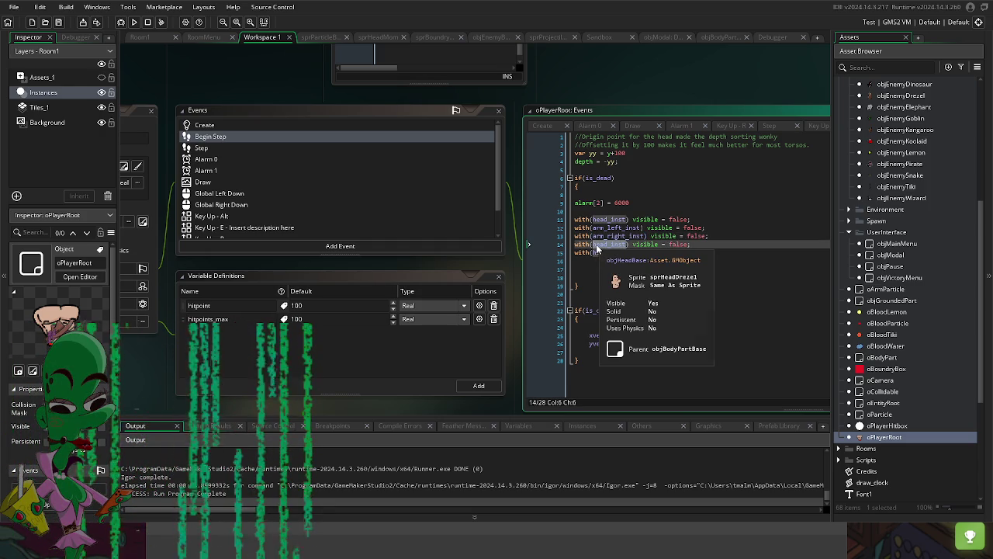
text(leg)
key(Down)
key(Return)
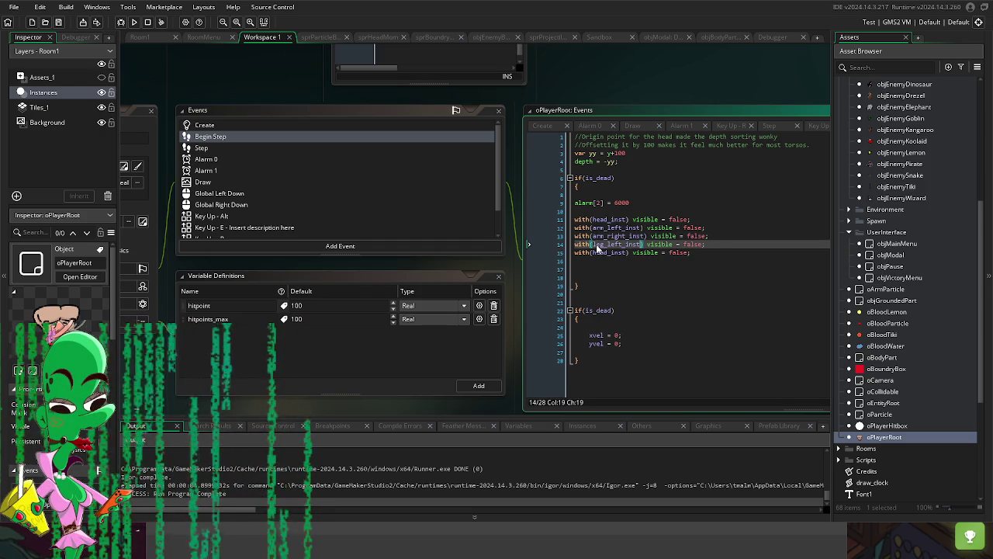
key(Down)
key(BackSpace)
key(BackSpace)
key(BackSpace)
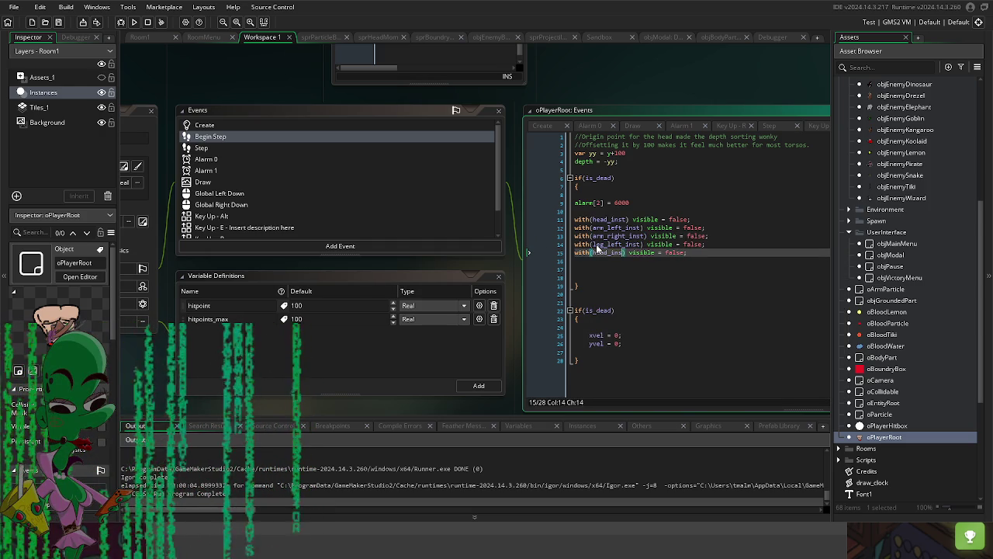
text(leg)
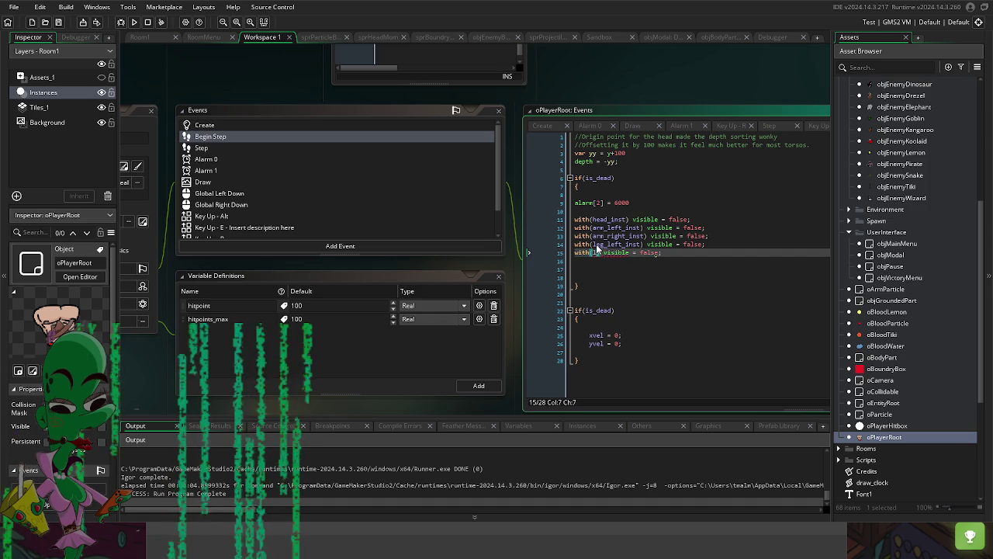
key(Down)
key(Down)
key(Down)
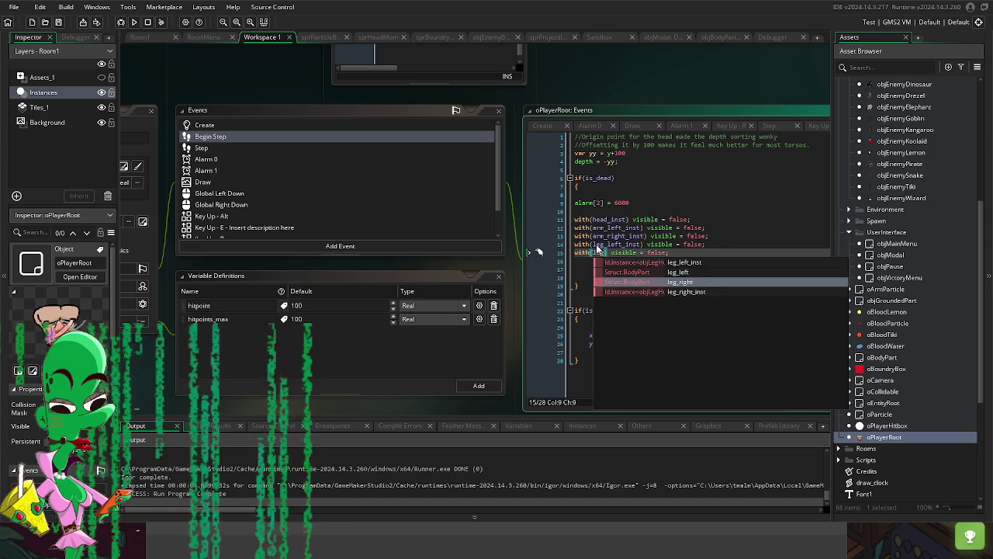
key(Return)
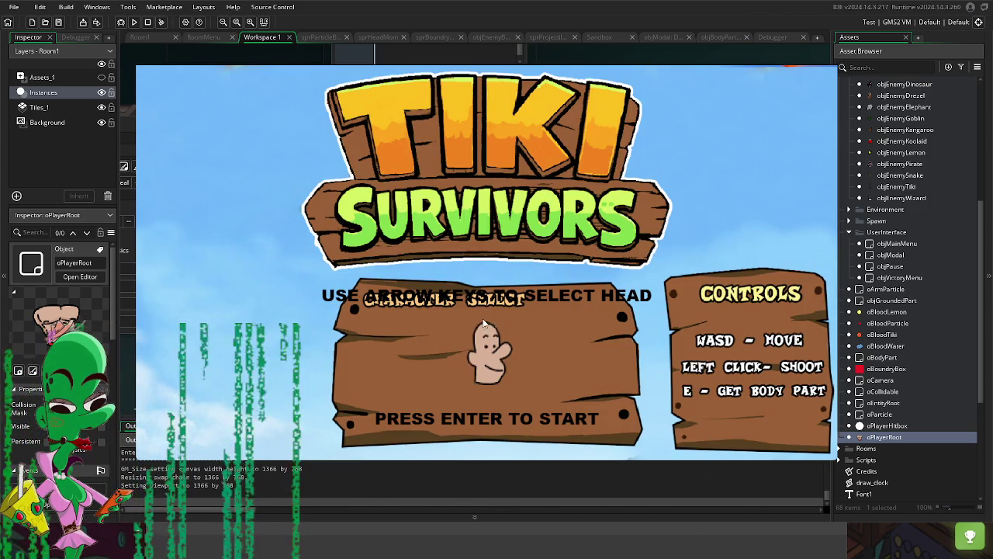
Step: Test-run the game, close it, and paste another hide line as line 16
key(Return)
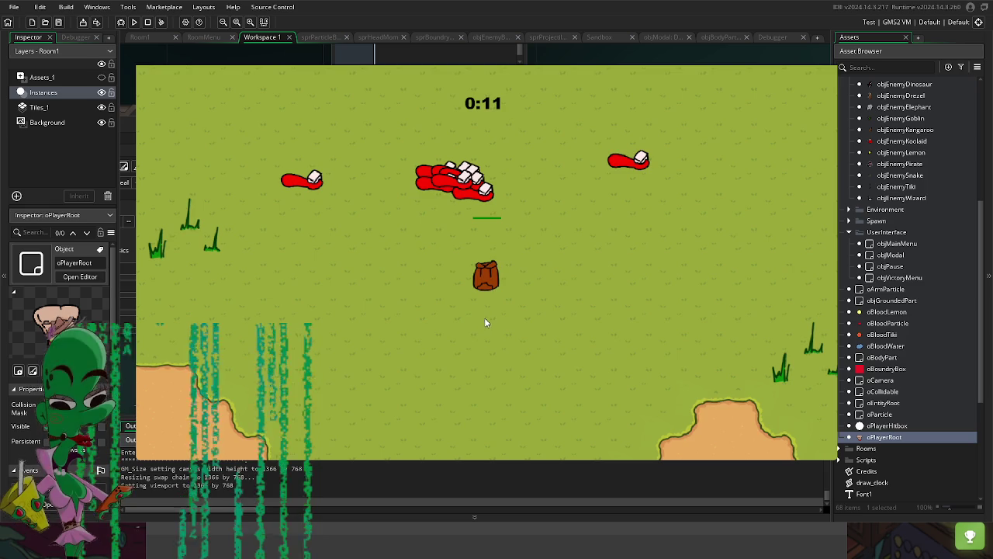
key(alt+F4)
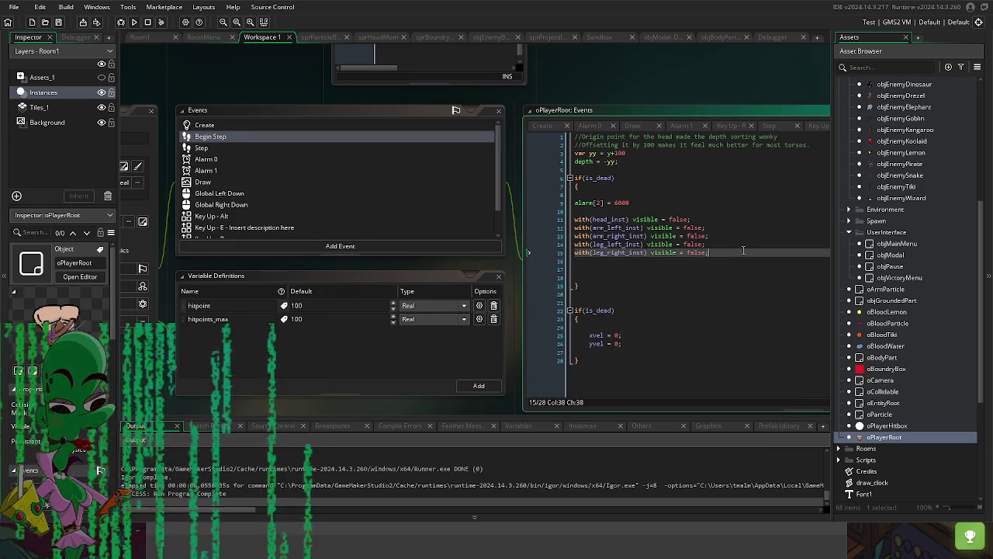
key(Return)
text(with(head_inst) visible = false;)
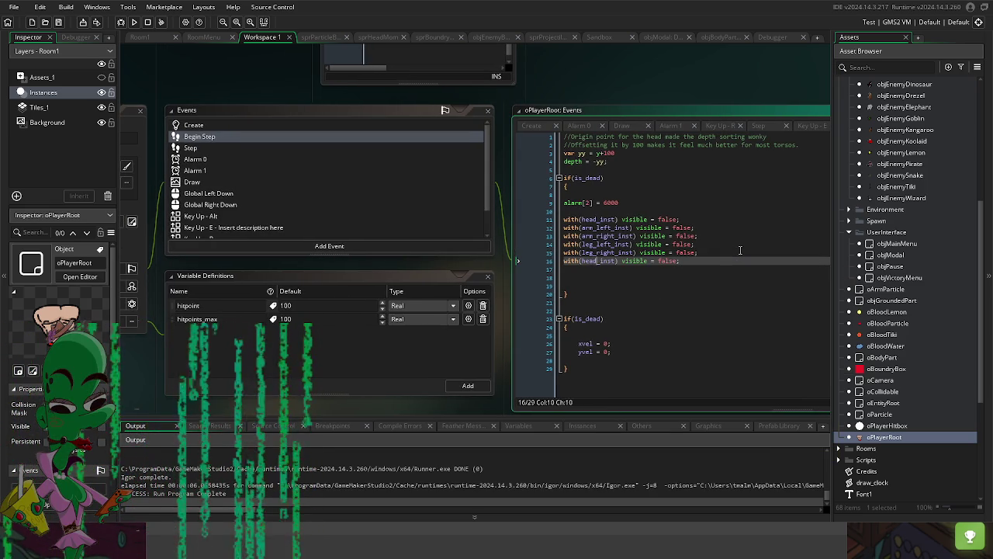
Step: Make the new hide line target torso_inst and add blank lines below the hide statements
text(torso)
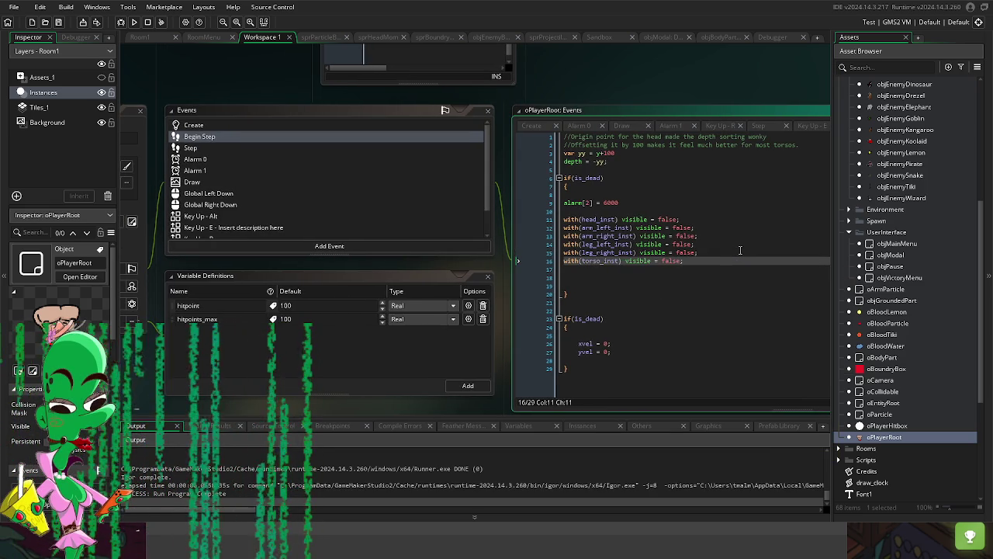
click(746, 253)
key(Down)
key(Return)
key(Return)
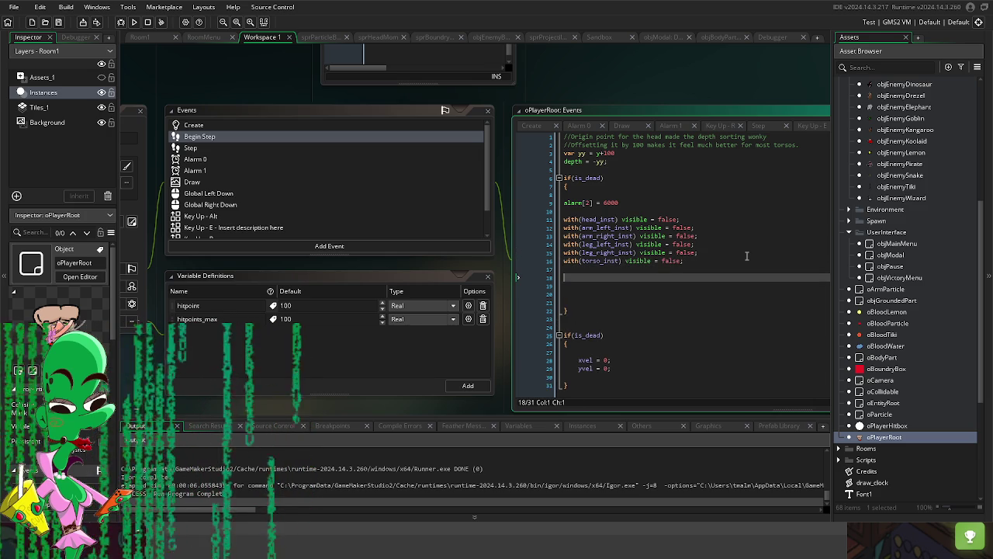
Step: Add a DetachBodyPart(head_inst); call after the hide lines
text(det)
key(Return)
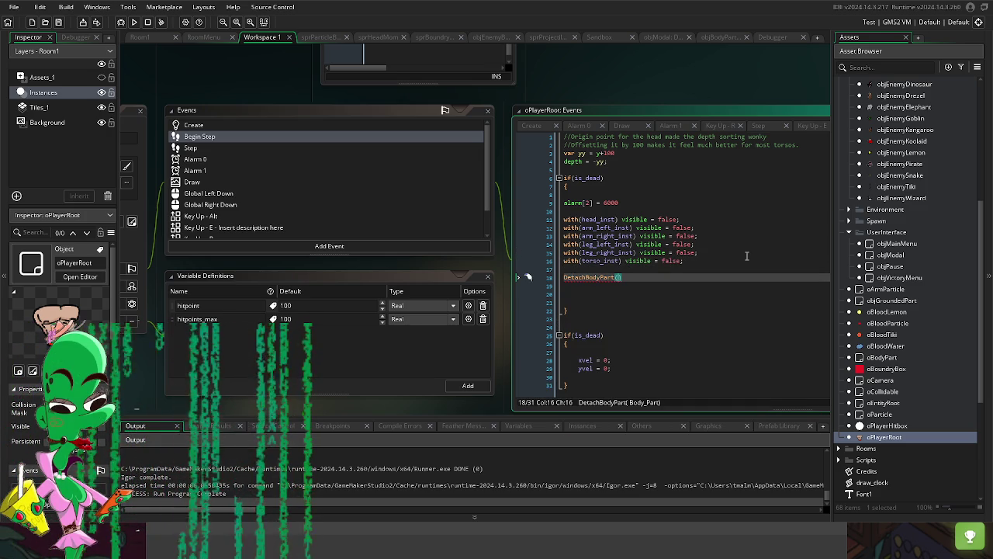
text(head_inst)
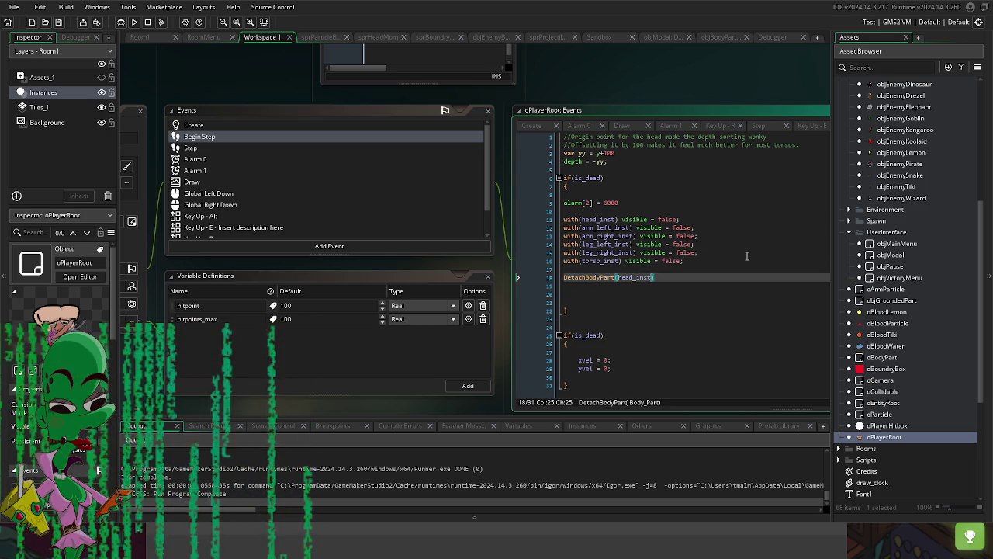
text())
key(Up)
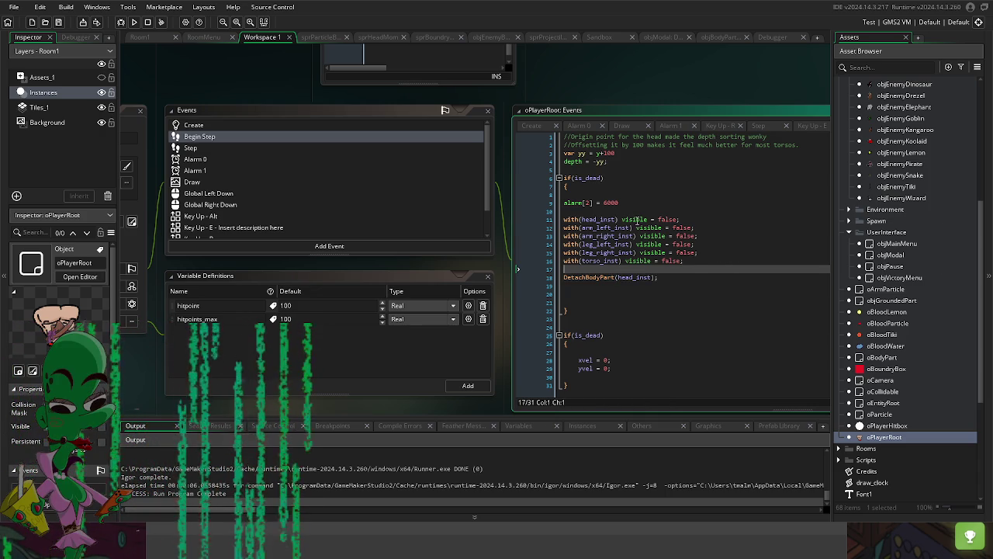
mouse_move(627, 219)
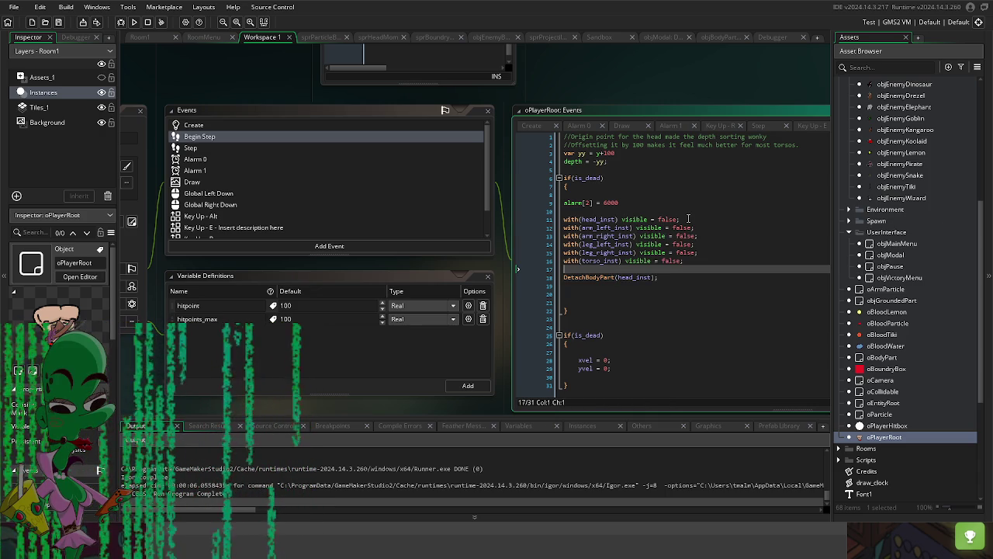
click(625, 261)
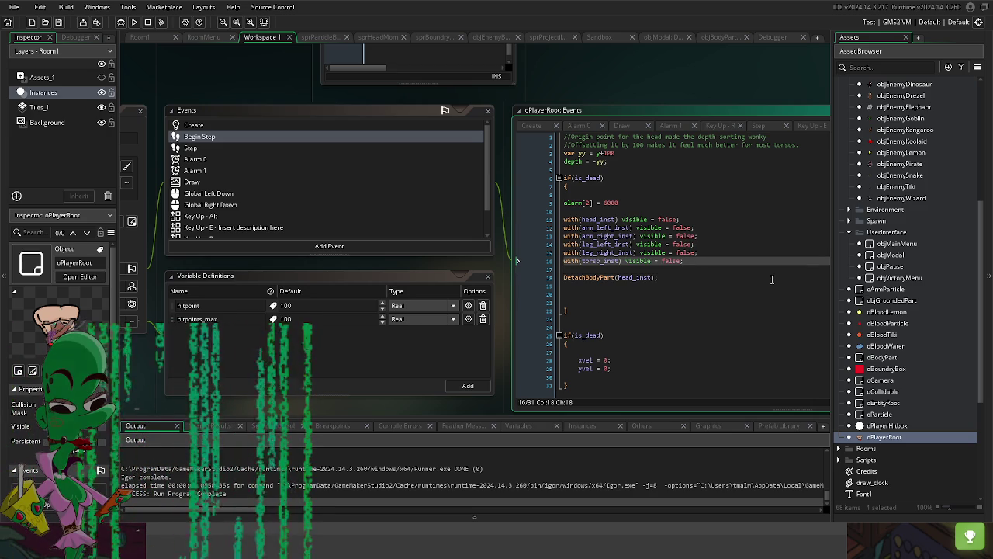
Step: Wrap the with(torso_inst) visible = false statement in a braced block
key(Return)
text({)
key(Return)
key(Return)
key(Return)
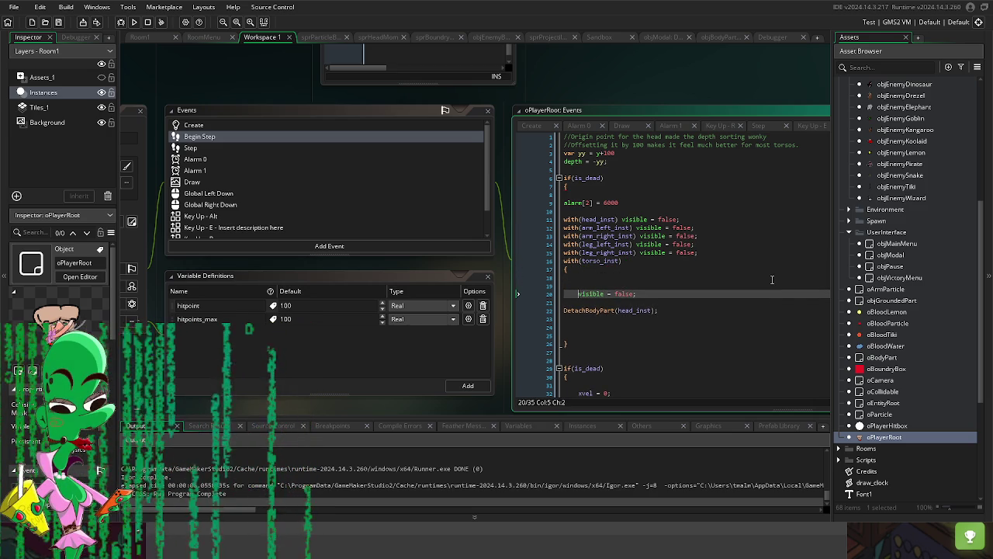
key(Tab)
key(BackSpace)
key(BackSpace)
key(Tab)
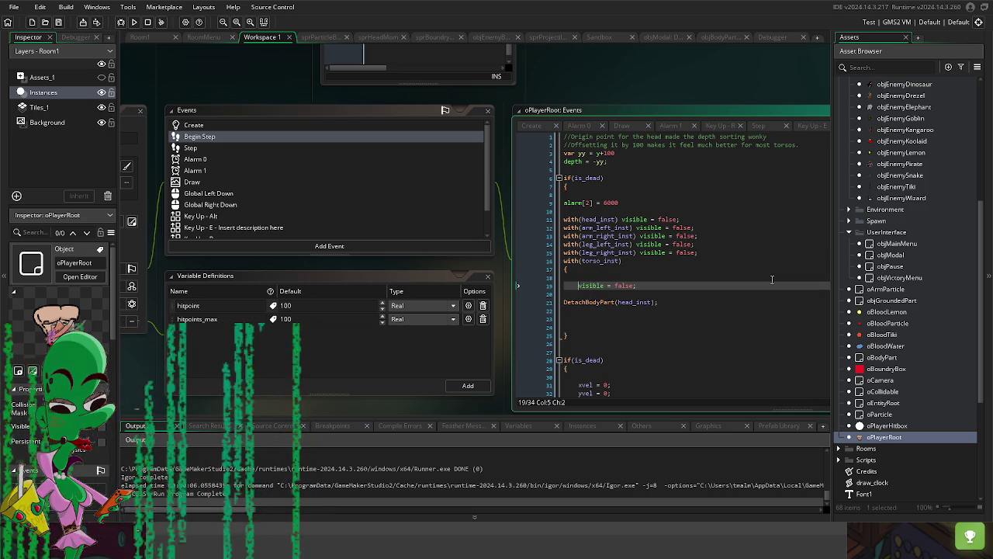
key(End)
key(Return)
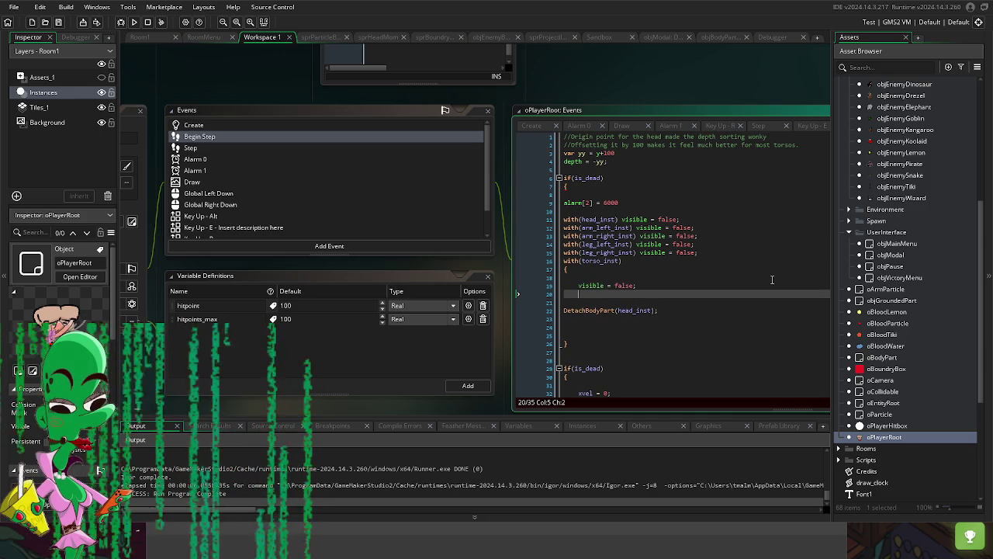
Step: Add ParticleBurst(x, y, oBloodParticle, 50); inside the torso block and run the game
text(b)
key(BackSpace)
text(part)
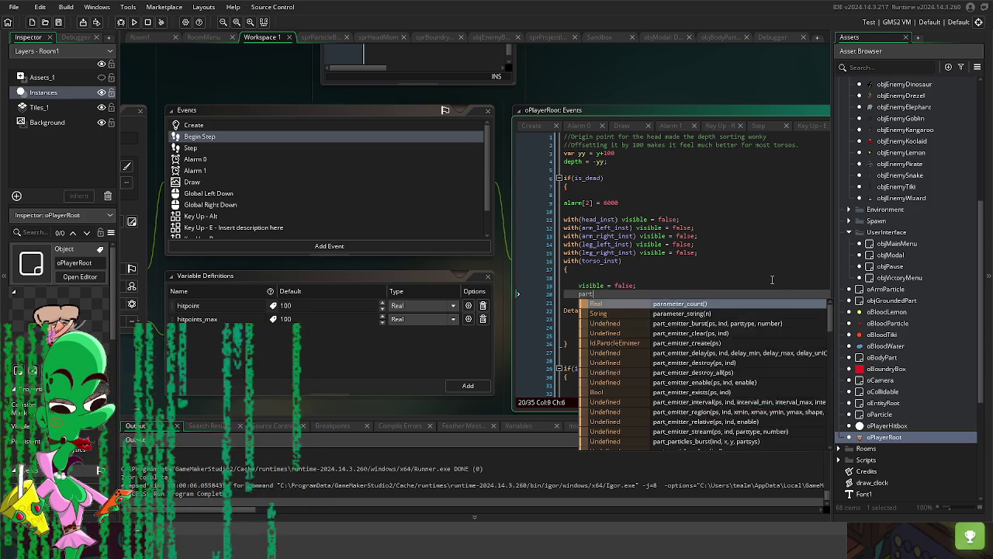
text(icle)
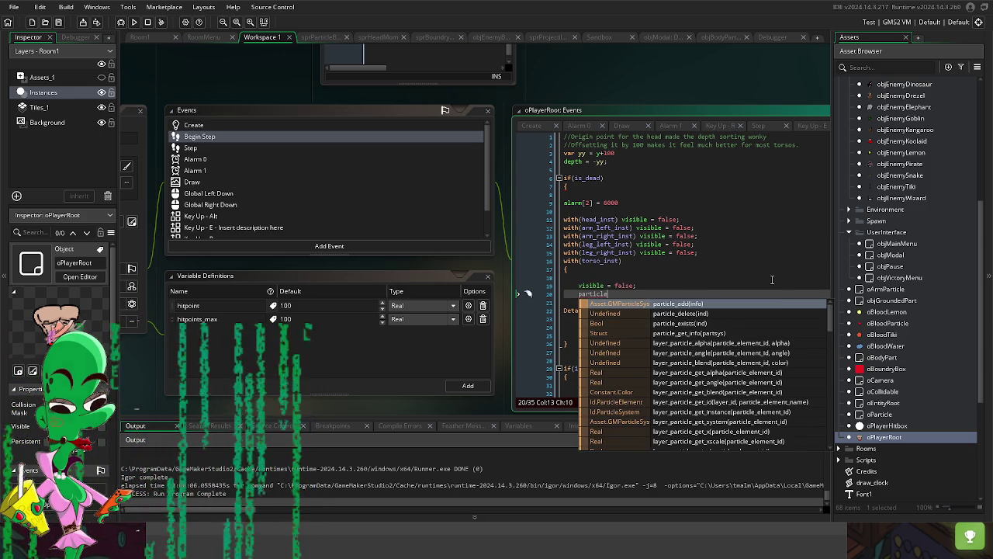
text(b)
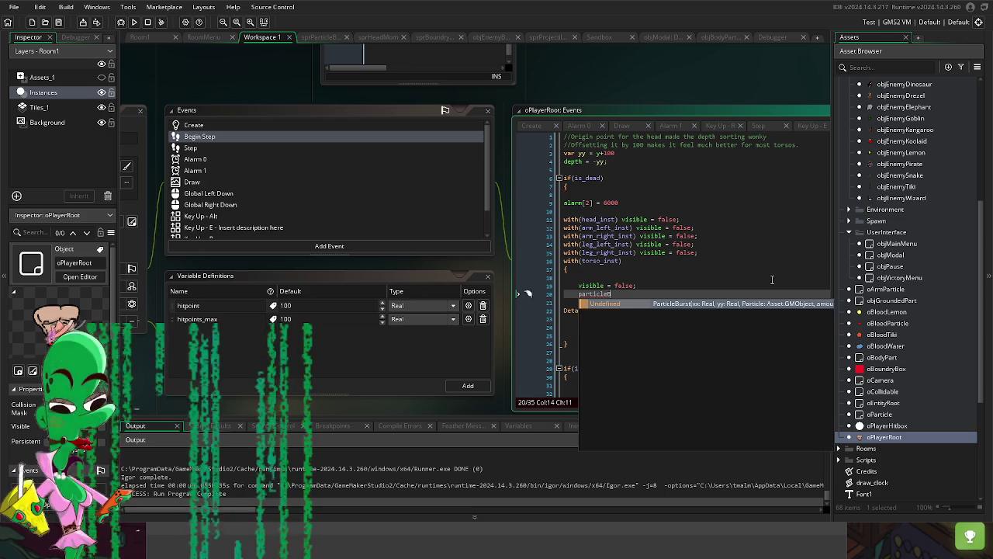
key(Return)
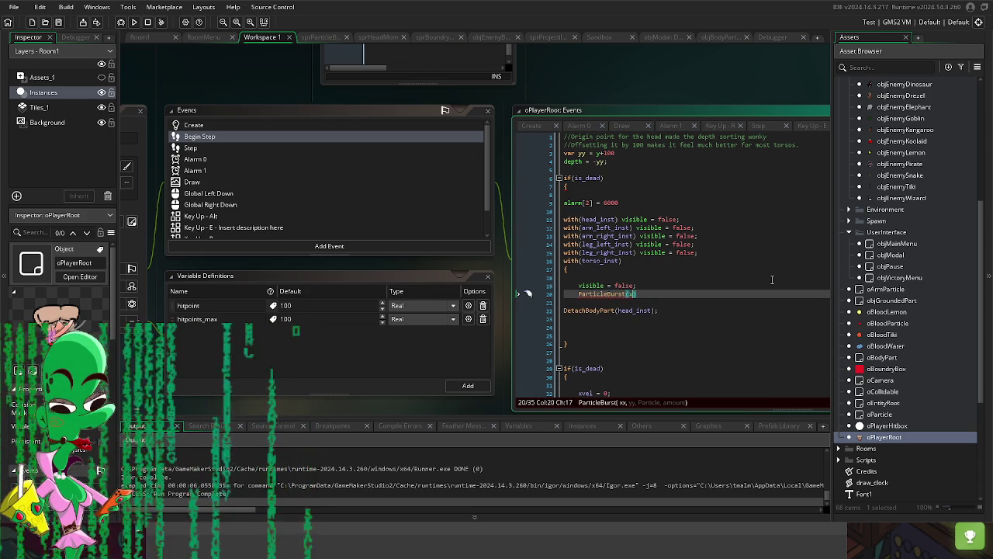
text(, y, m)
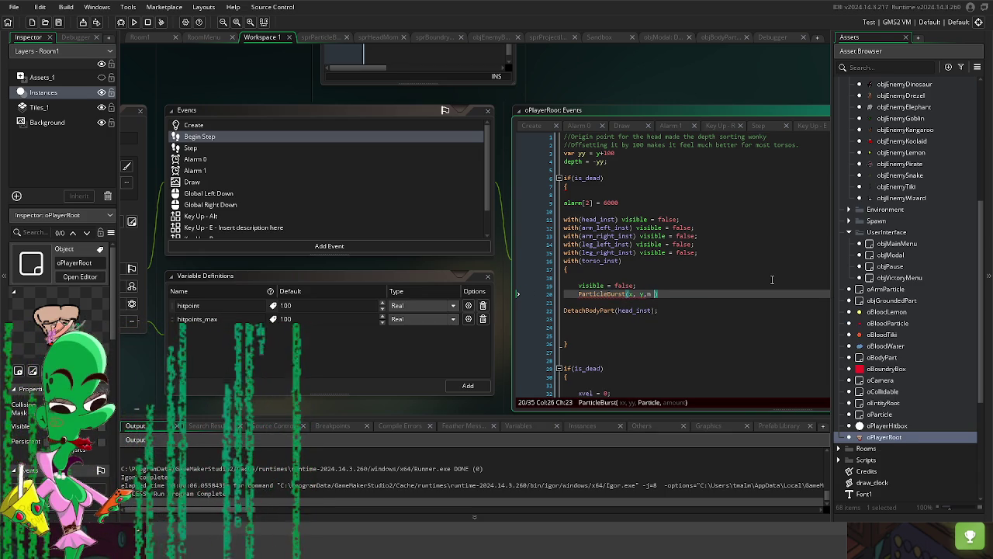
key(BackSpace)
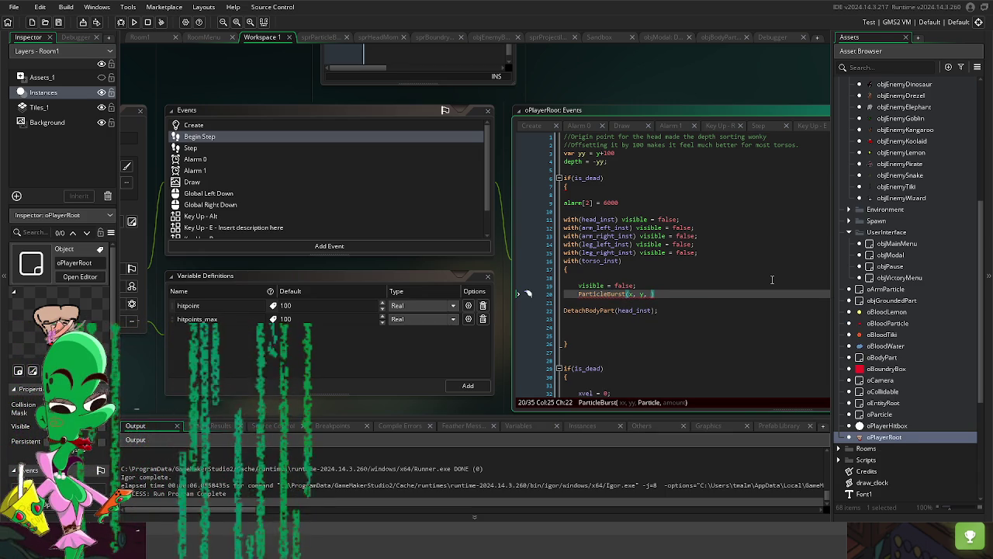
text(oBloo)
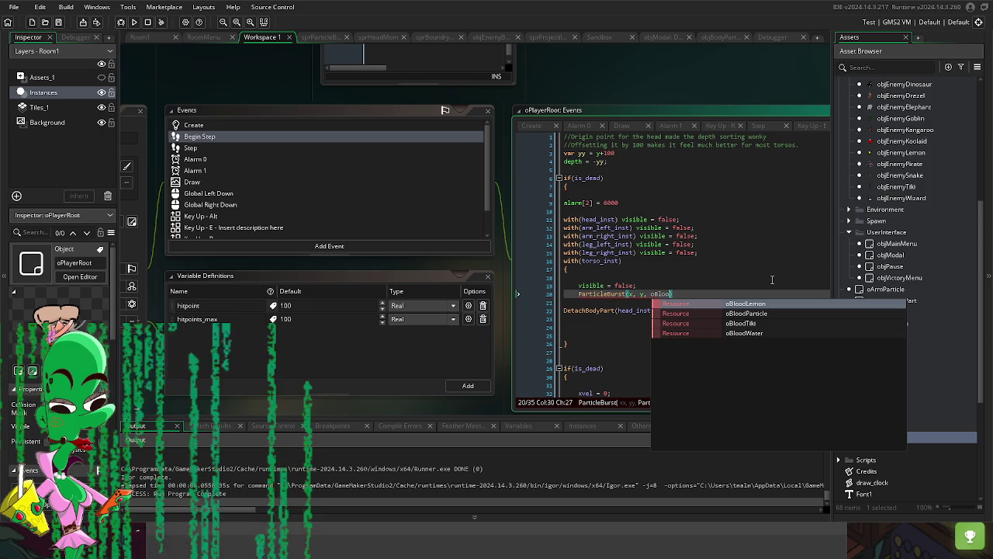
text(dParticle)
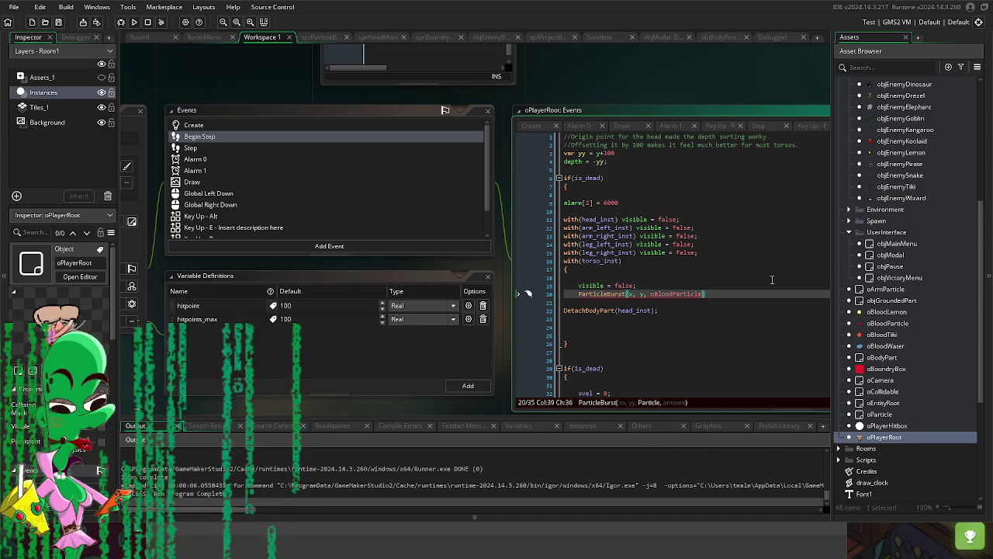
text(, 50)
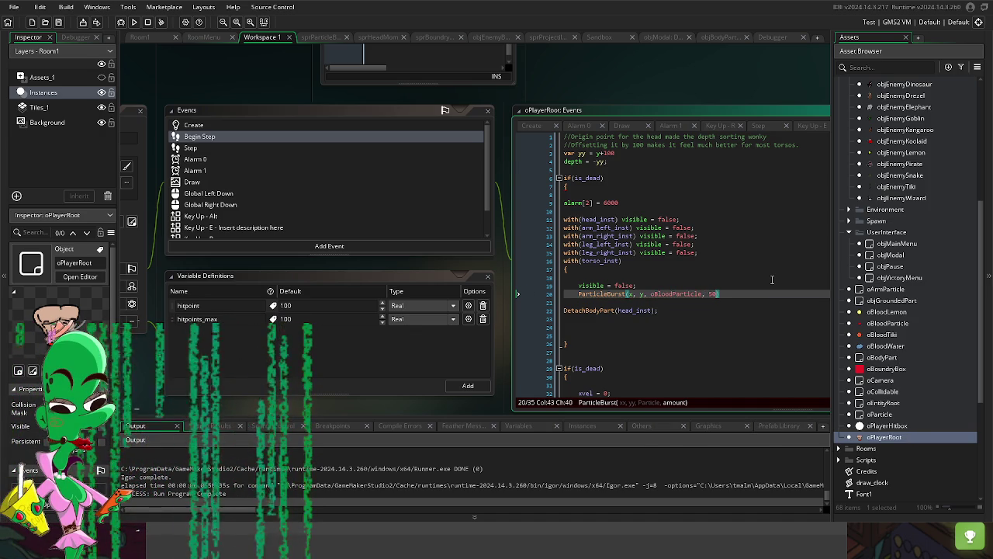
text();)
key(Return)
key(Return)
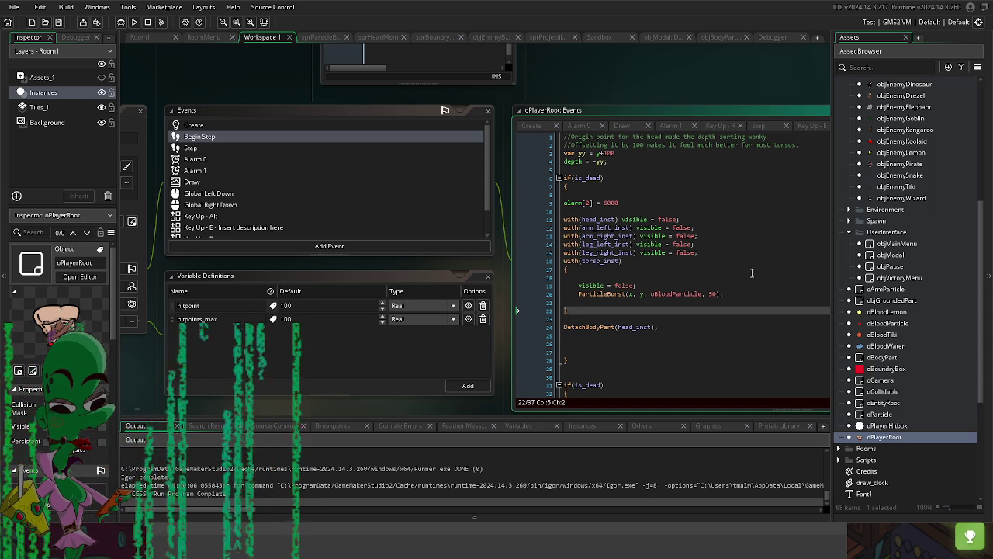
key(alt+Tab)
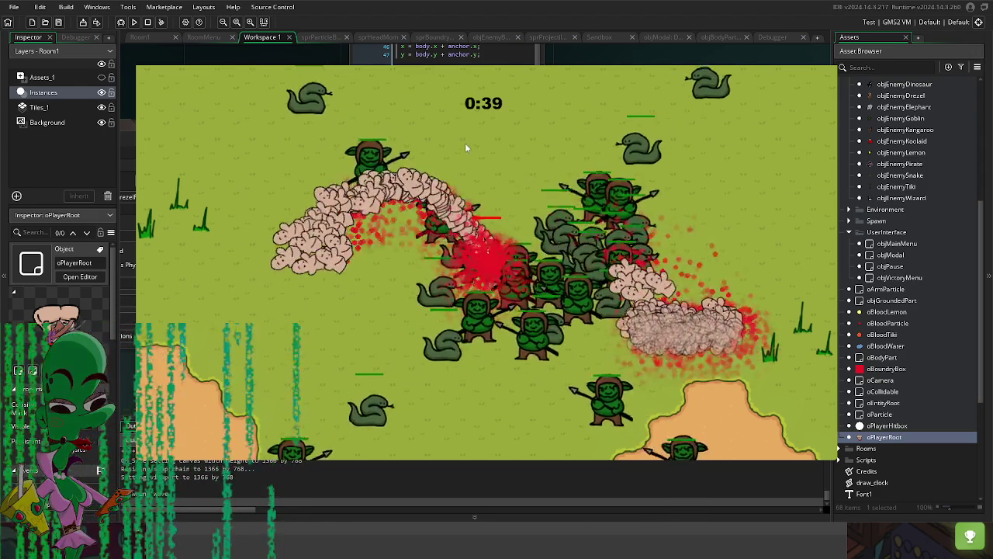
Step: Close the game after watching the player's death blood burst, returning to oPlayerRoot's Alarm 2 code
key(Escape)
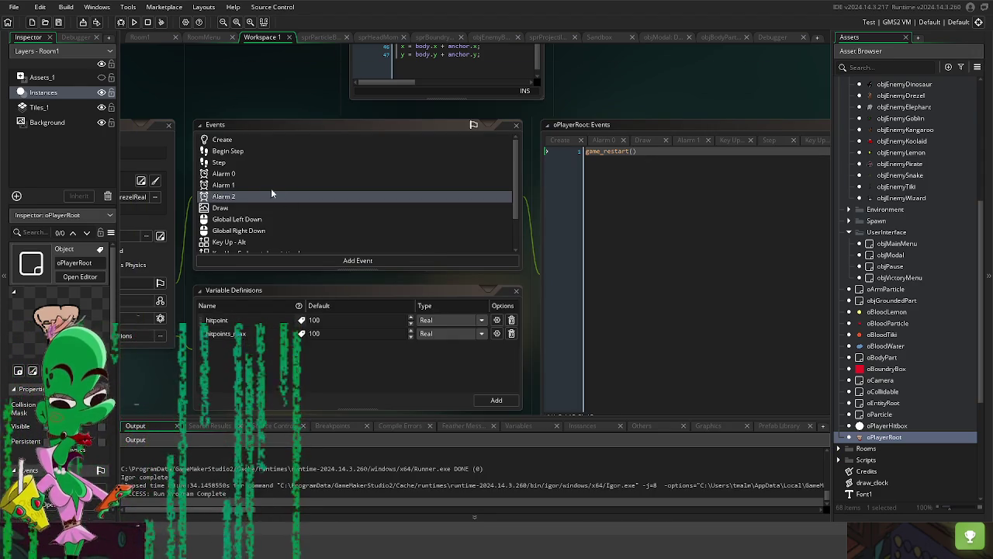
Step: Review oPlayerRoot's Step and Begin Step event code
click(227, 164)
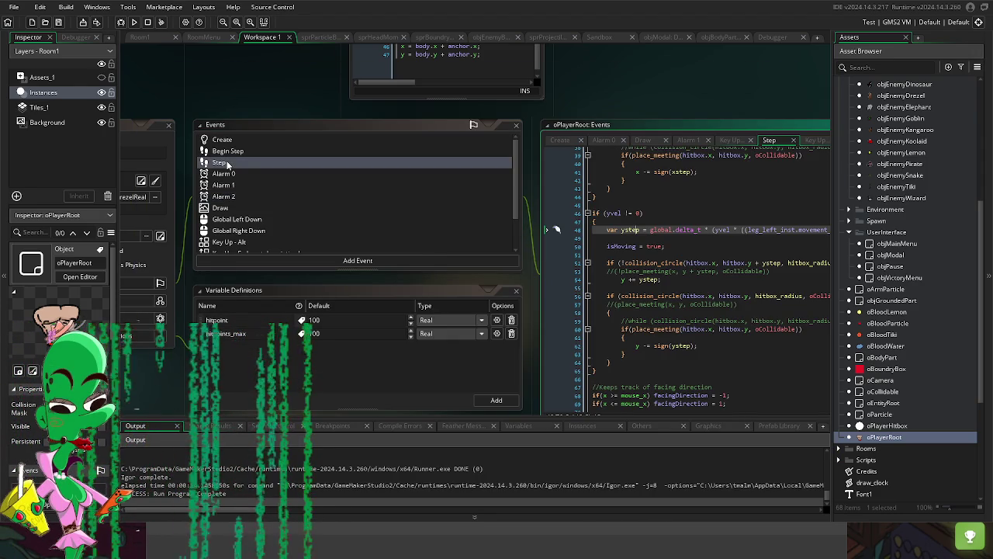
key(Up)
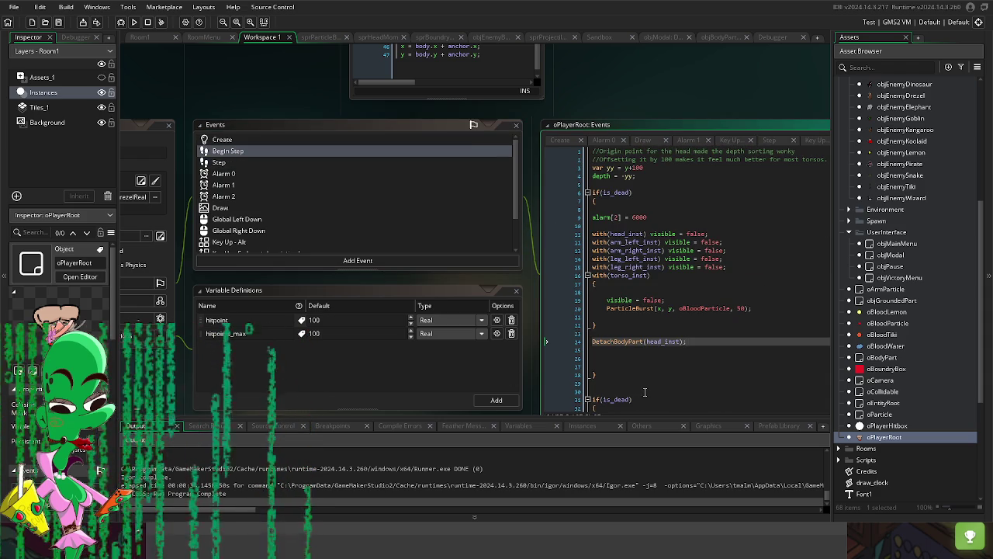
click(219, 162)
mouse_move(144, 391)
mouse_down()
mouse_move(221, 387)
mouse_move(212, 413)
mouse_up()
click(298, 172)
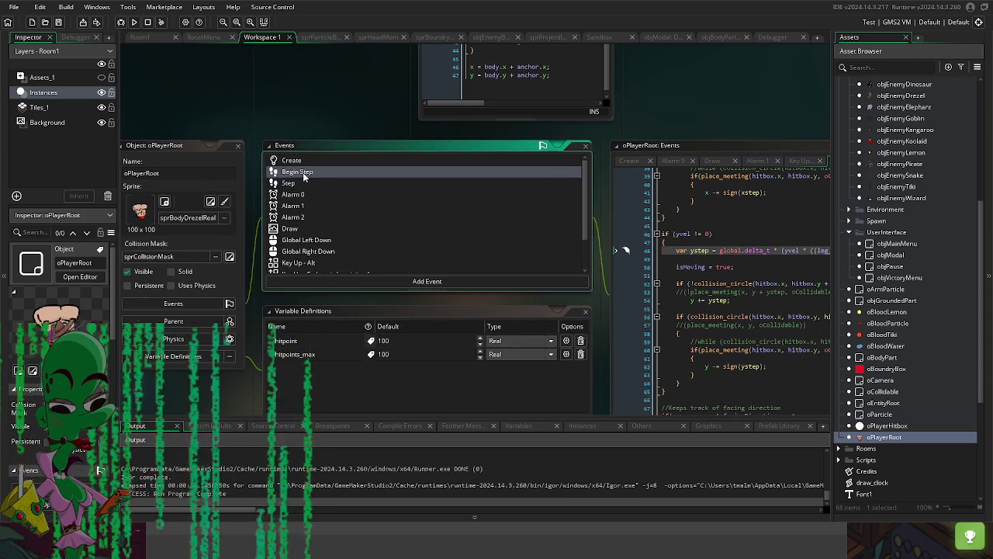
mouse_move(691, 102)
mouse_down()
mouse_move(422, 98)
mouse_move(611, 59)
mouse_up()
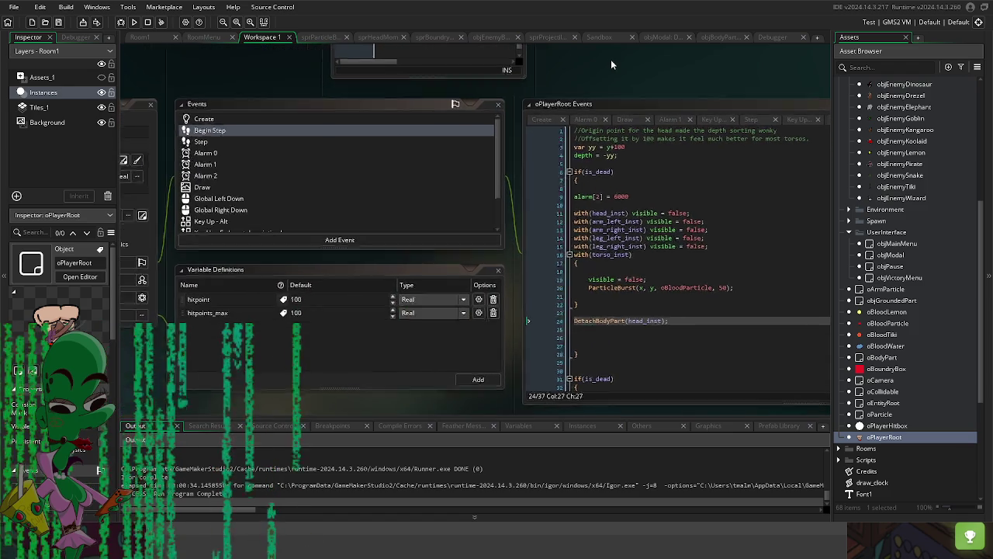
Step: Add a placeholder instance variable and an empty Alarm 3 event to oPlayerRoot
click(481, 379)
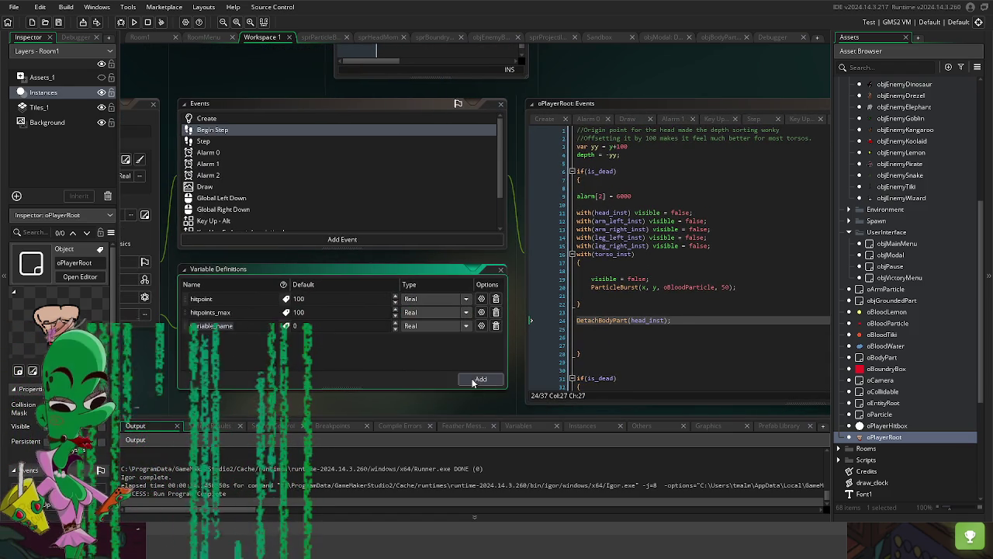
click(249, 239)
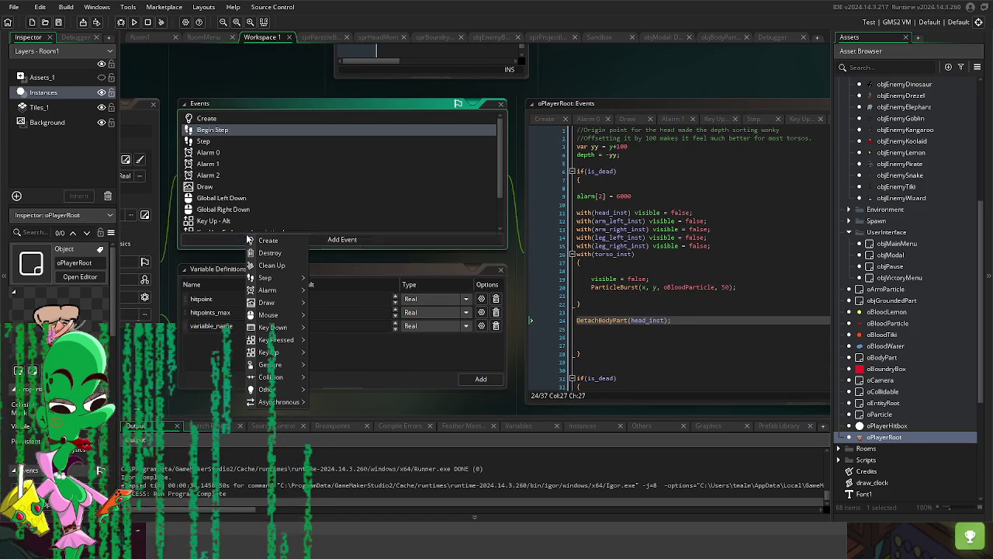
mouse_move(291, 290)
click(334, 321)
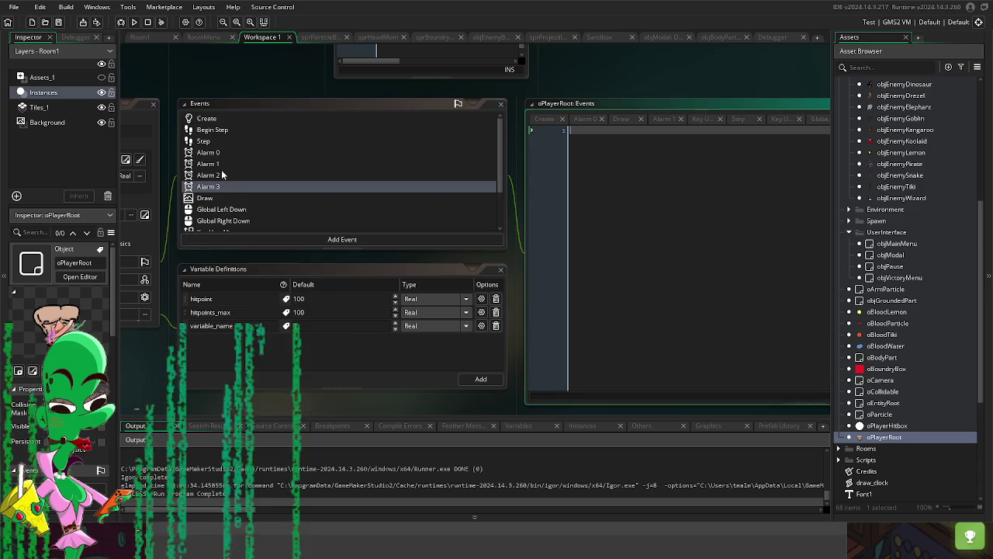
Step: Look over the Begin Step death block and leg visibility line, then show the Create code
click(216, 130)
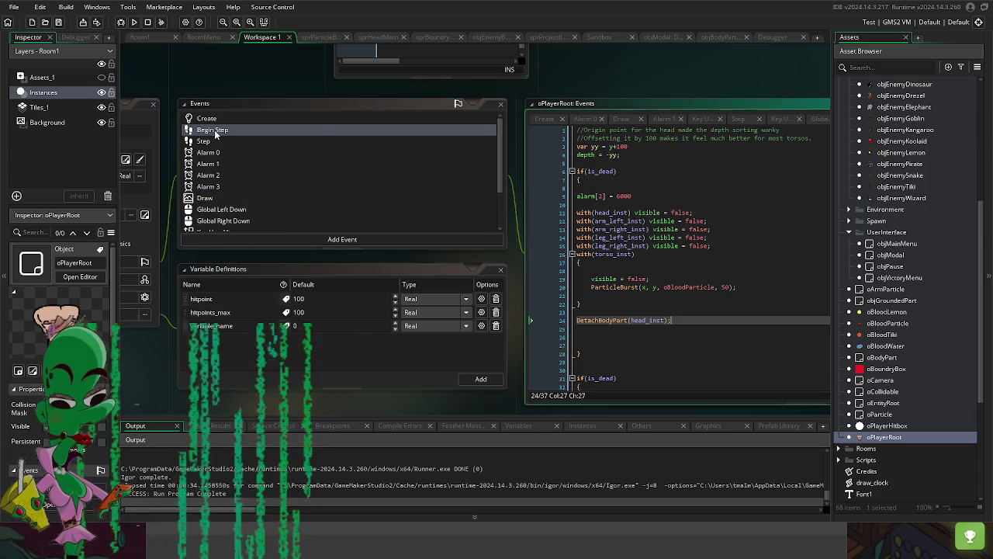
click(590, 304)
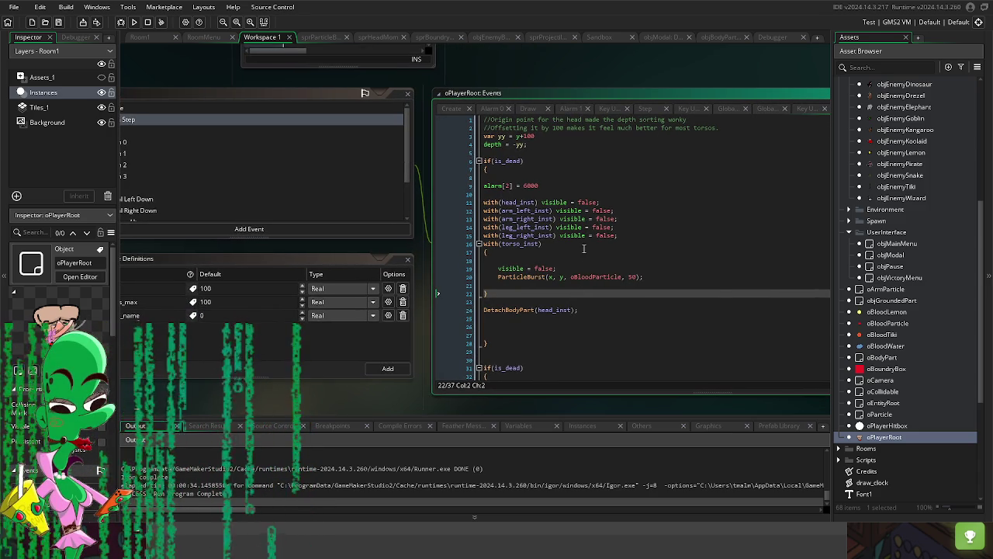
click(559, 235)
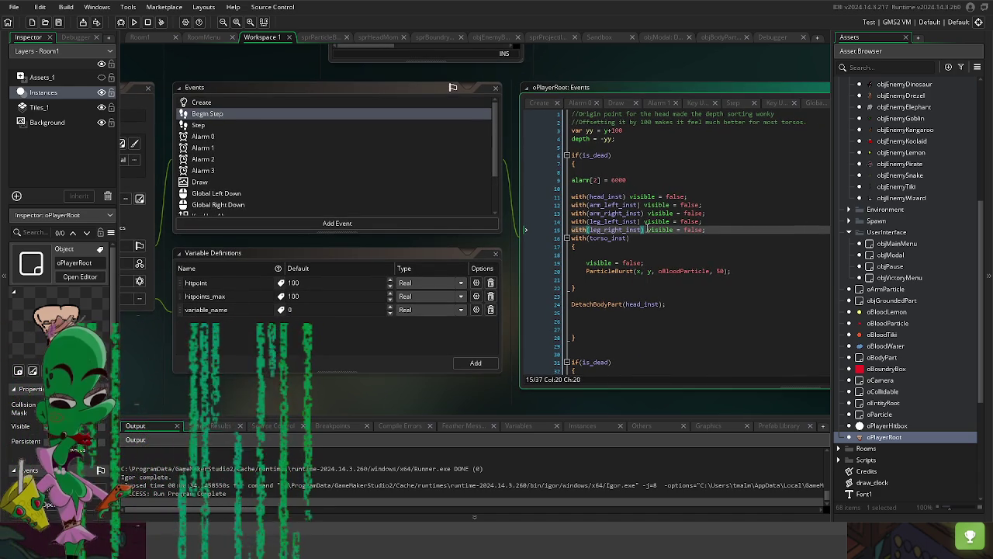
click(233, 106)
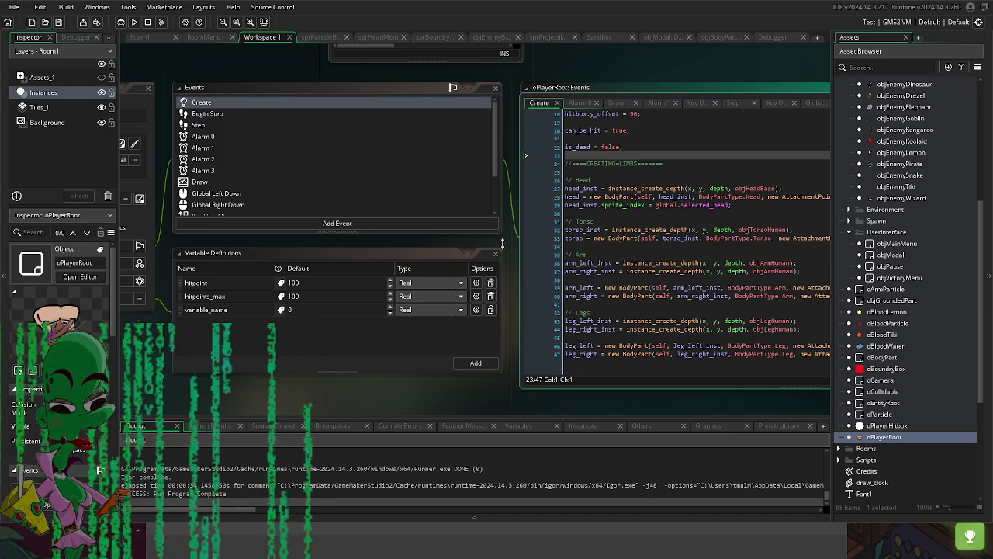
Step: In the Create code, change is_dead's starting value from false to 0
click(646, 164)
double_click(535, 184)
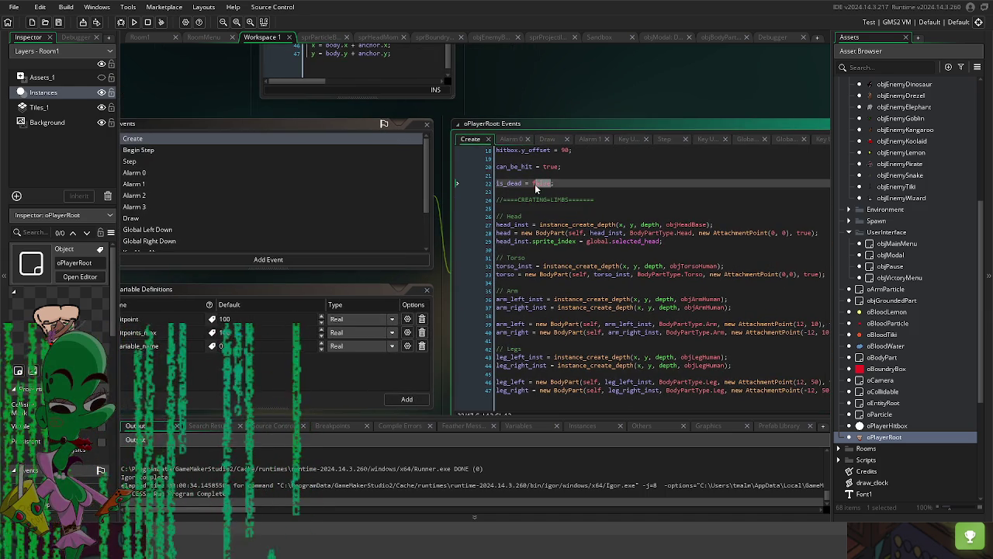
text(0)
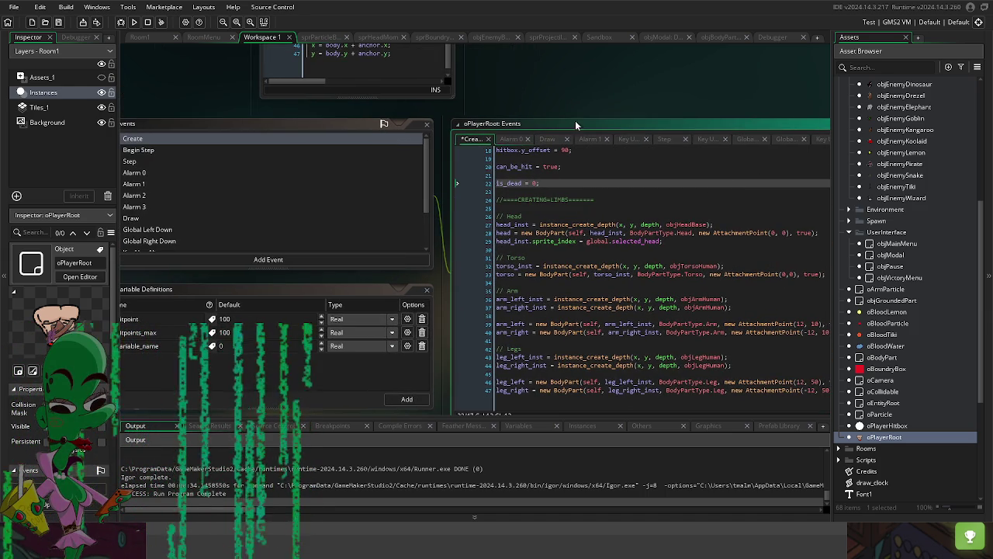
Step: Change the Begin Step death condition to if(is_dead = 1)
click(314, 169)
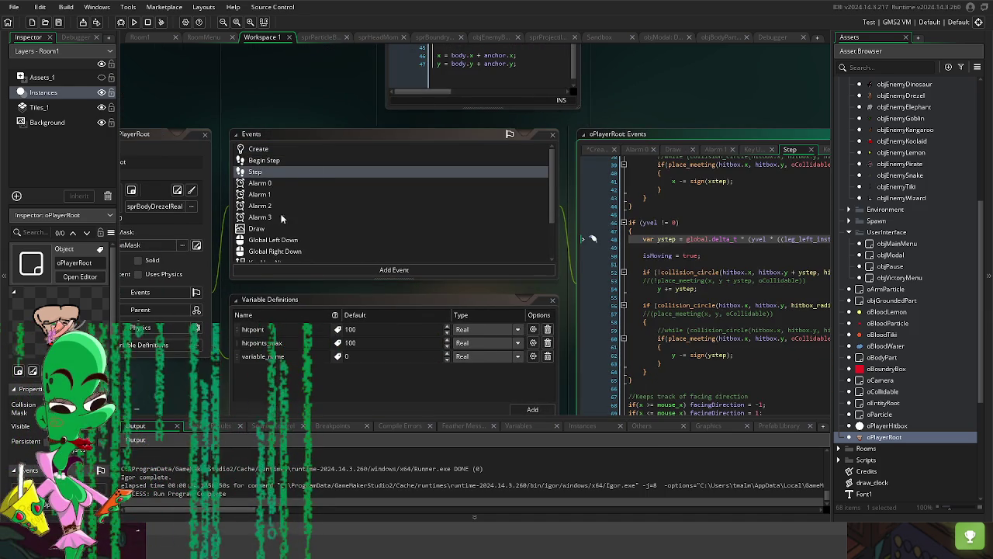
click(264, 160)
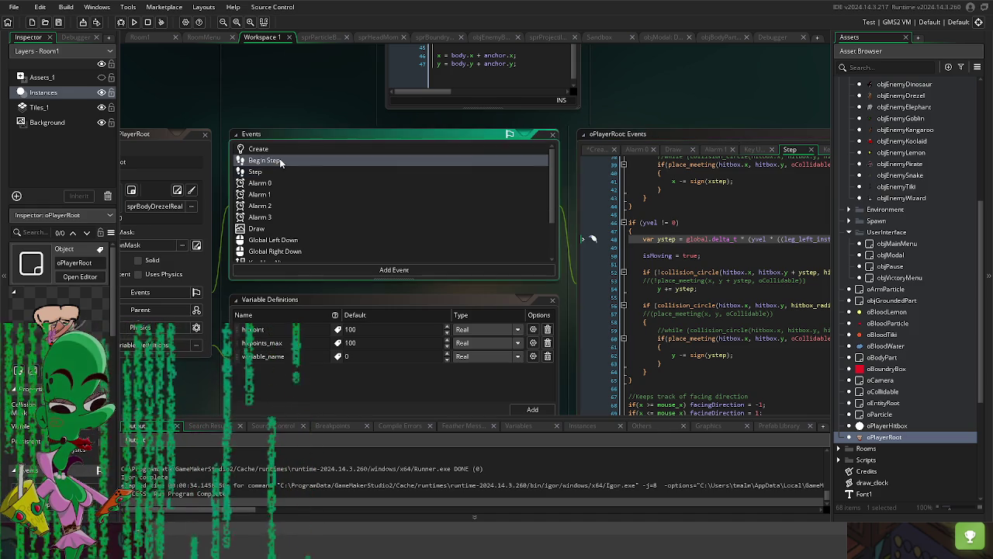
click(471, 186)
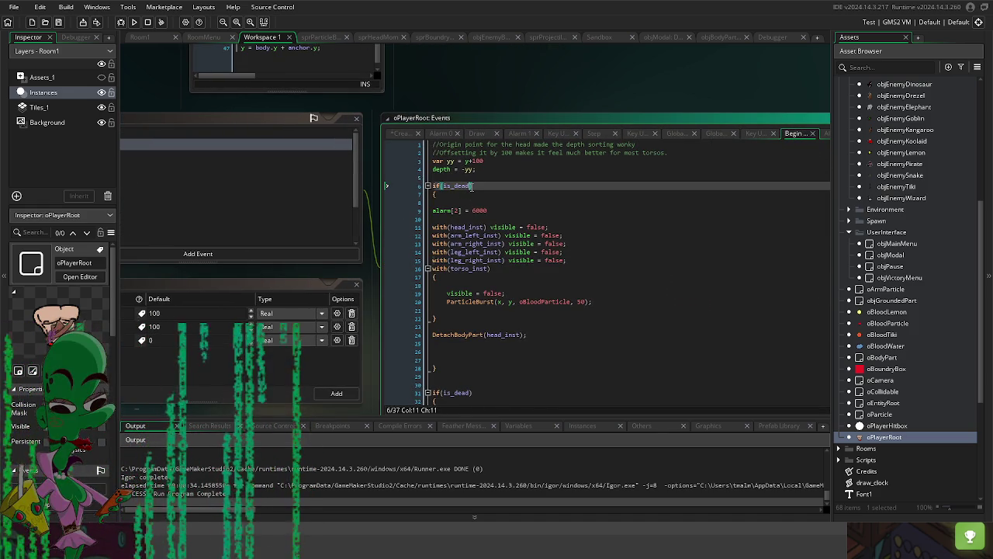
text(= 1)
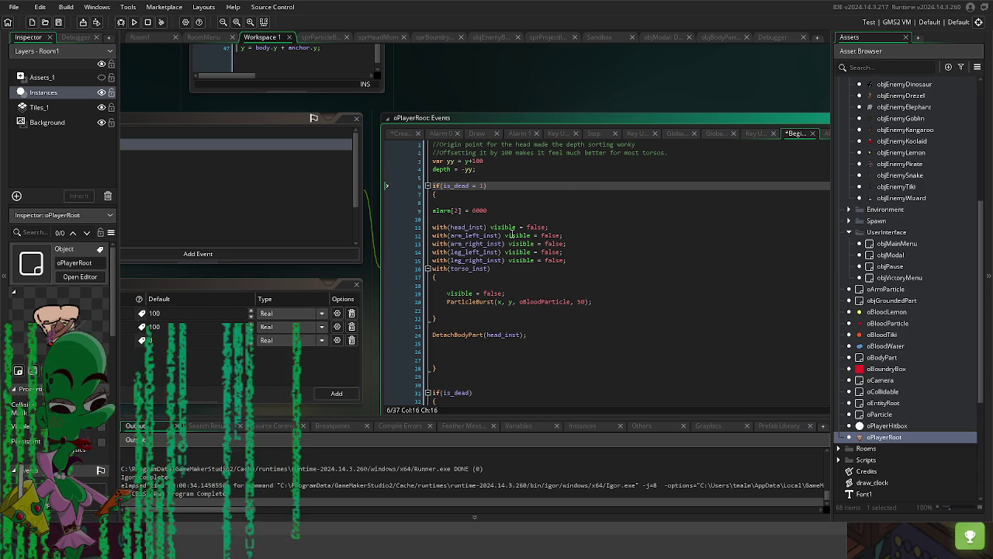
Step: Indent the torso block and add is_dead = 2; after DetachBodyPart(head_inst)
click(470, 367)
drag(450, 288, 403, 247)
key(Tab)
click(428, 332)
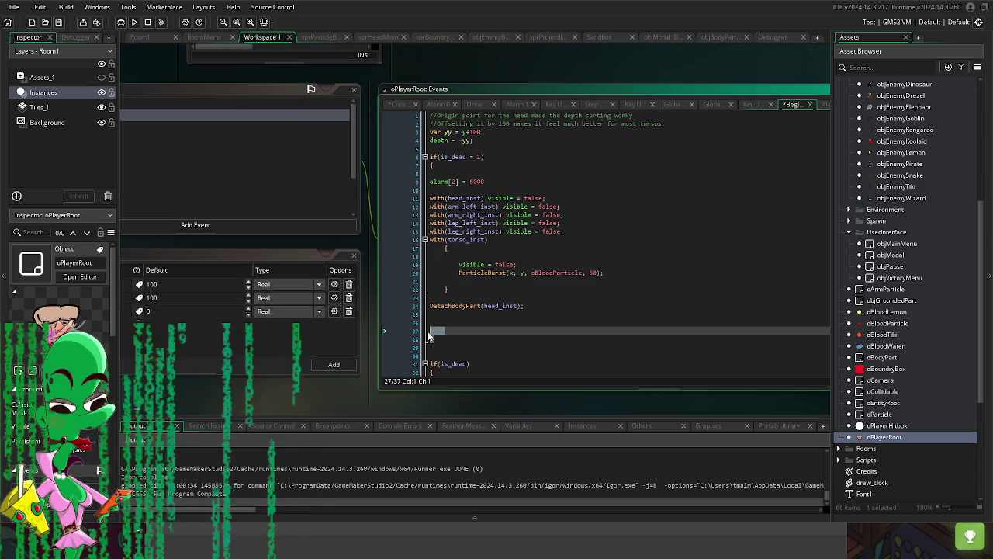
drag(431, 181, 431, 298)
click(483, 182)
click(533, 326)
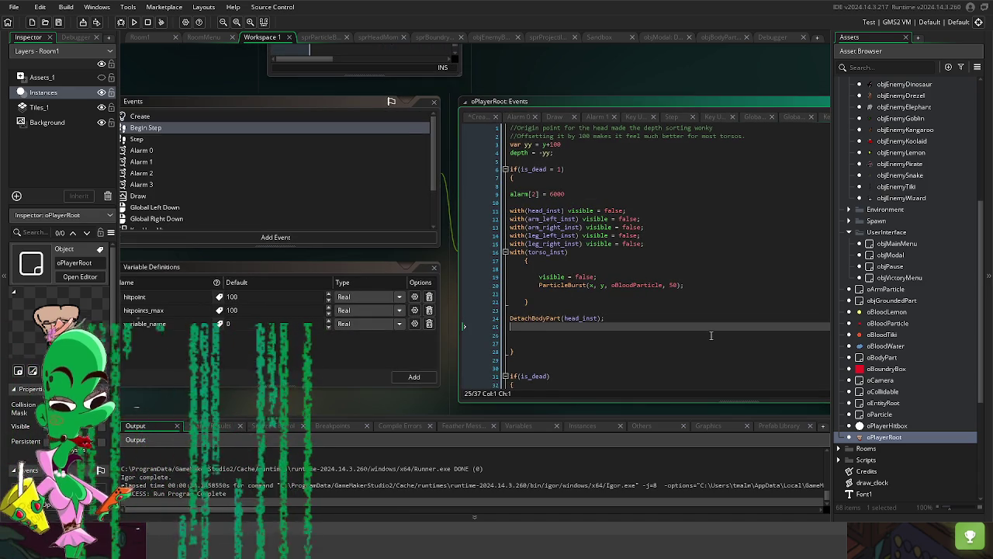
key(Return)
text(is_dead)
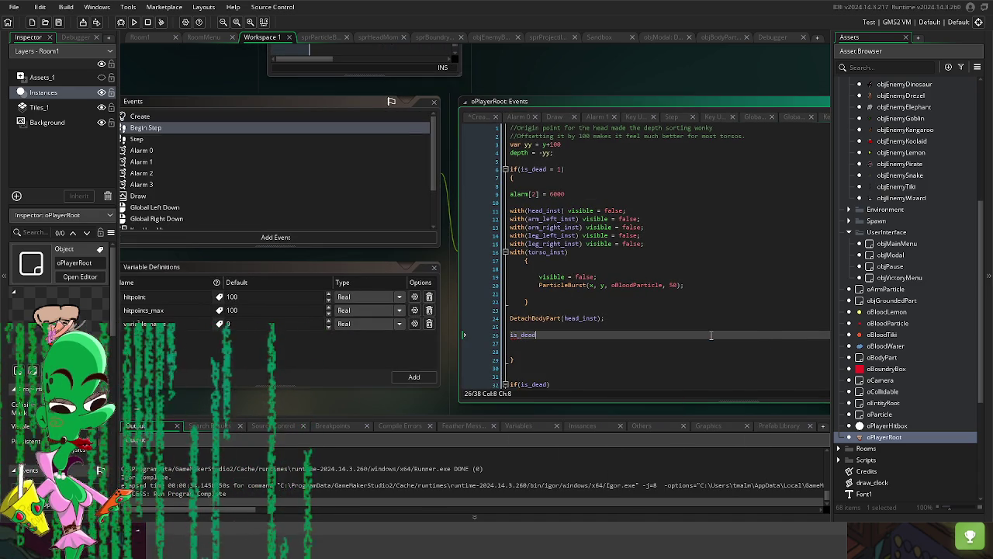
text( = 2;)
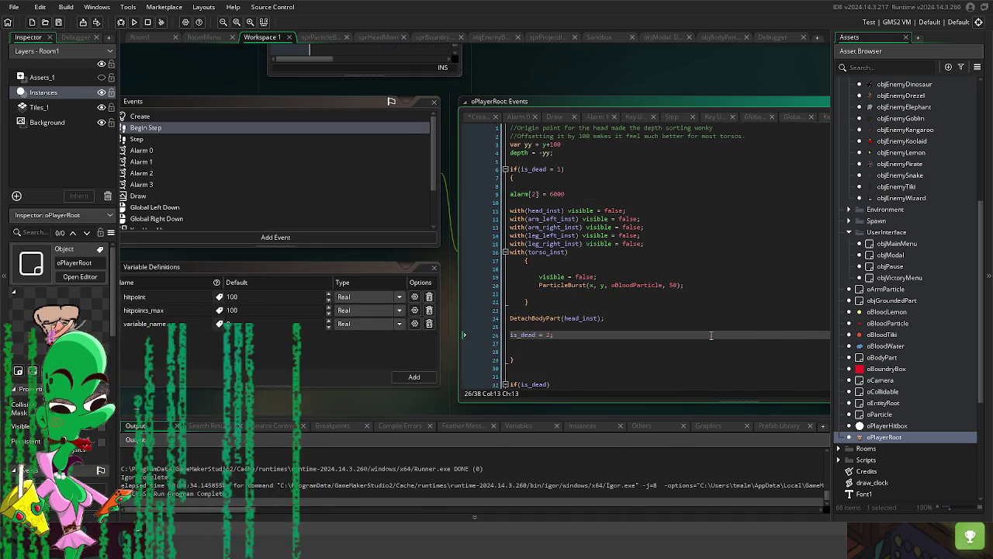
scroll(594, 75, left, 5)
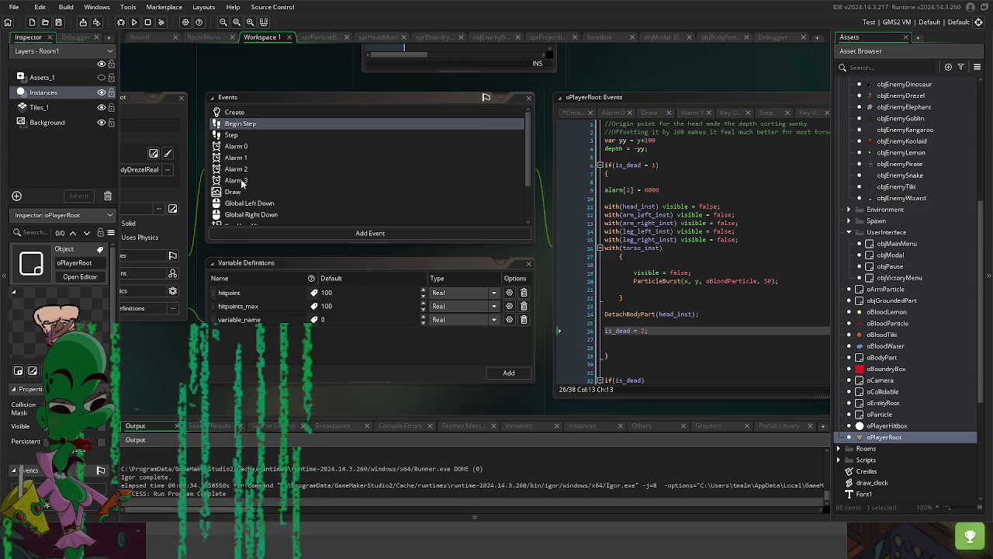
Step: Review the Alarm 1, Alarm 2, Key Up - Alt and Key Up - E event code
click(241, 183)
click(241, 171)
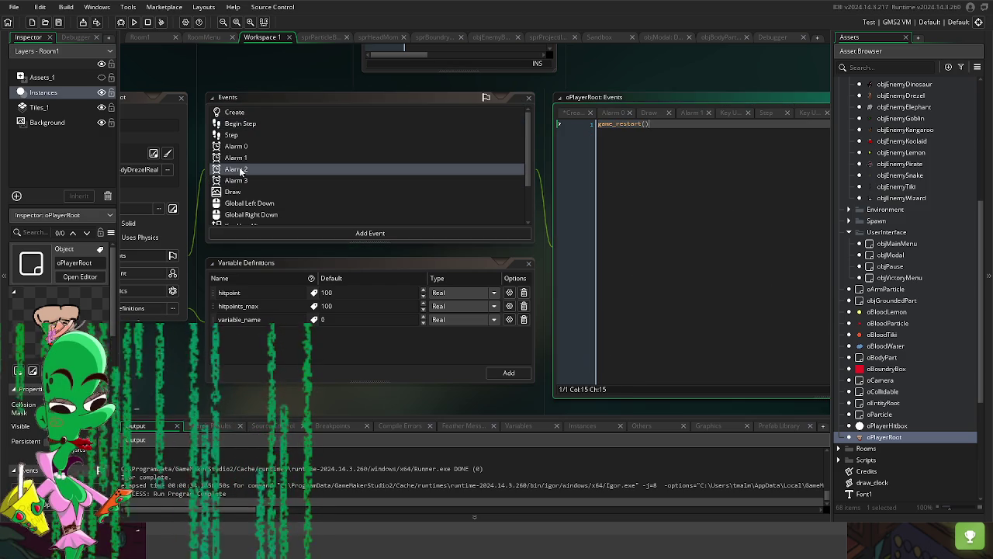
click(241, 159)
scroll(239, 197, down, 3)
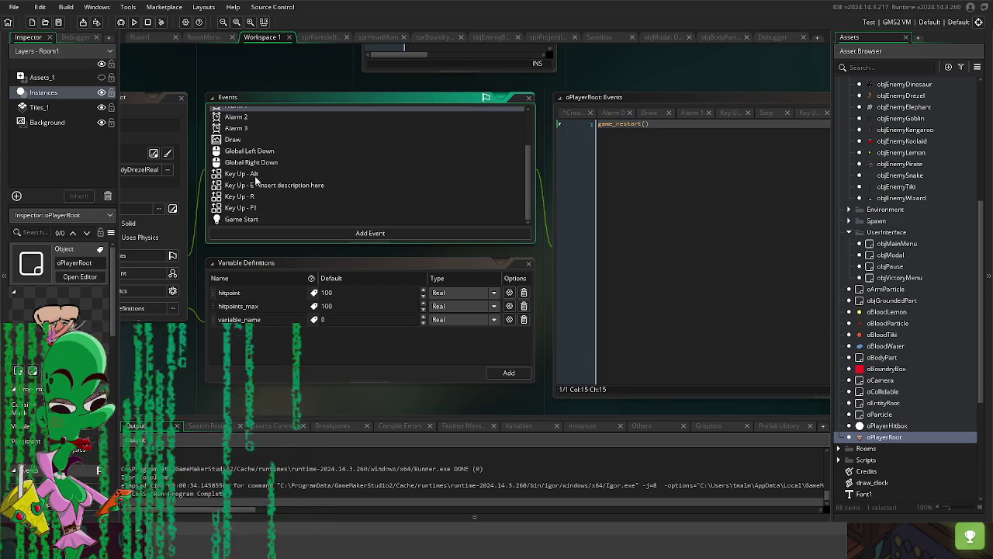
click(255, 175)
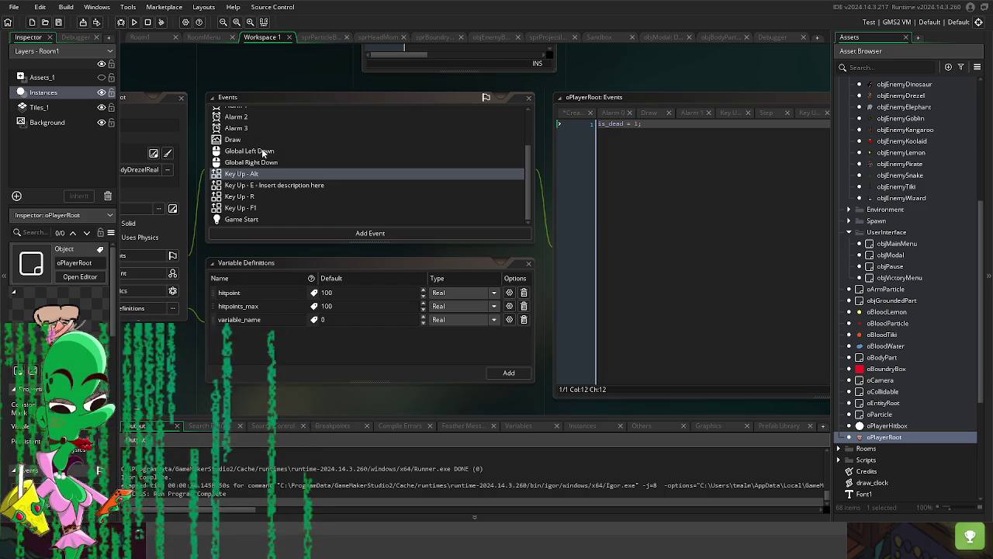
click(266, 187)
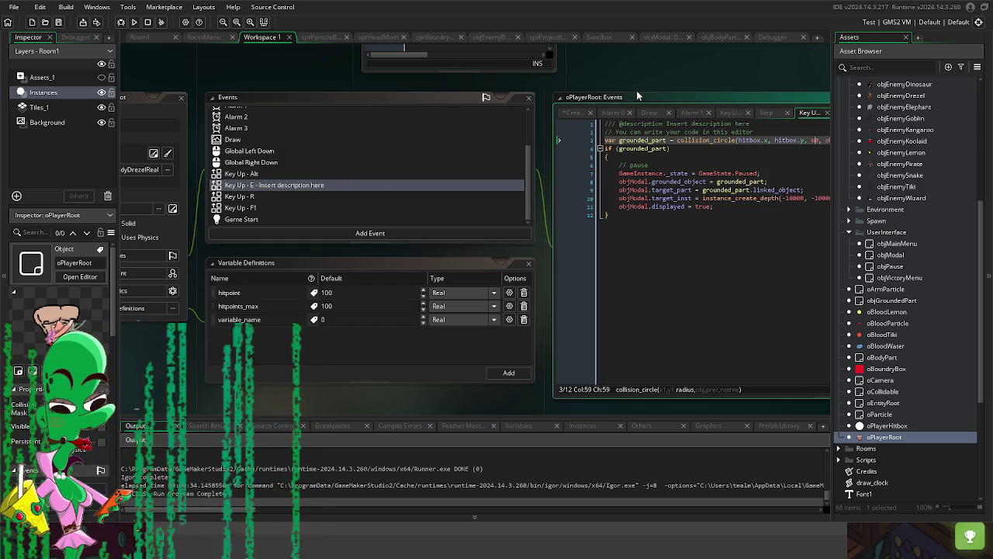
Step: Review Key Up - R, Key Up - F1, Alarm 3 and Draw, ending on Global Left Down
drag(312, 77, 555, 90)
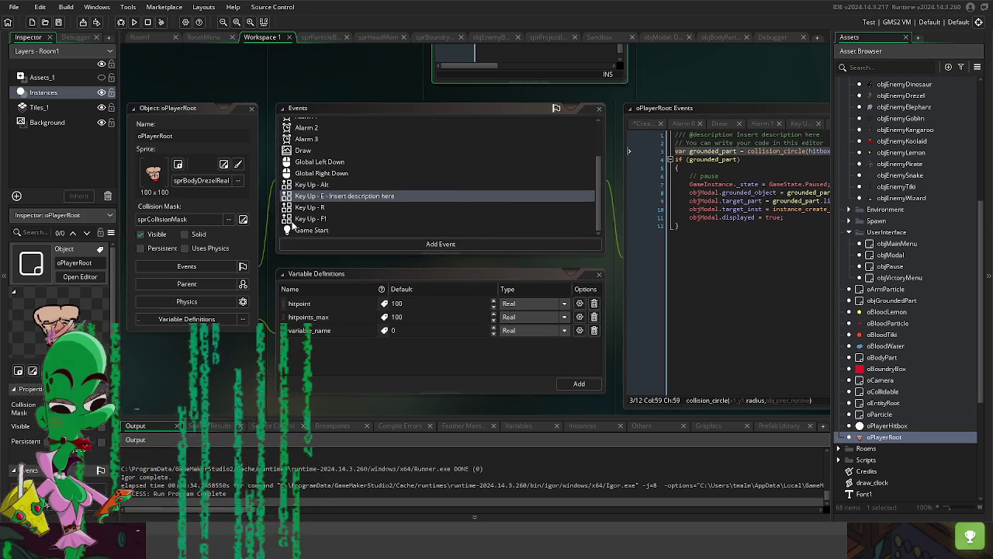
click(306, 207)
click(335, 220)
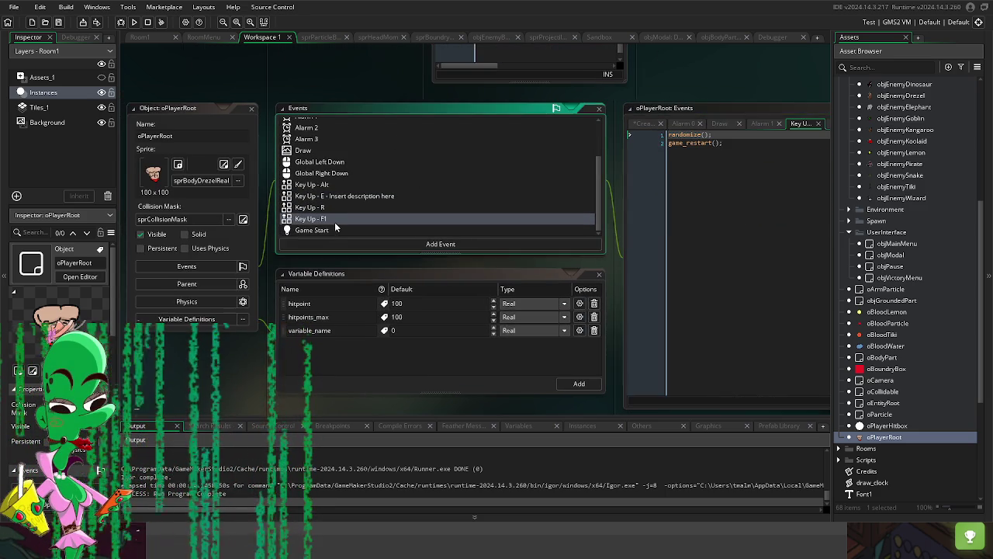
click(314, 141)
click(304, 151)
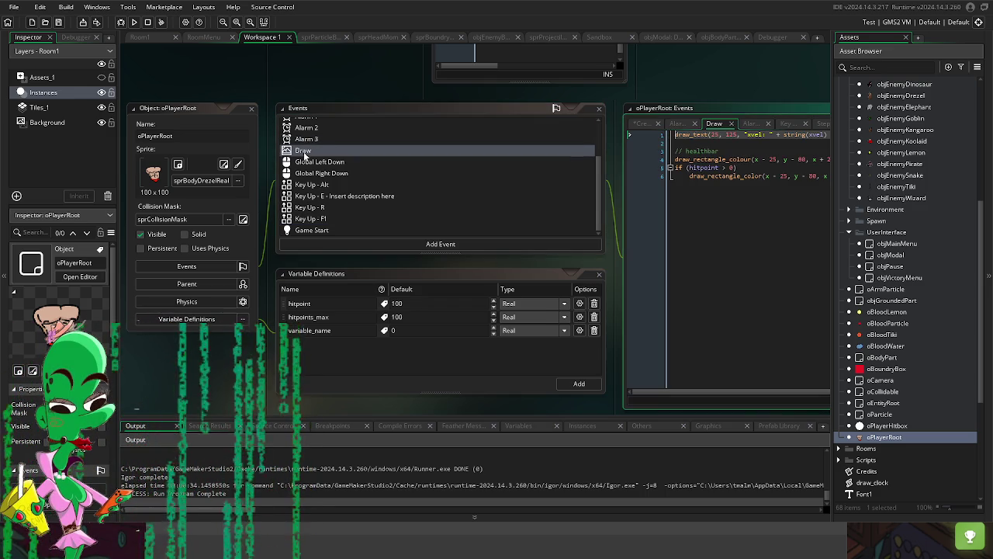
click(349, 173)
click(324, 194)
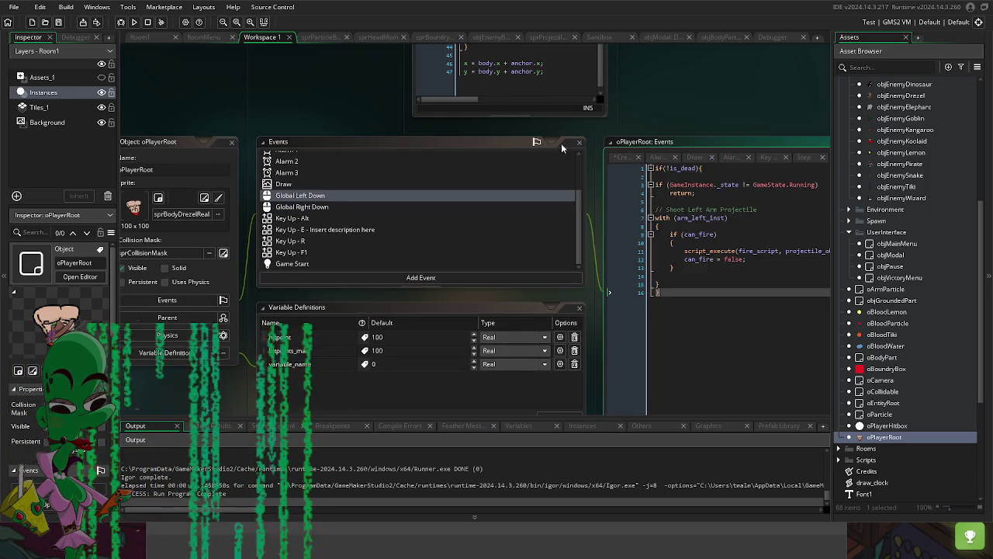
Step: Replace !is_dead with is_dead = 1 in Global Left Down and is_dead > 0 in Global Right Down
key(BackSpace)
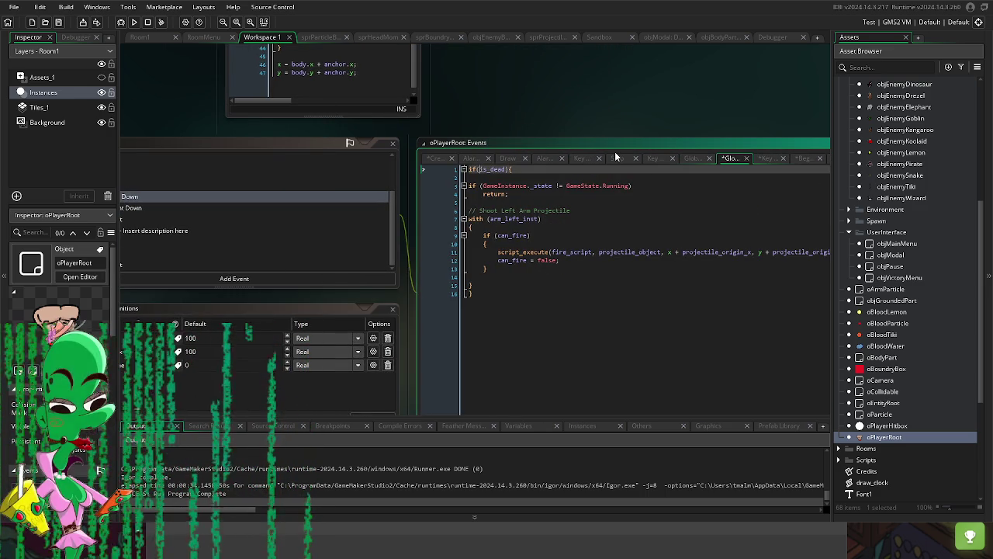
text(= 1)
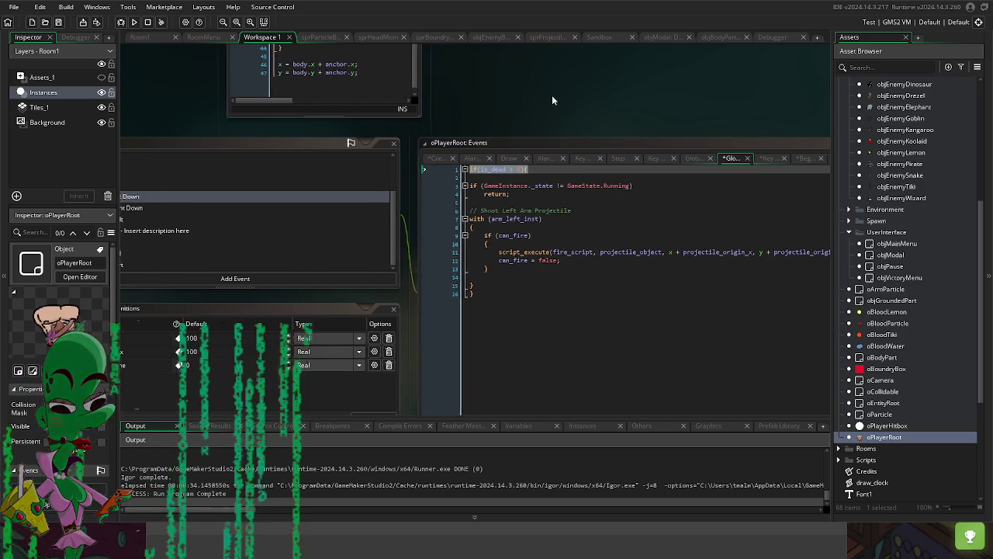
click(242, 197)
click(235, 210)
click(580, 169)
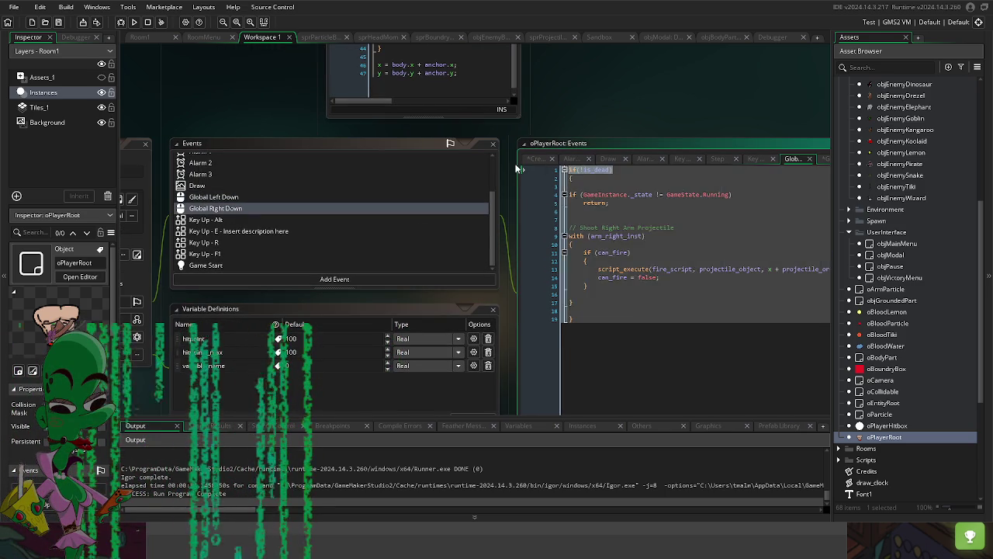
key(BackSpace)
click(606, 169)
text(> 0)
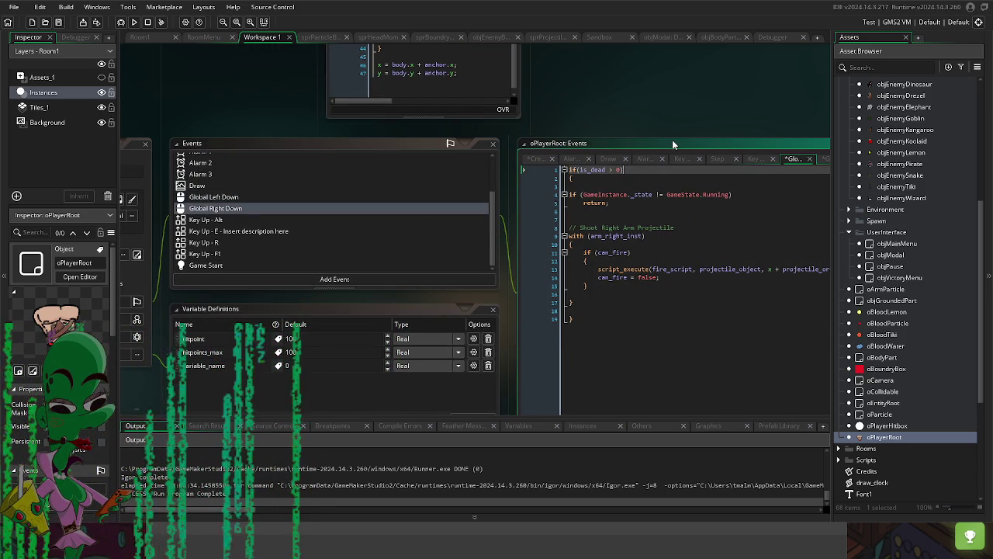
scroll(647, 103, left, 1)
scroll(322, 206, up, 3)
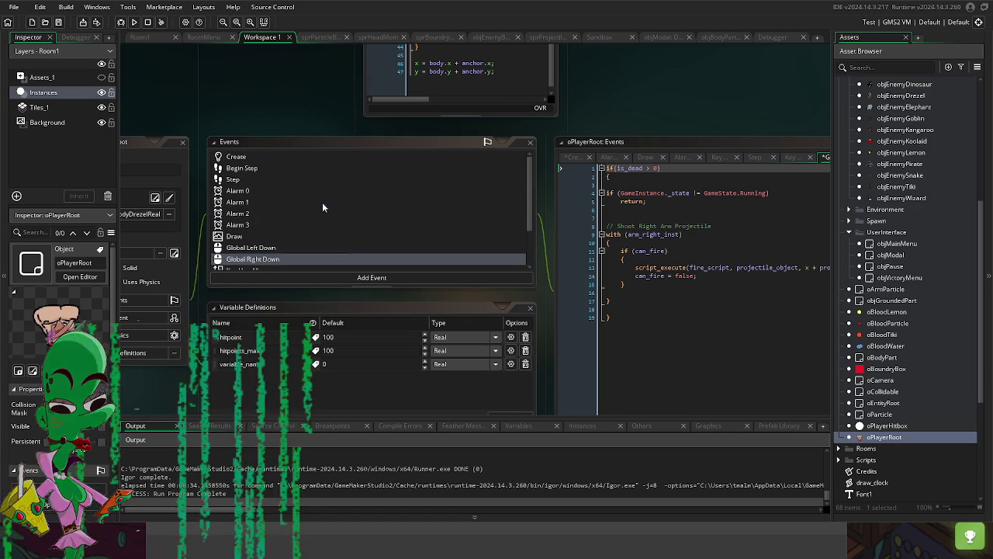
Step: Change the Step event's line 5 condition to if(is_dead > 0){
click(250, 182)
drag(560, 244, 374, 268)
scroll(511, 256, up, 5)
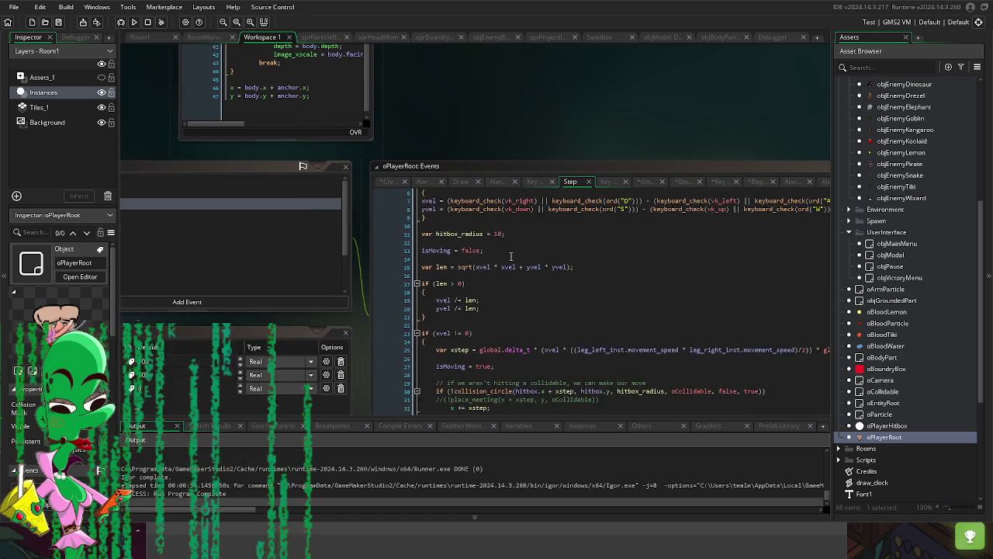
scroll(510, 256, up, 2)
drag(466, 226, 409, 230)
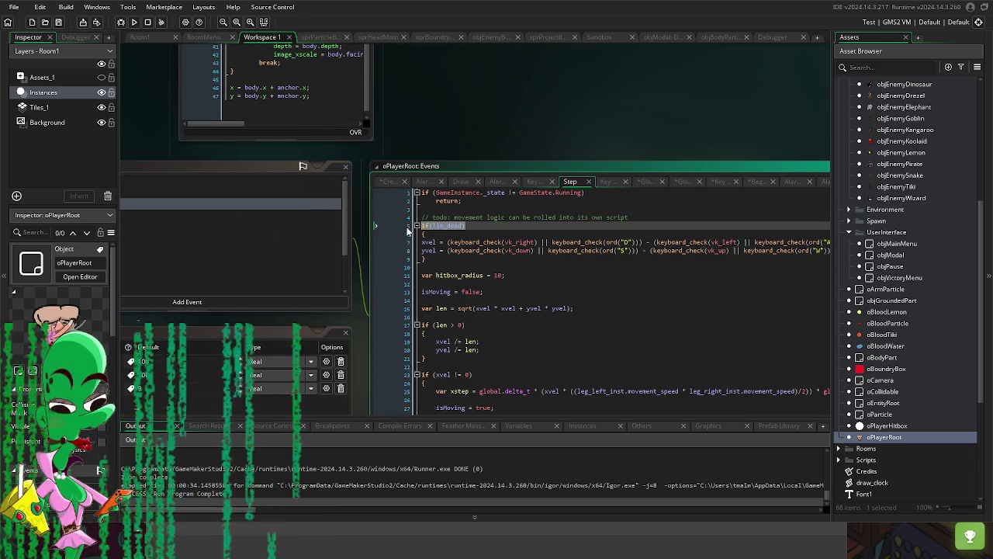
text(if(is_dead > 0){)
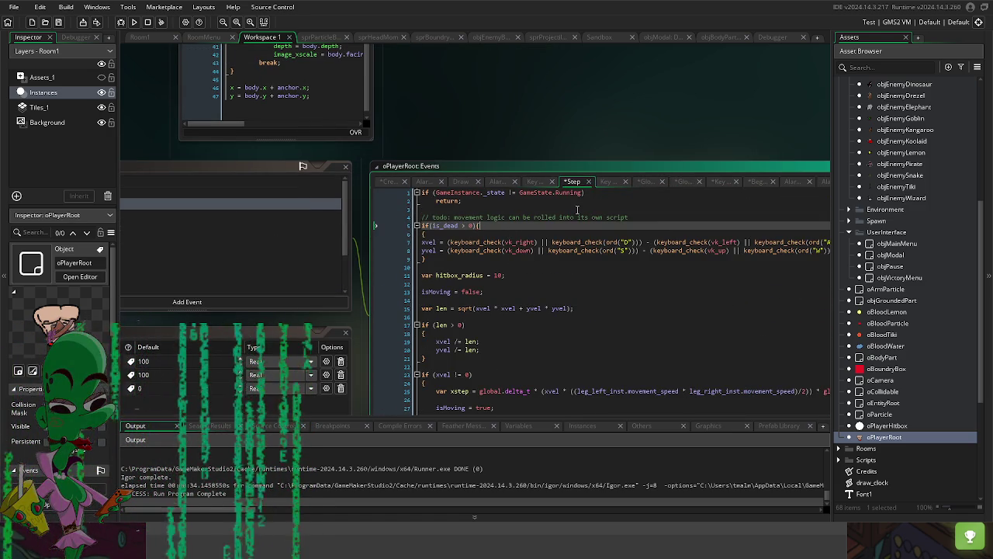
scroll(284, 152, left, 3)
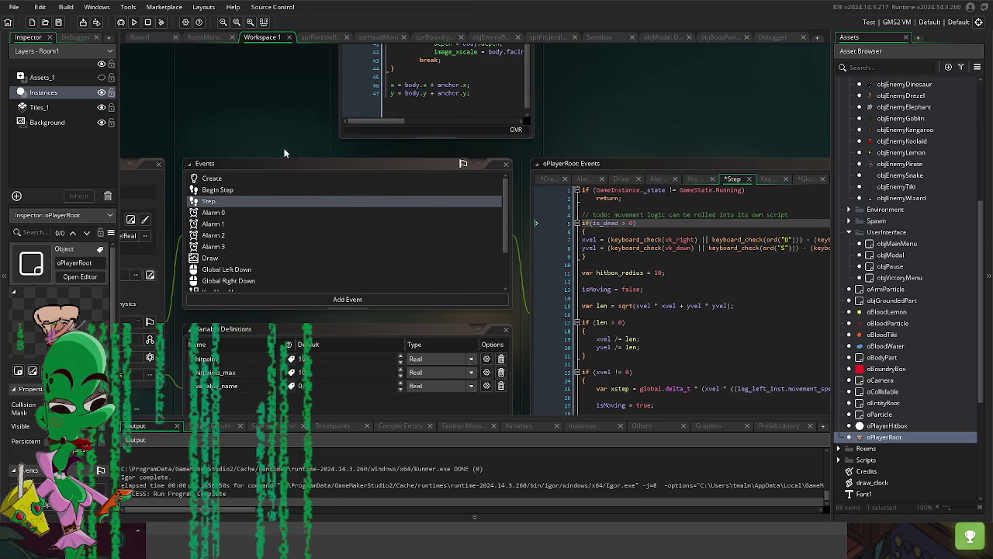
Step: Review the Alarm 2 and Begin Step code, then save and run the game with F5
click(219, 236)
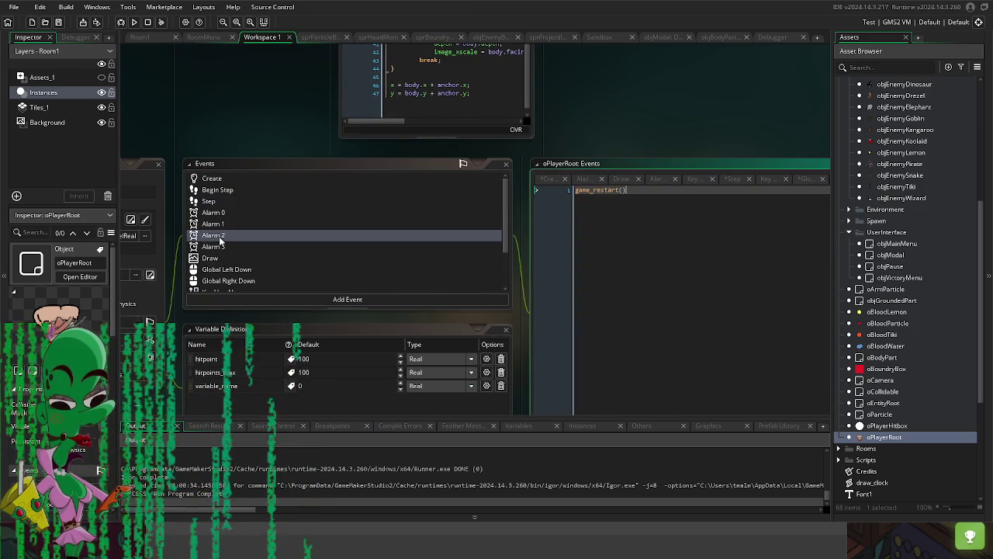
click(217, 203)
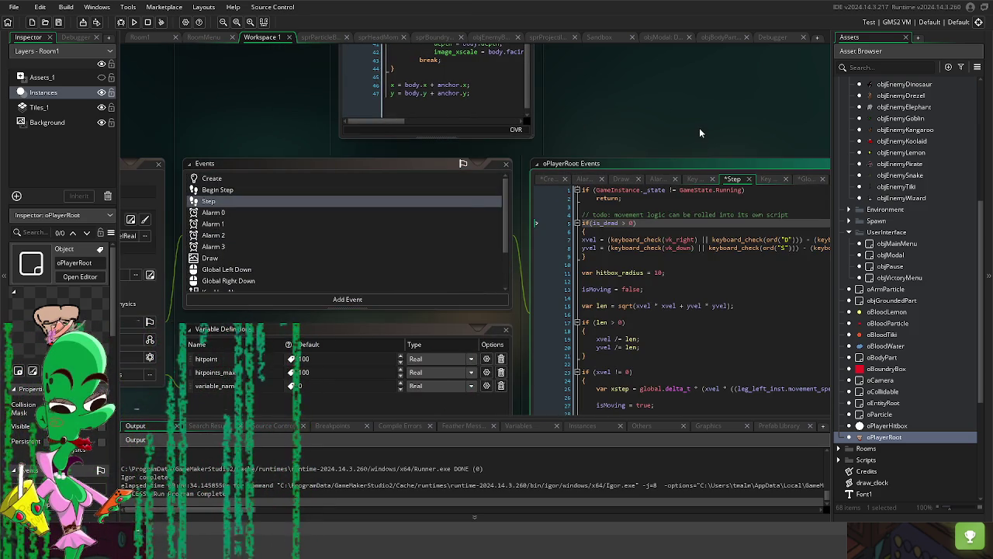
click(227, 191)
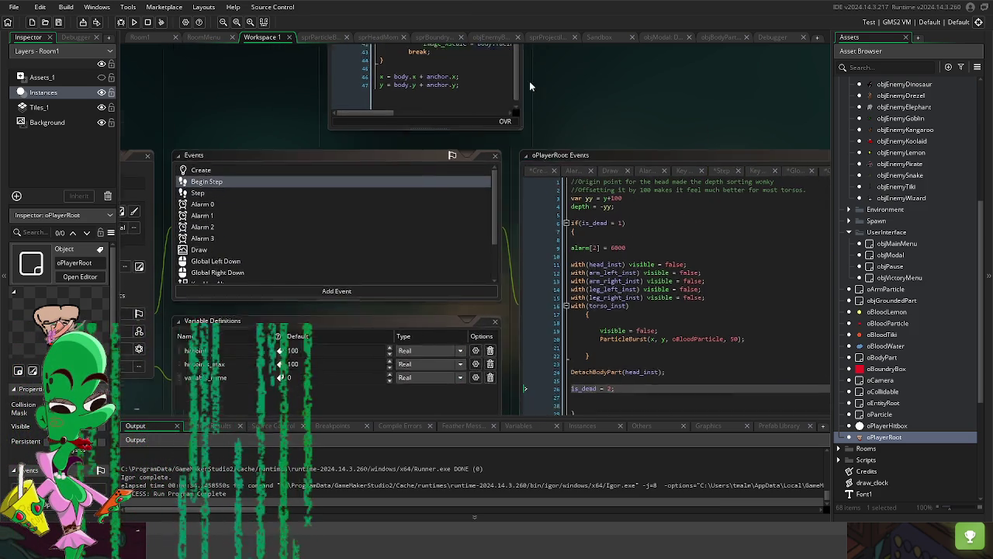
scroll(461, 284, down, 3)
scroll(460, 284, up, 3)
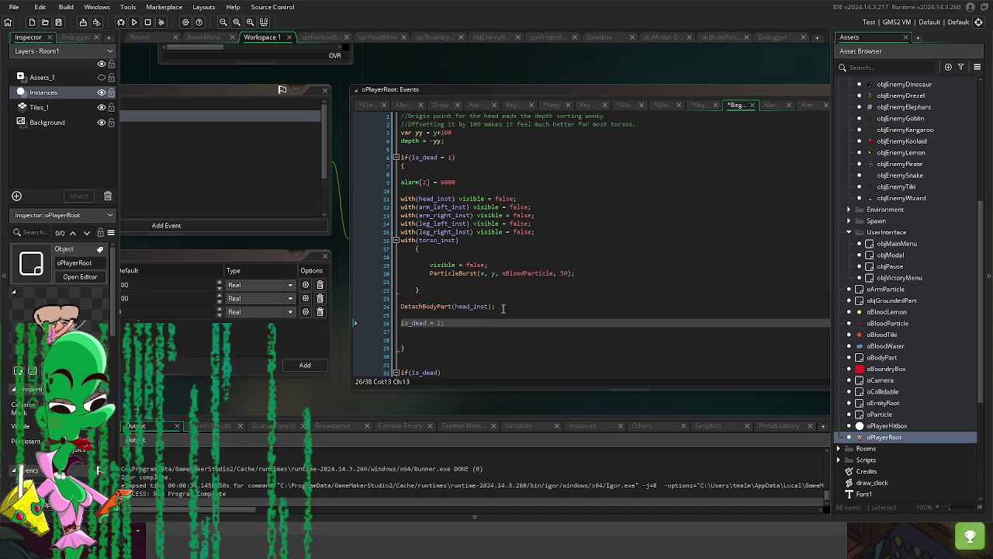
click(500, 307)
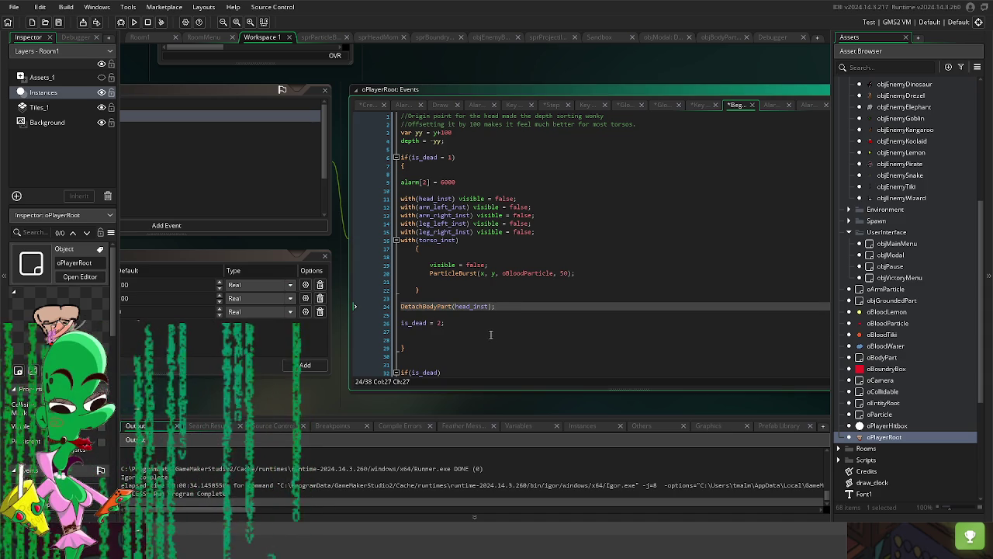
key(F5)
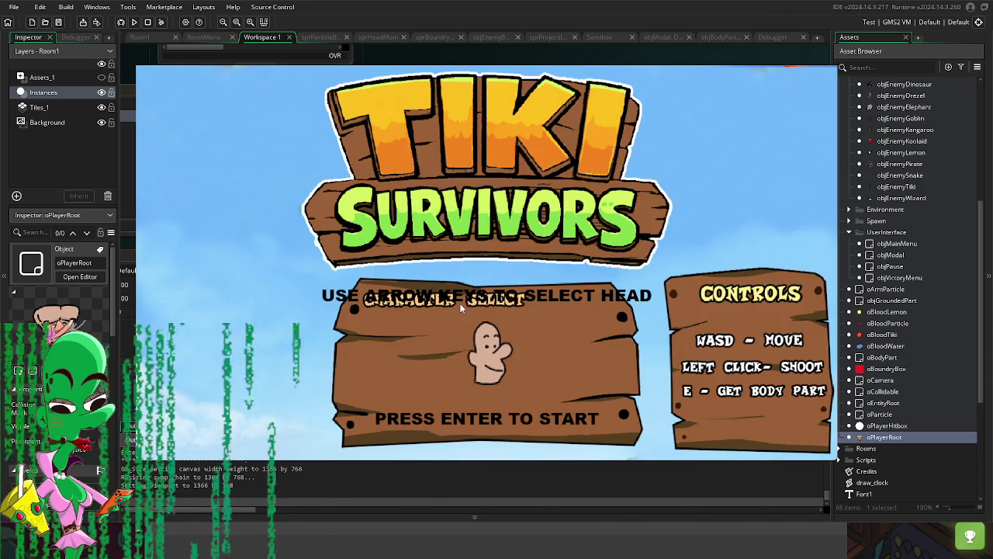
key(Return)
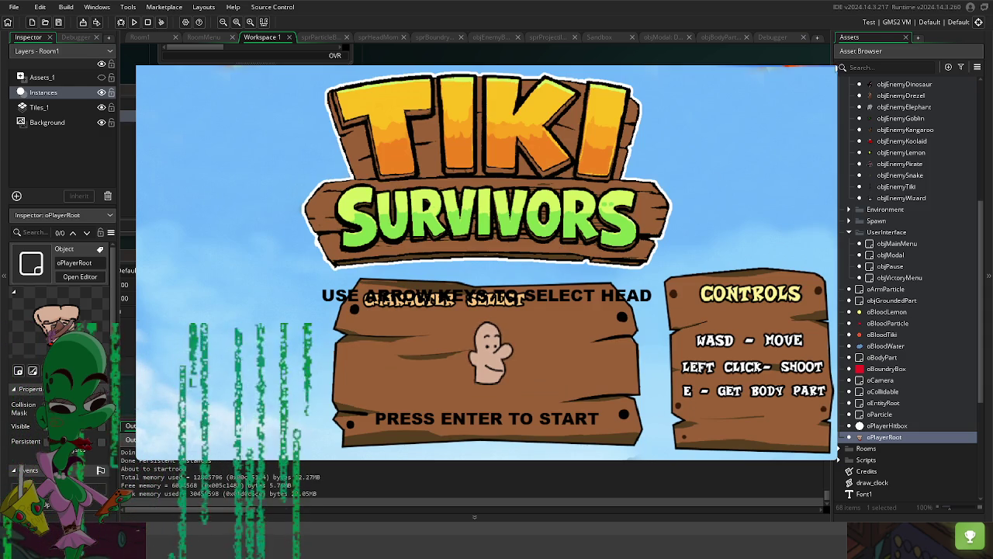
key(Escape)
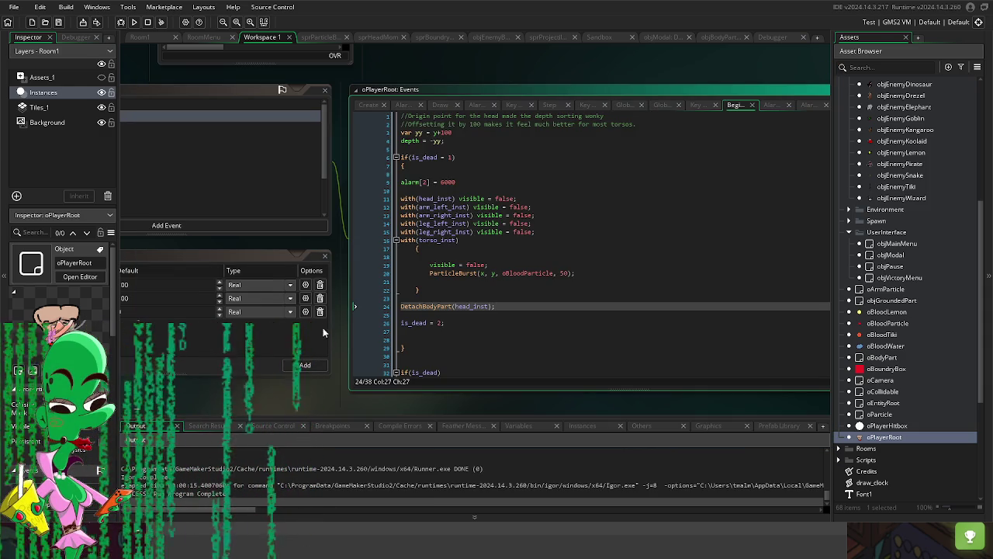
Step: Change the Step event's line 5 check to is_dead = 0
drag(323, 392, 455, 410)
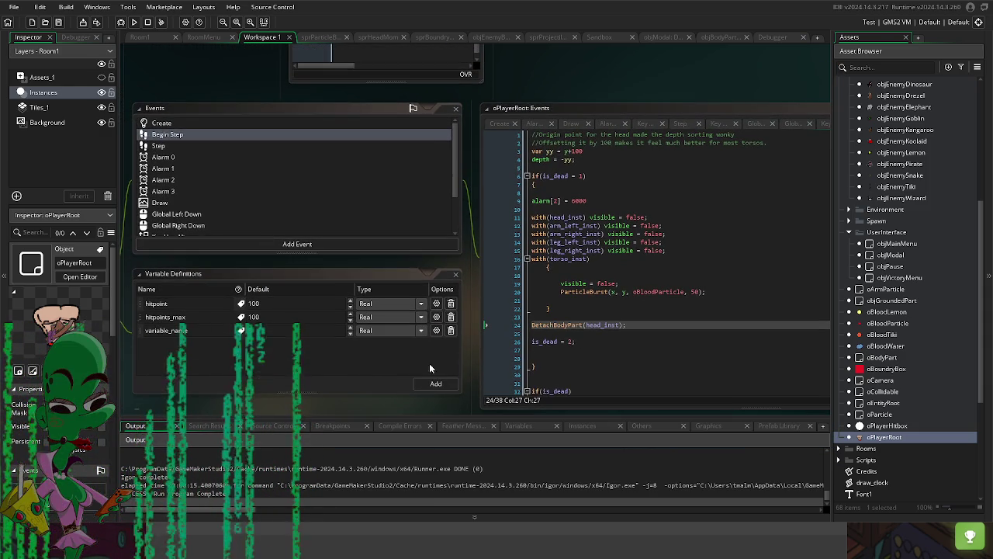
click(185, 147)
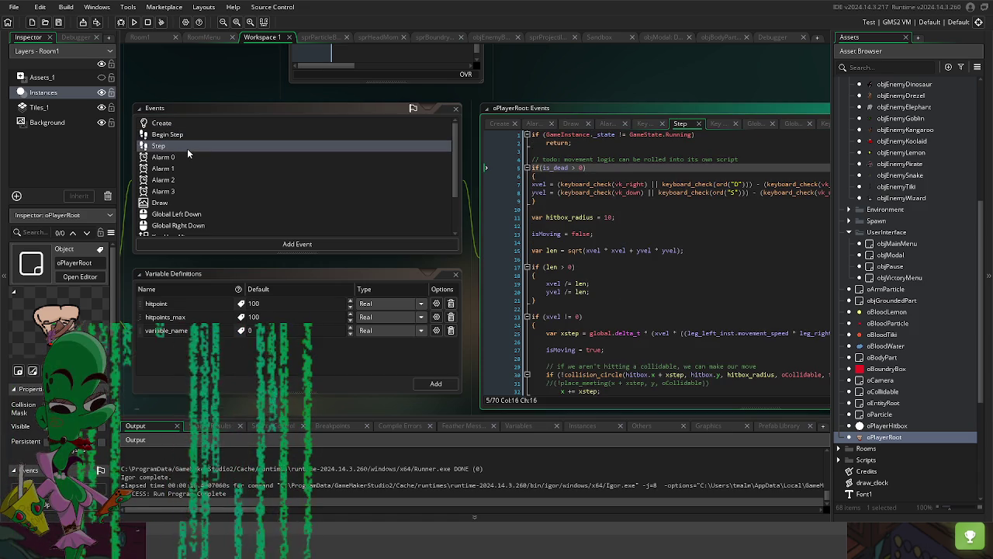
click(577, 168)
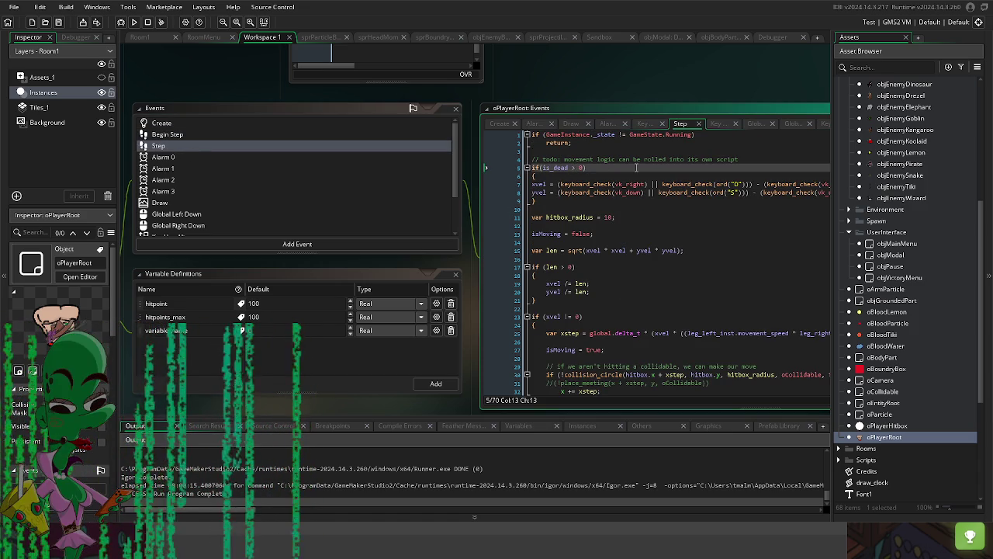
text(=)
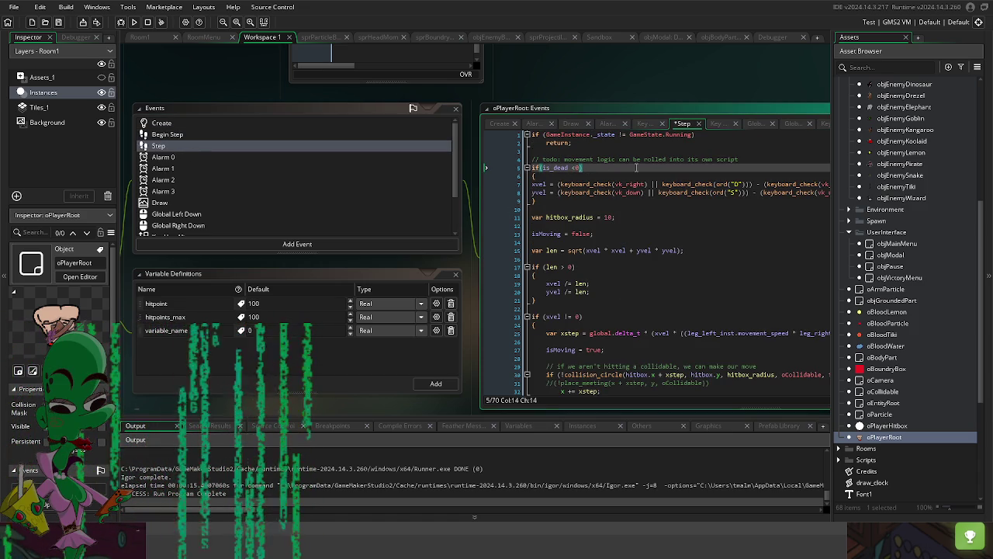
key(BackSpace)
key(BackSpace)
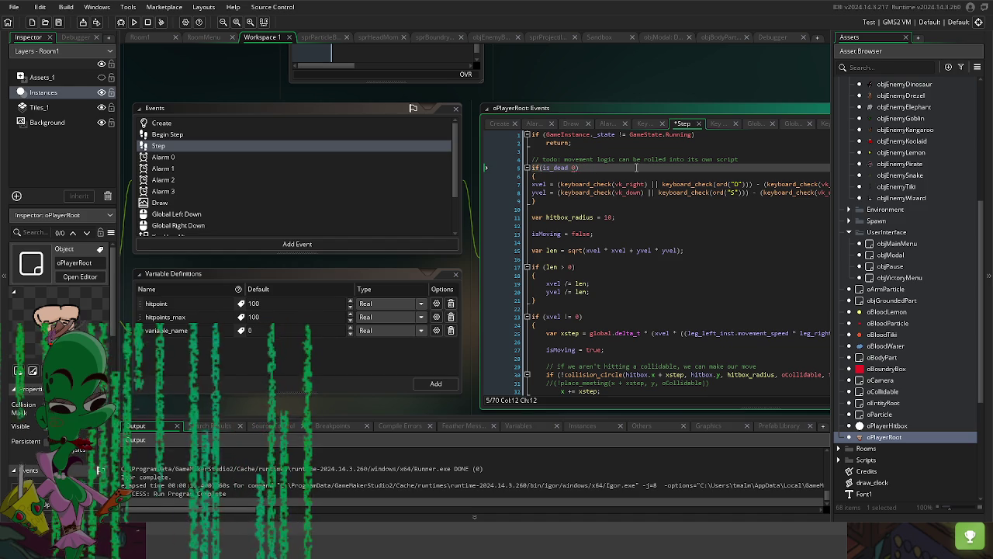
text(=)
key(Insert)
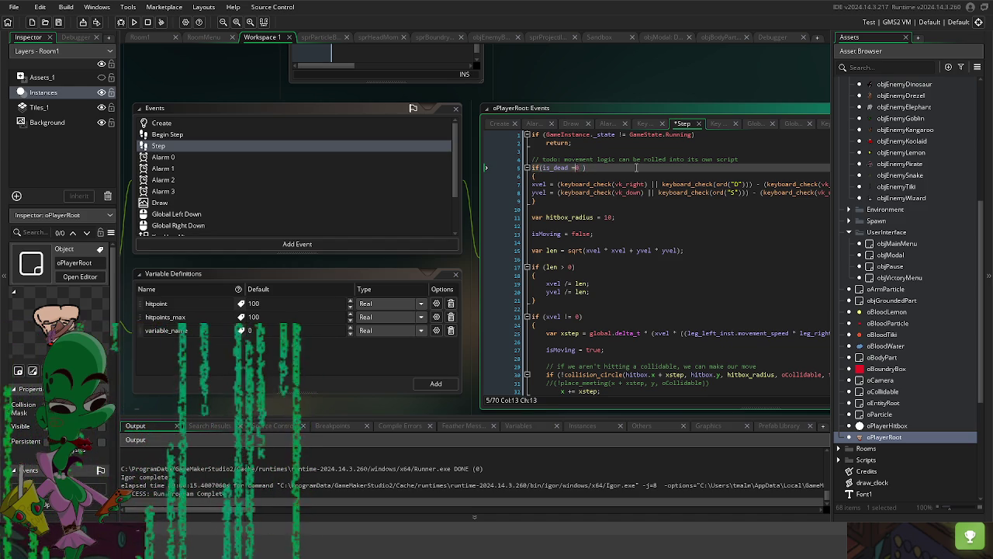
Step: Run the game, walk the player right, then close it
key(F5)
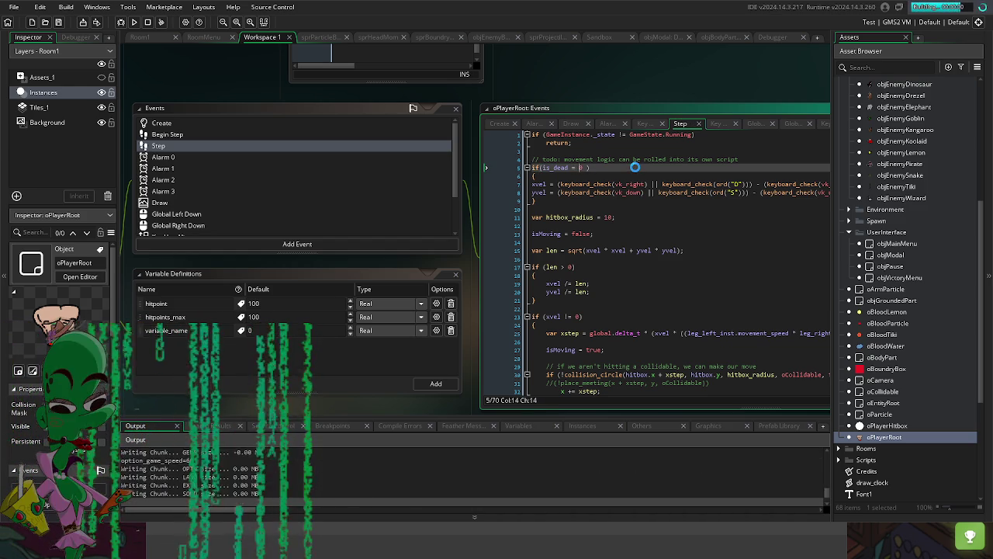
key(Return)
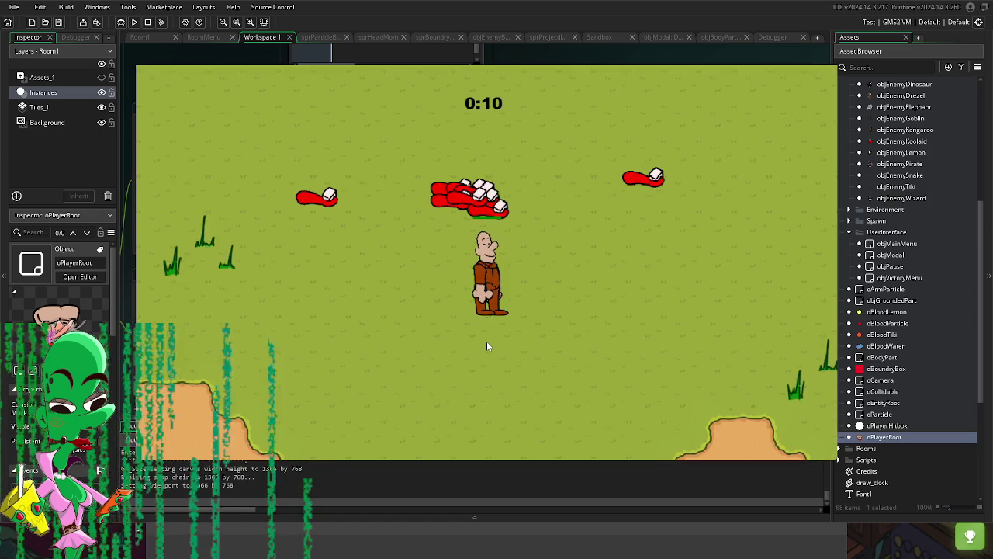
key(d)
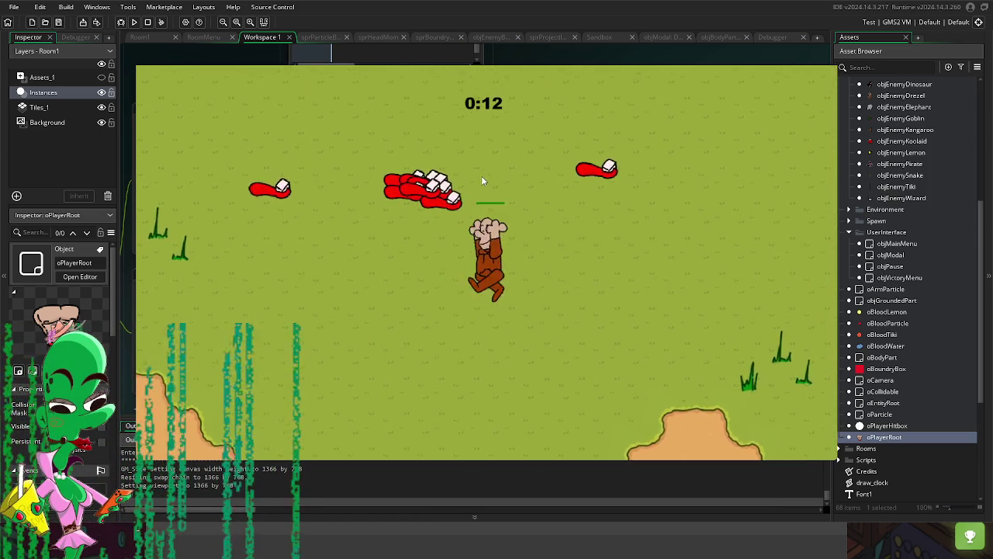
key(Escape)
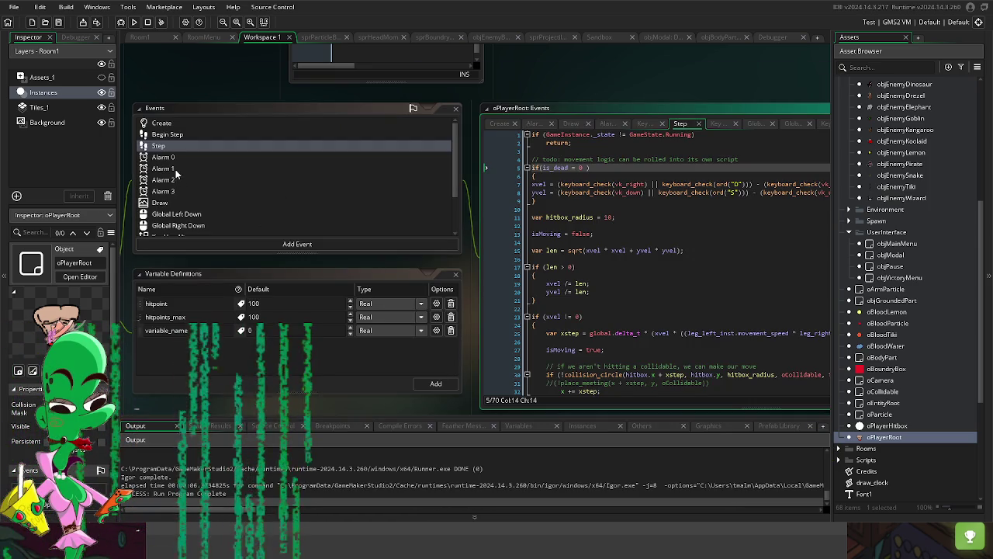
Step: Check Global Left Down's is_dead condition and playtest the game once more
click(316, 218)
click(586, 136)
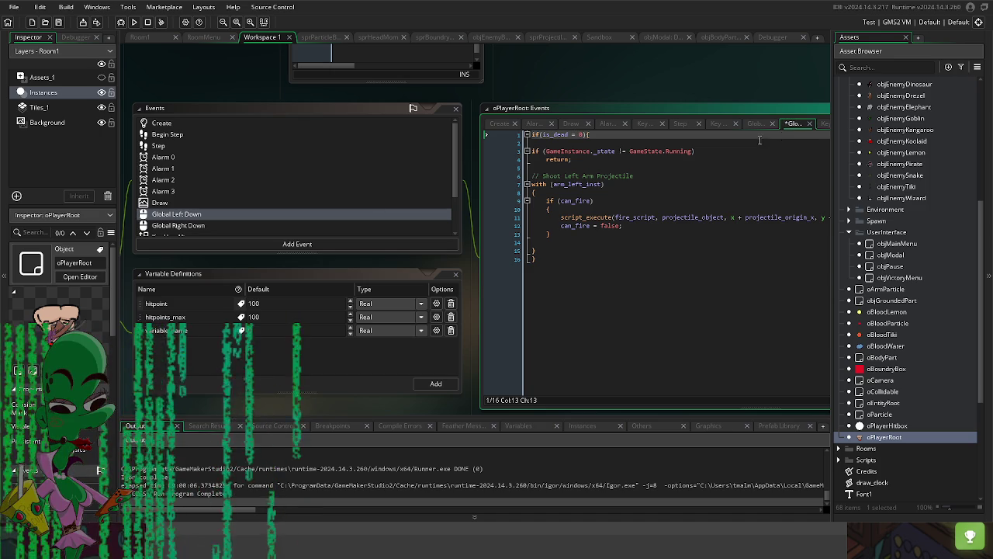
key(alt+Tab)
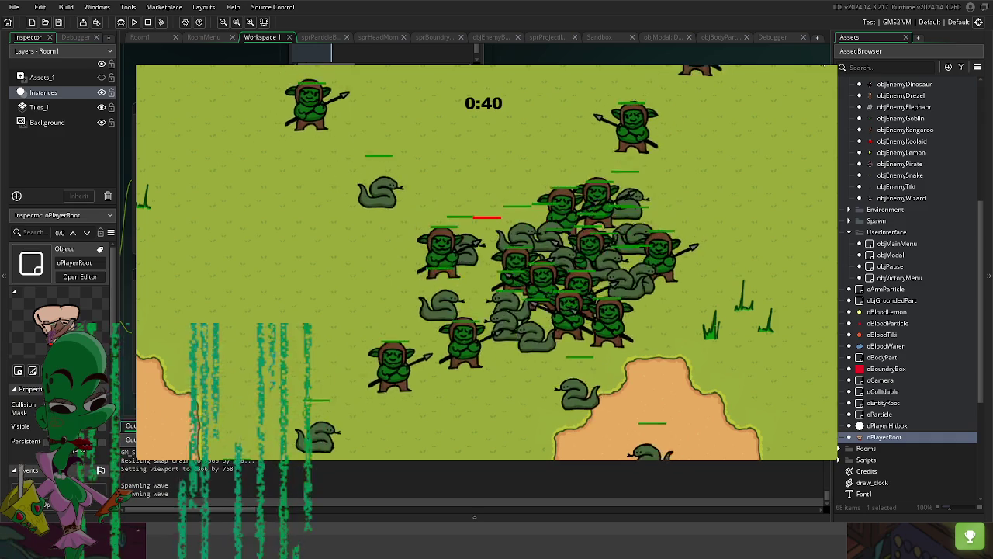
key(Escape)
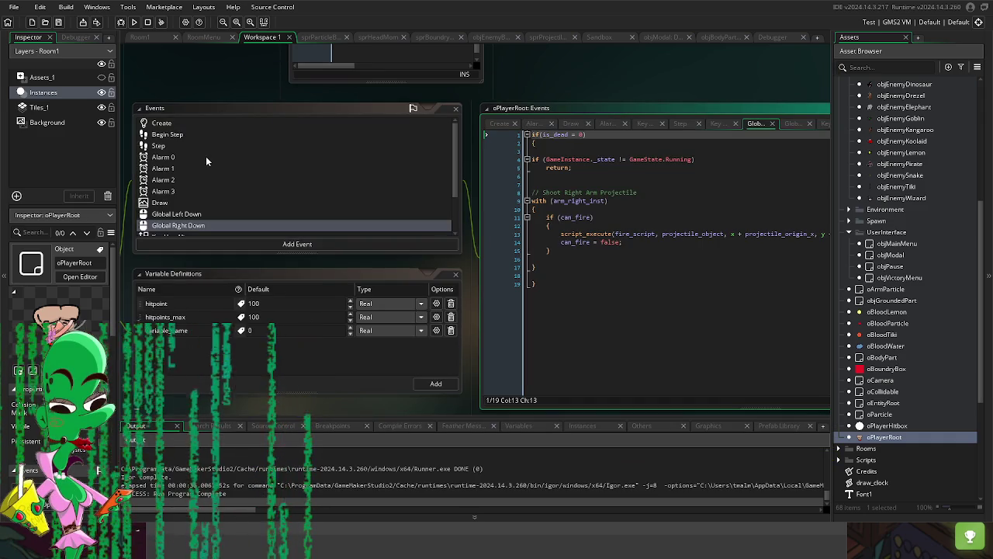
click(186, 136)
Step: Shorten the death alarm from 6000 to 600 and test-run the game
drag(588, 88, 532, 82)
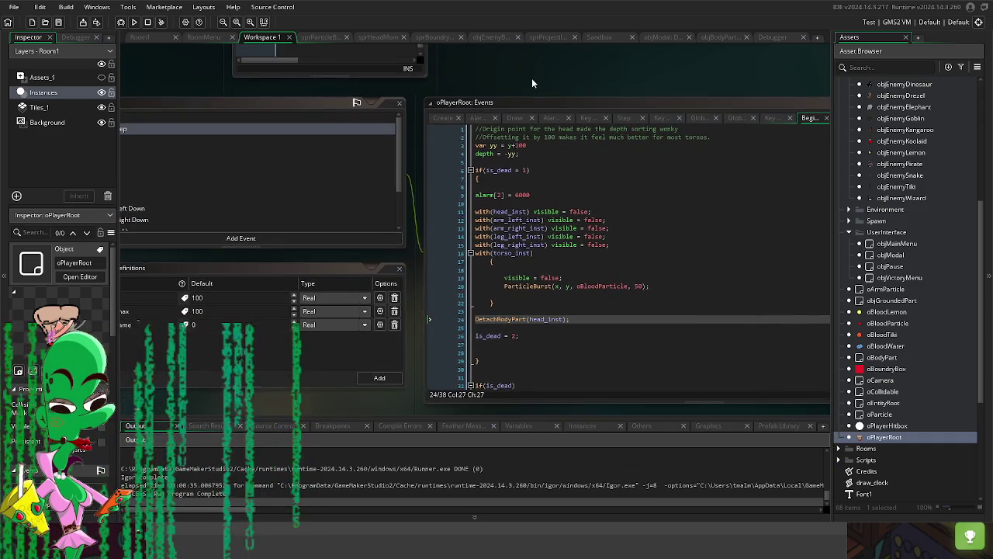
click(541, 196)
key(BackSpace)
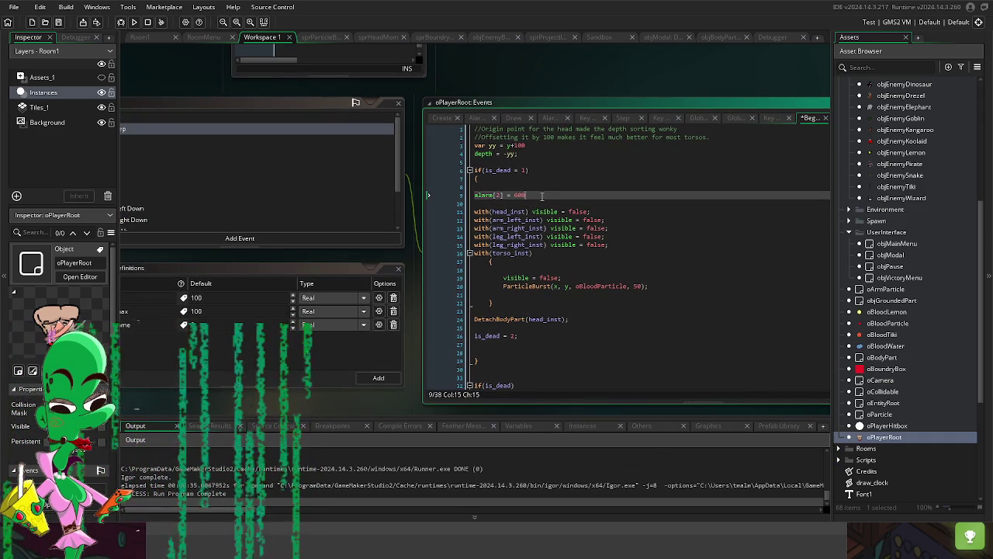
key(F5)
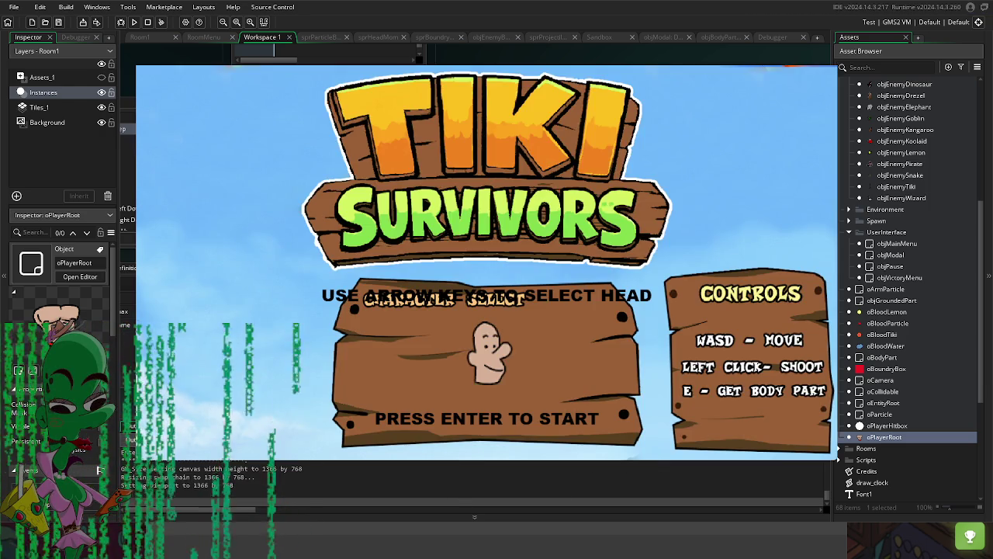
key(Escape)
Step: Set alarm[2] to 300, run the game, and trigger the player's death
double_click(515, 196)
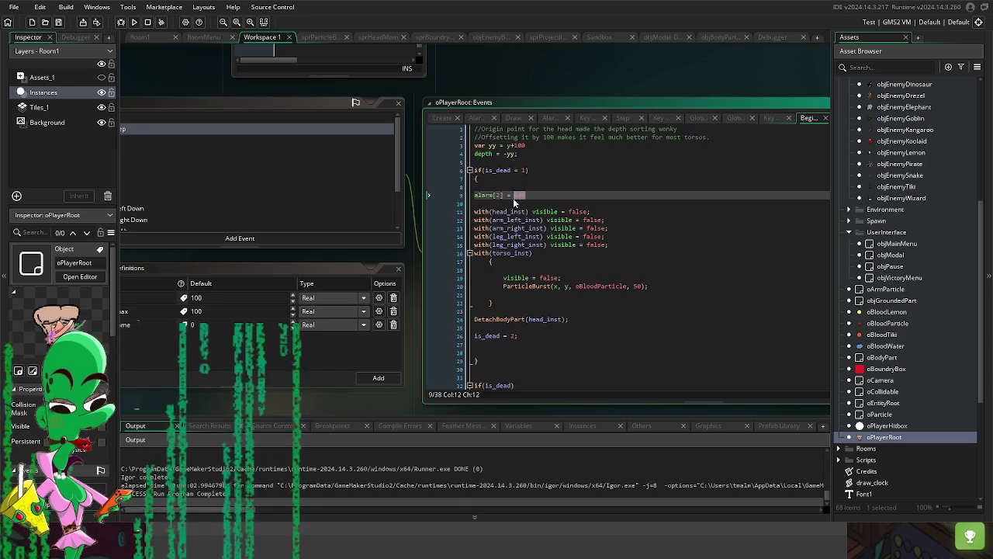
text(300)
key(F5)
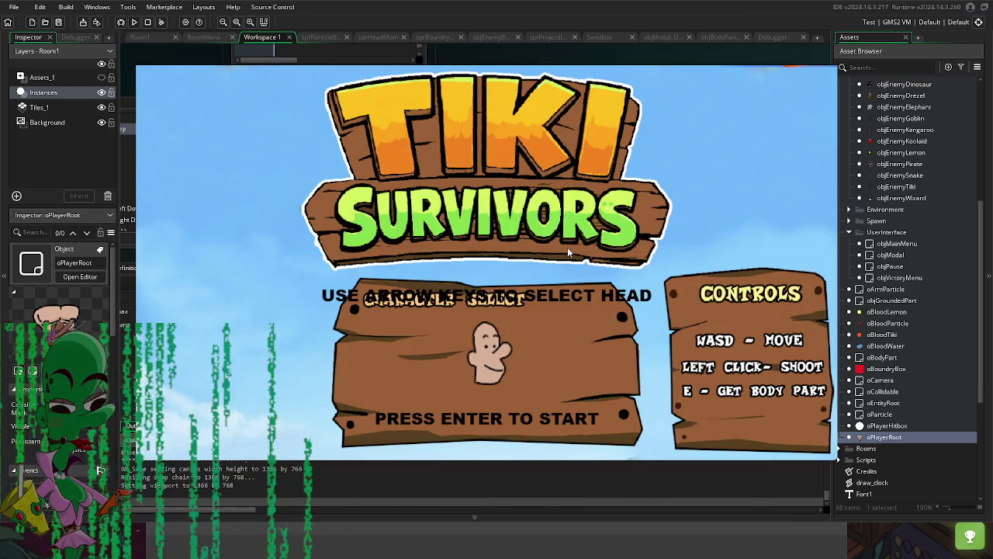
key(Return)
key(w)
key(d)
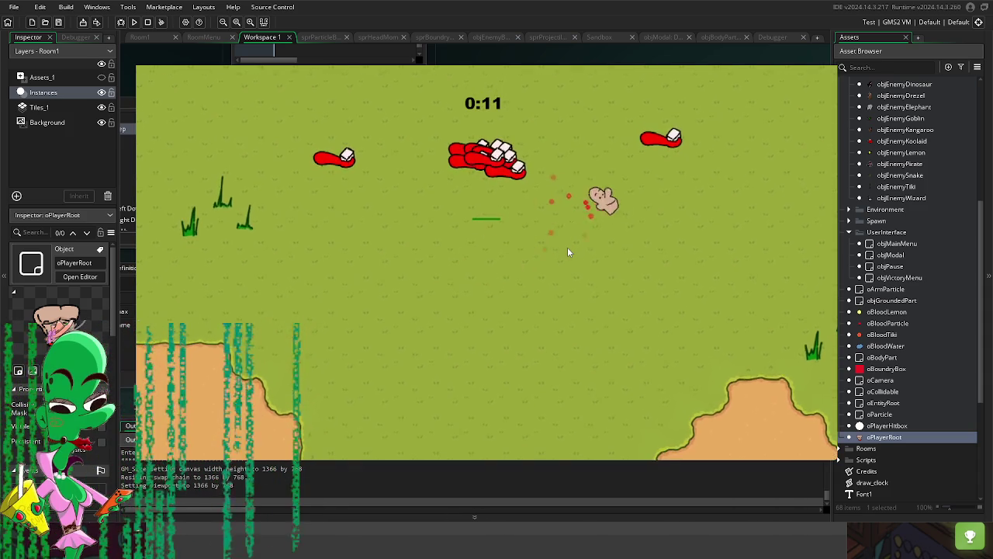
key(s)
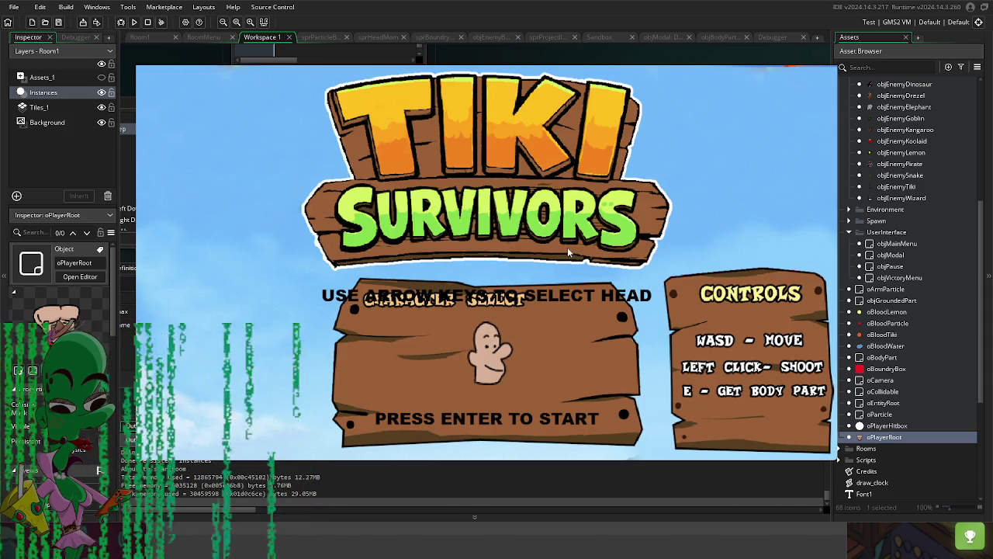
Step: Play two more rounds, dying again, then pause and resume before leaving the game
key(Return)
key(d)
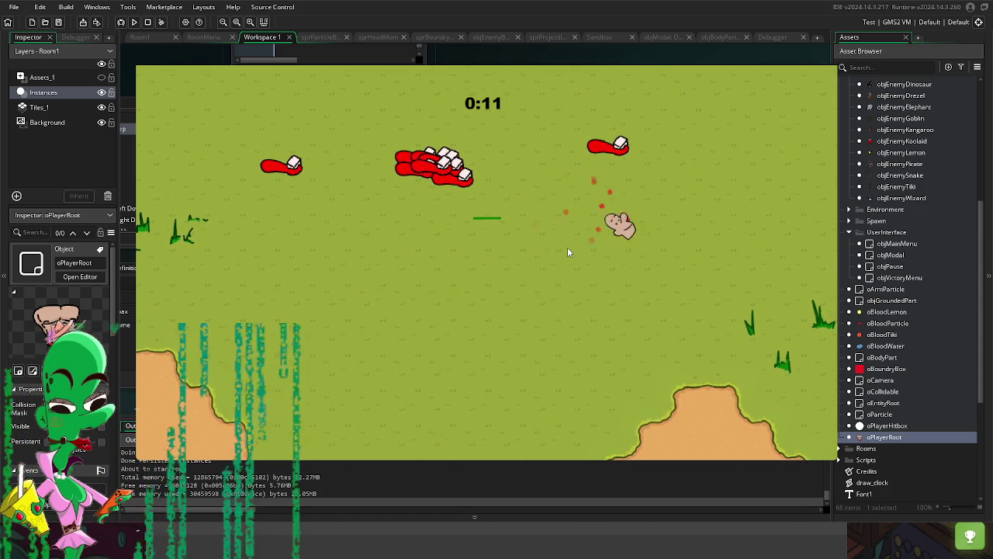
key(s)
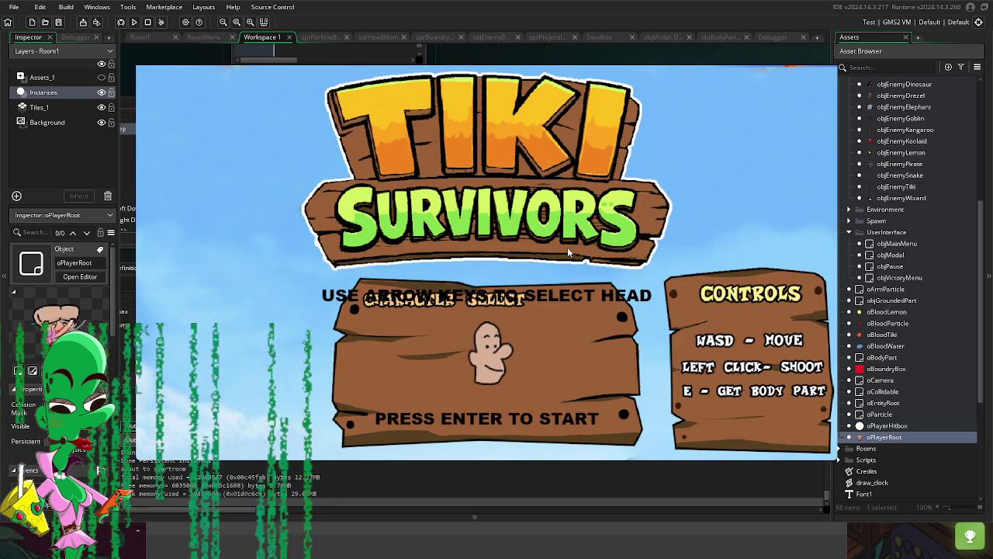
key(Return)
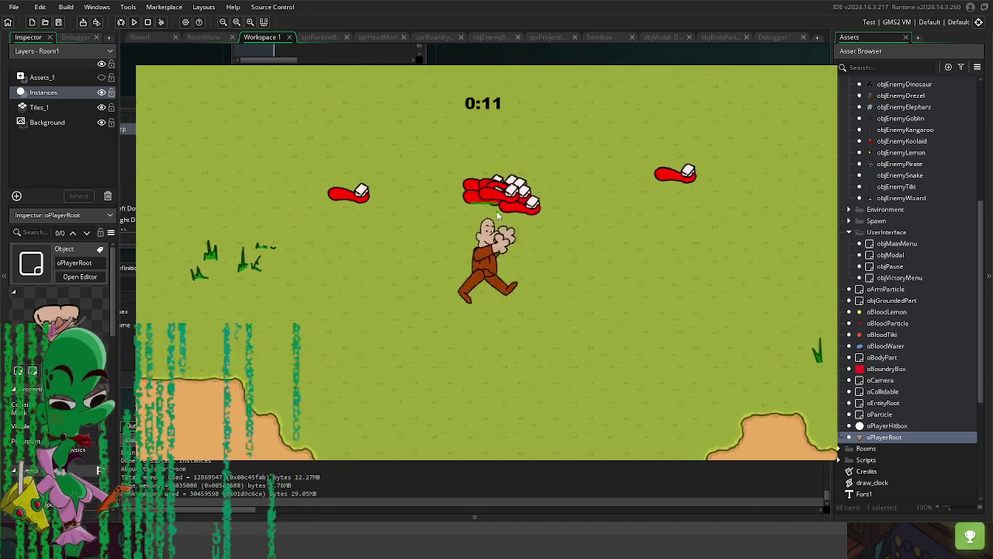
key(Escape)
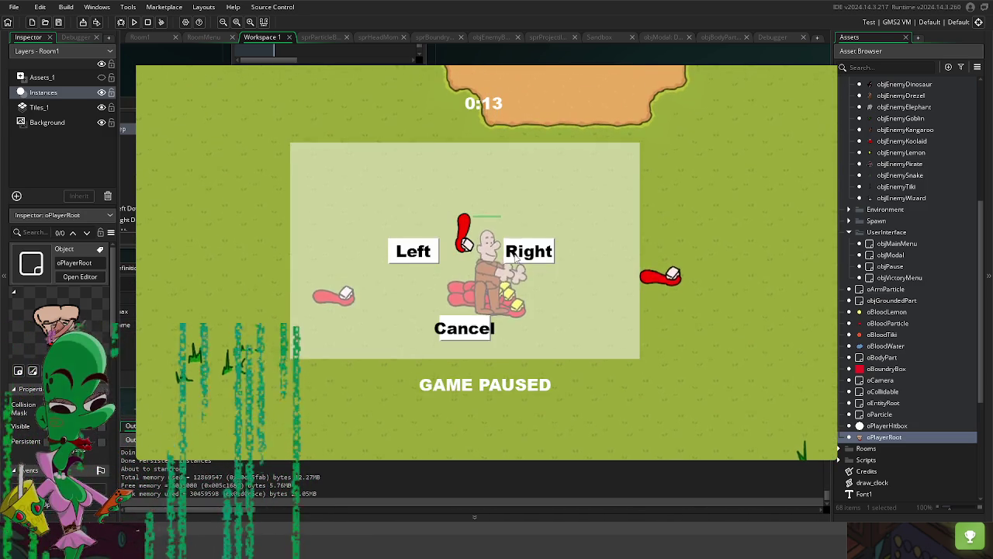
key(Escape)
key(Escape)
key(Escape)
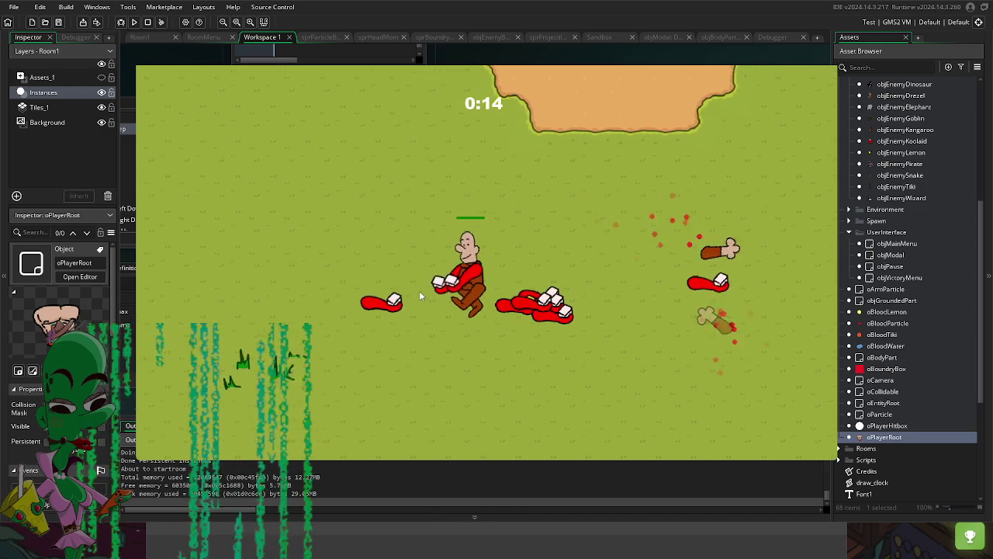
key(Escape)
key(Escape)
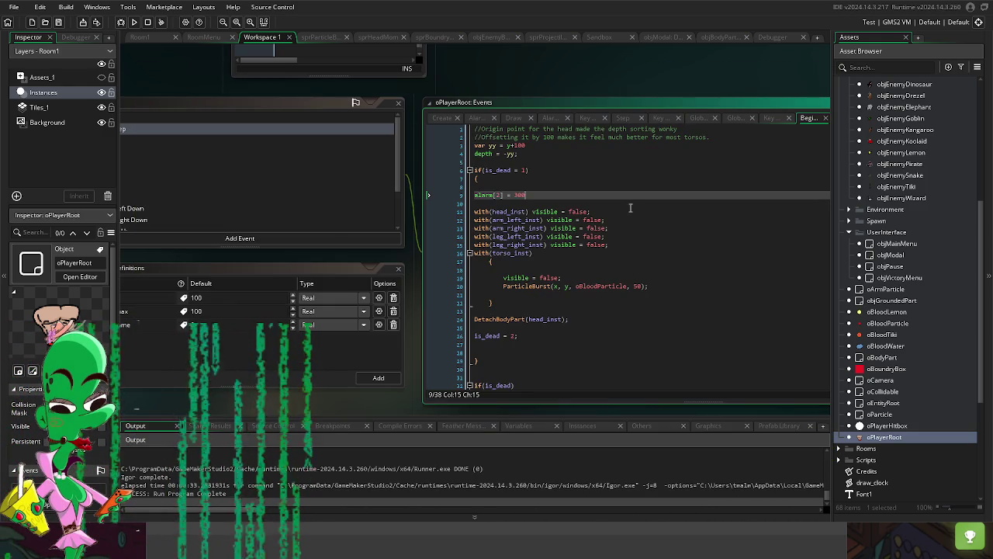
click(248, 146)
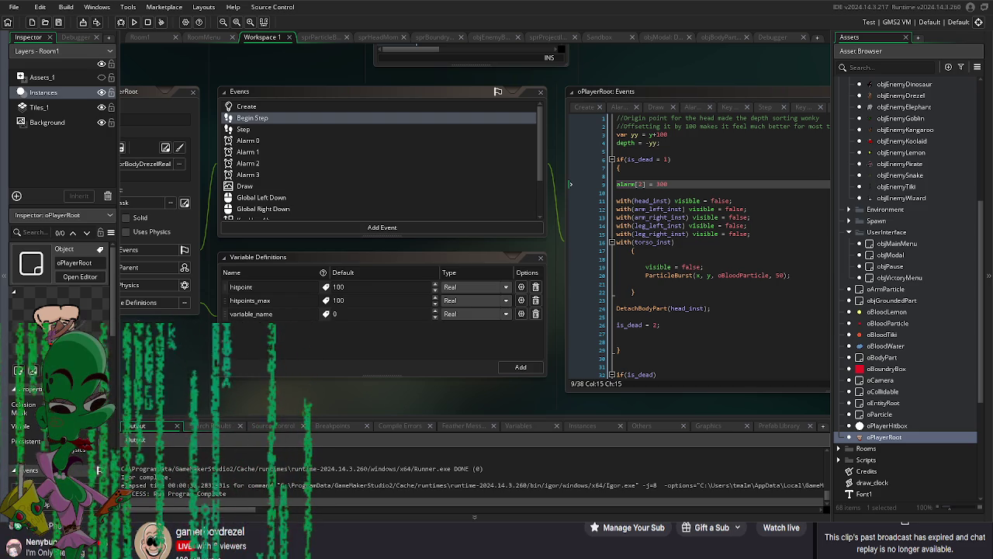
mouse_move(485, 377)
mouse_down()
mouse_move(482, 394)
mouse_move(380, 379)
mouse_move(466, 386)
mouse_up()
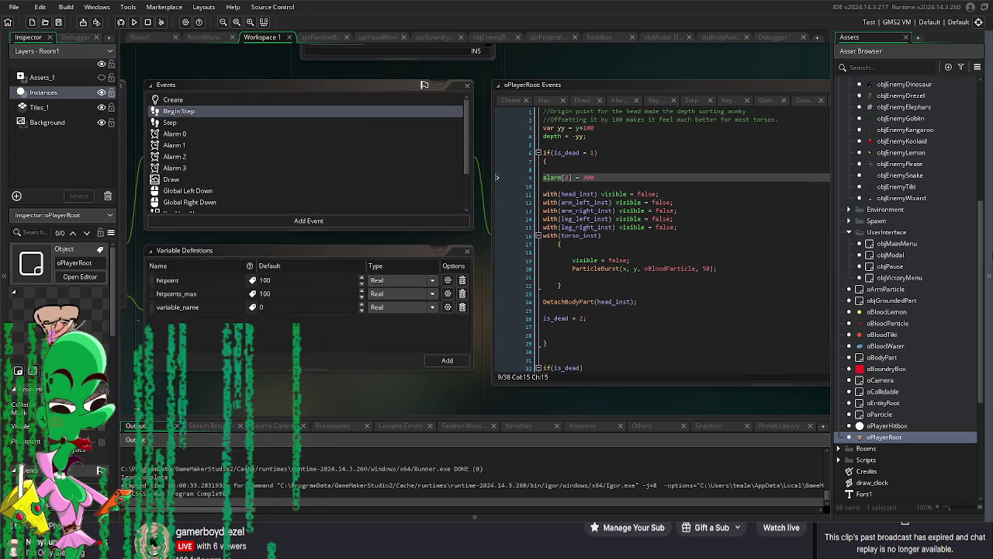
scroll(929, 276, up, 5)
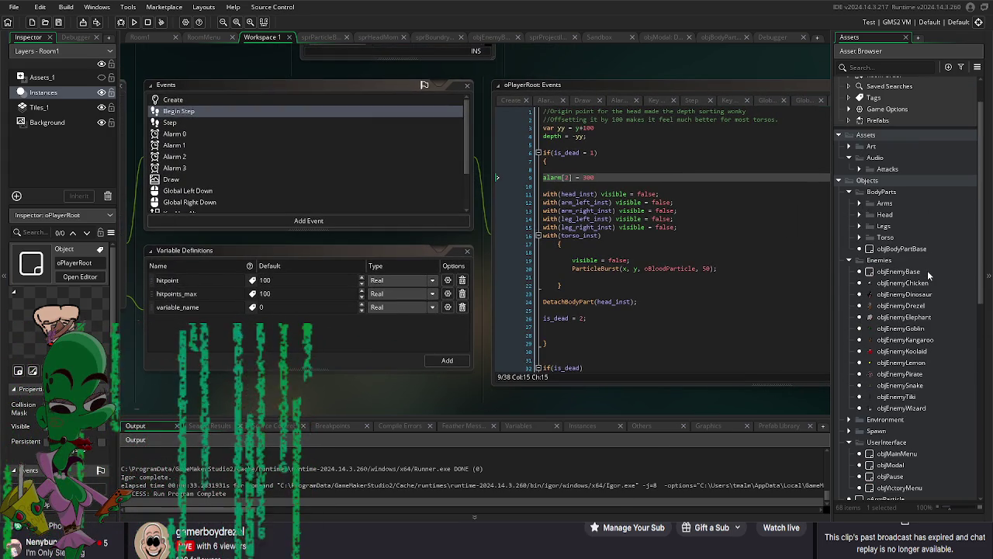
Step: Inspect objEnemyBase's Step line subtracting damage from oPlayerRoot.hitpoint, then reopen oPlayerRoot
double_click(929, 273)
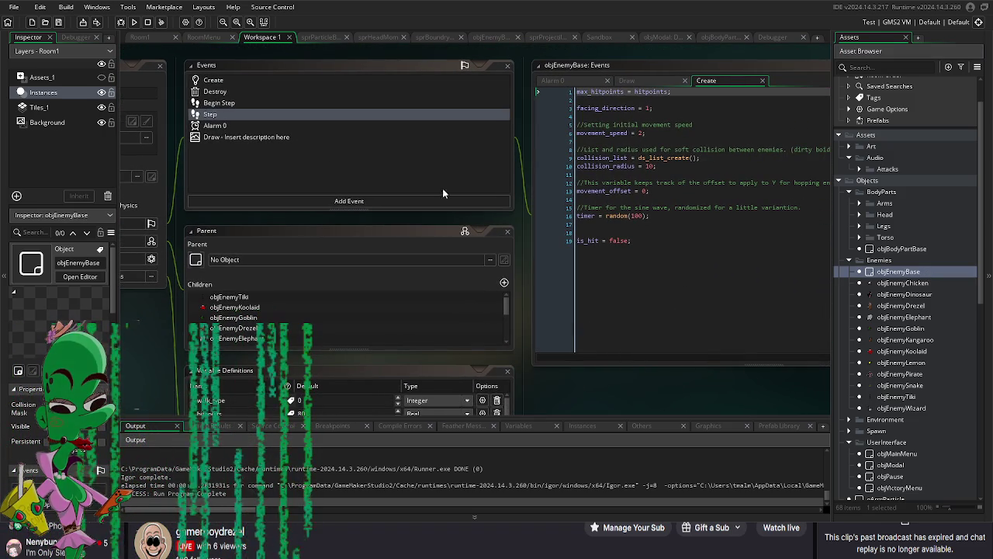
click(229, 104)
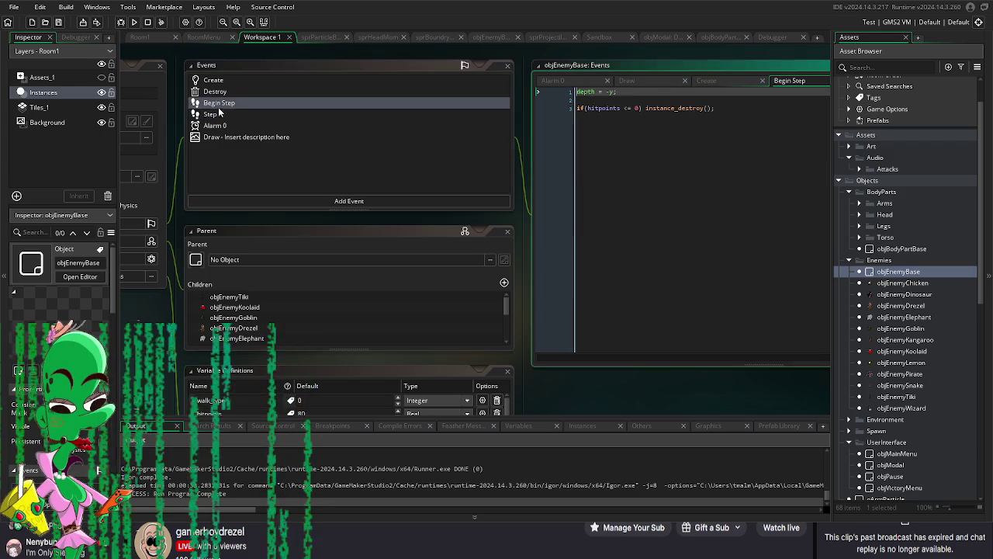
double_click(228, 114)
scroll(479, 240, down, 8)
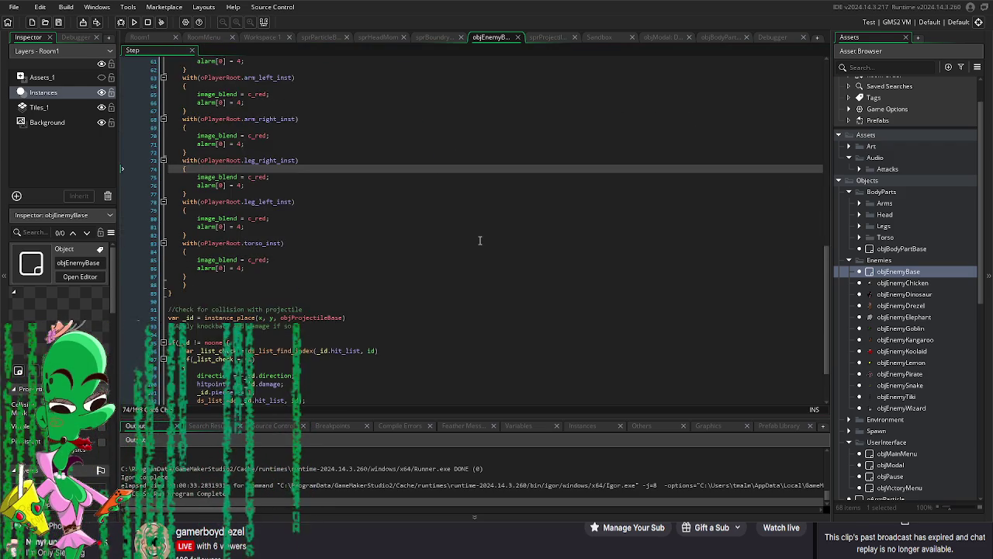
scroll(464, 239, up, 9)
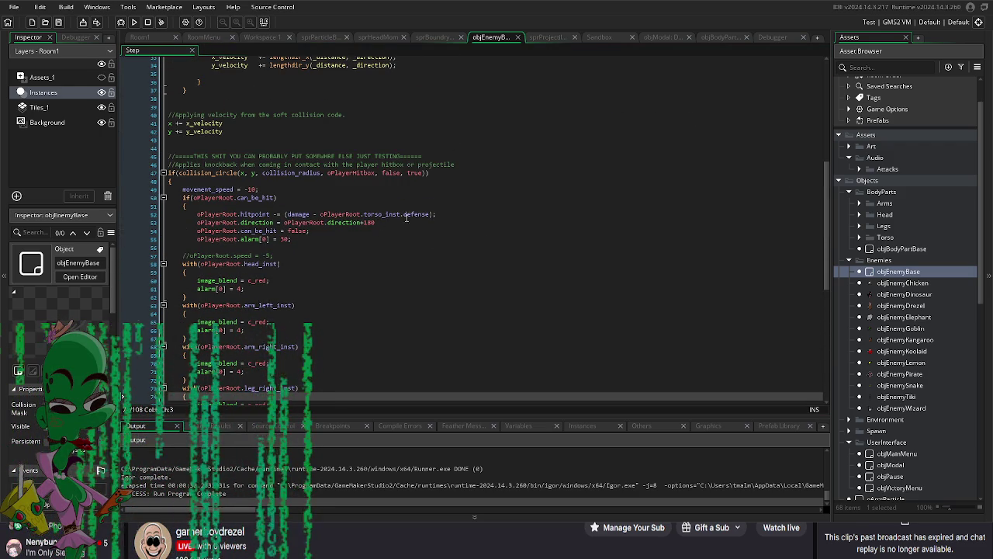
click(447, 213)
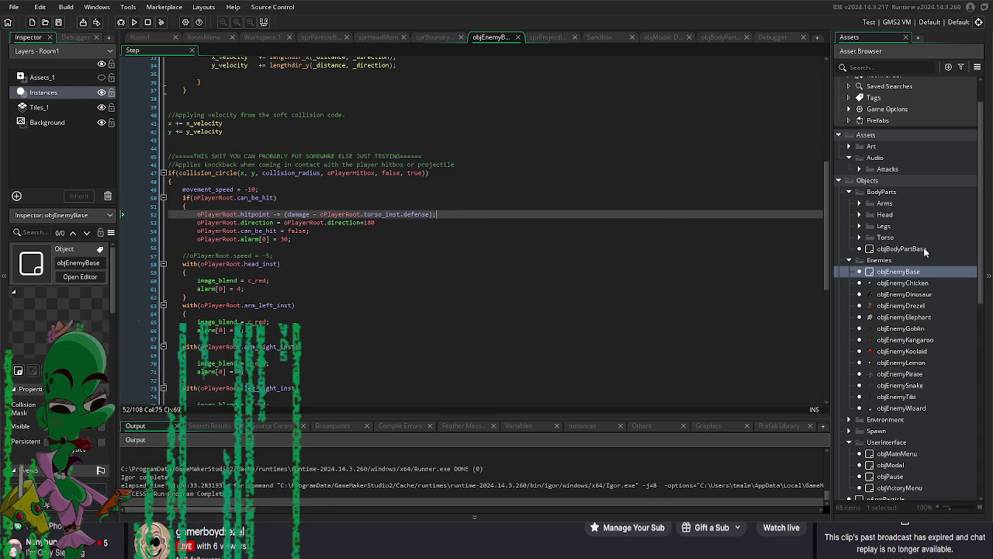
scroll(904, 413, down, 5)
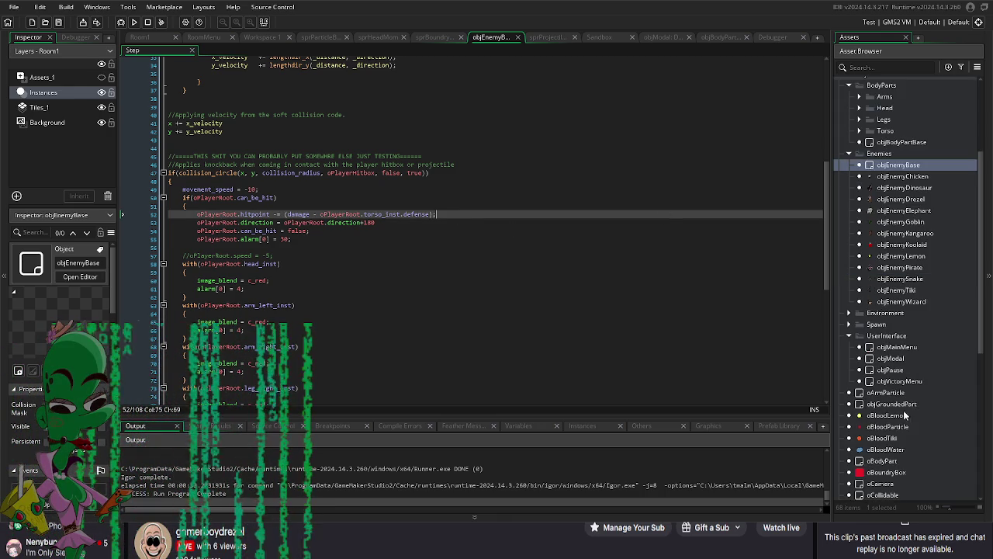
double_click(892, 459)
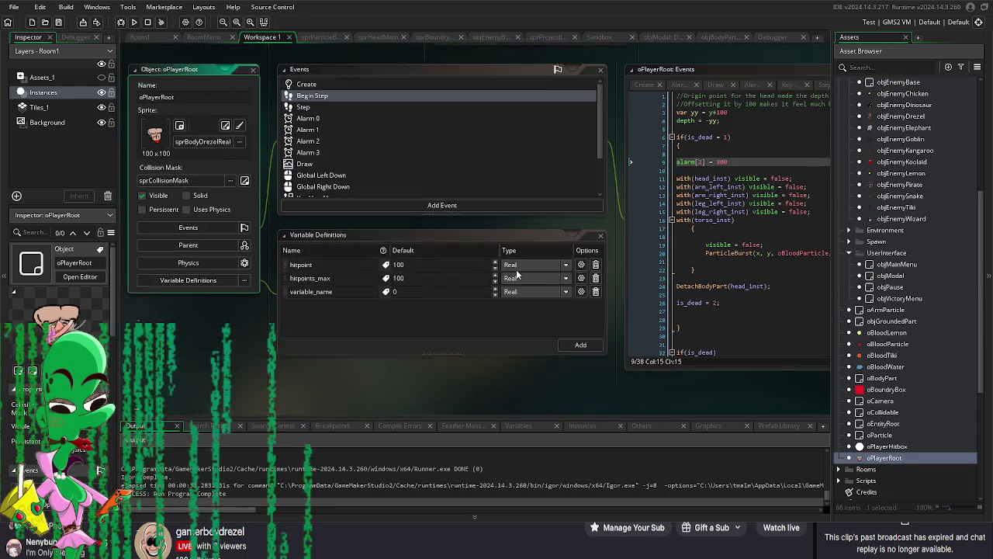
Step: Replace 'is_dead = 1;' in the Key Up - Alt event with 'hitpoint -= 40;'
scroll(331, 194, down, 2)
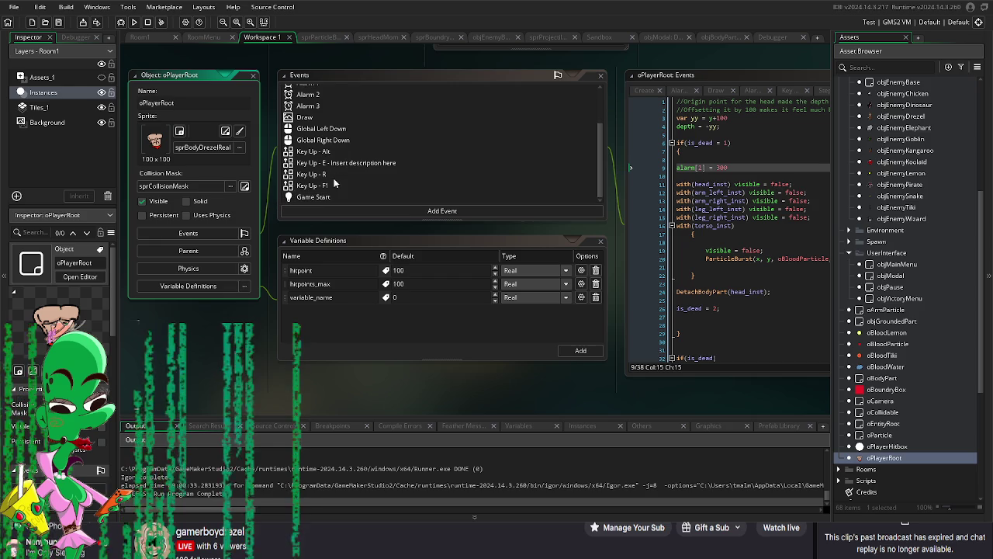
click(334, 152)
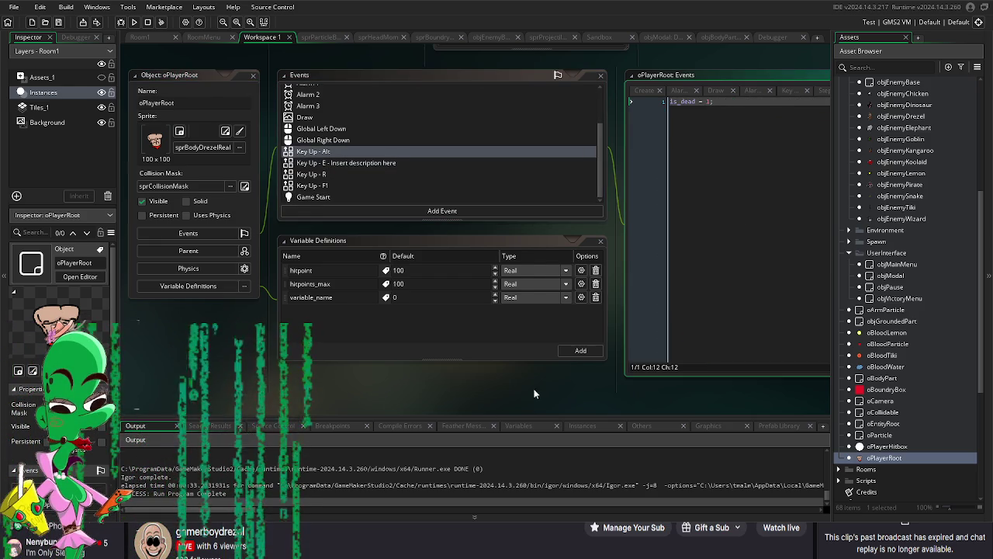
drag(532, 394, 328, 385)
text(h)
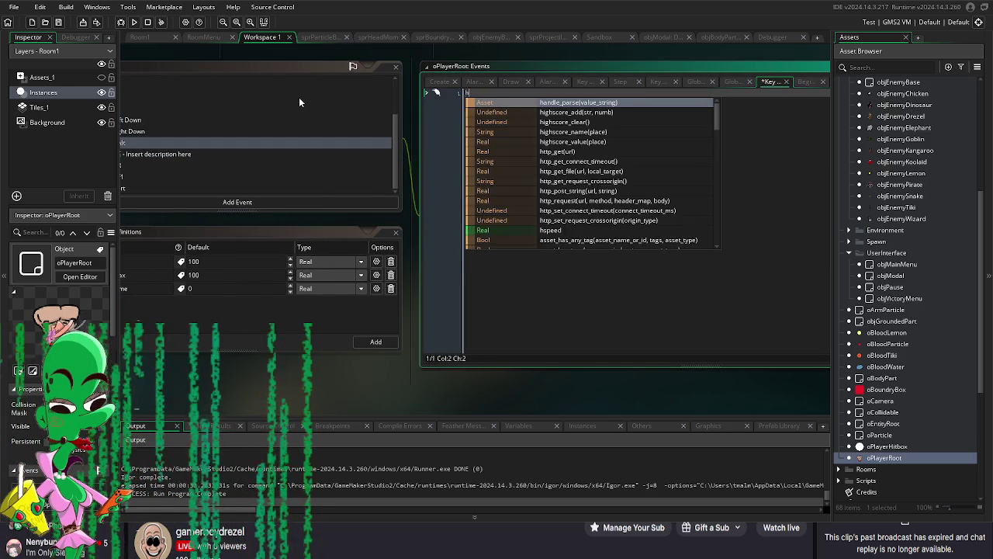
text(itpoint)
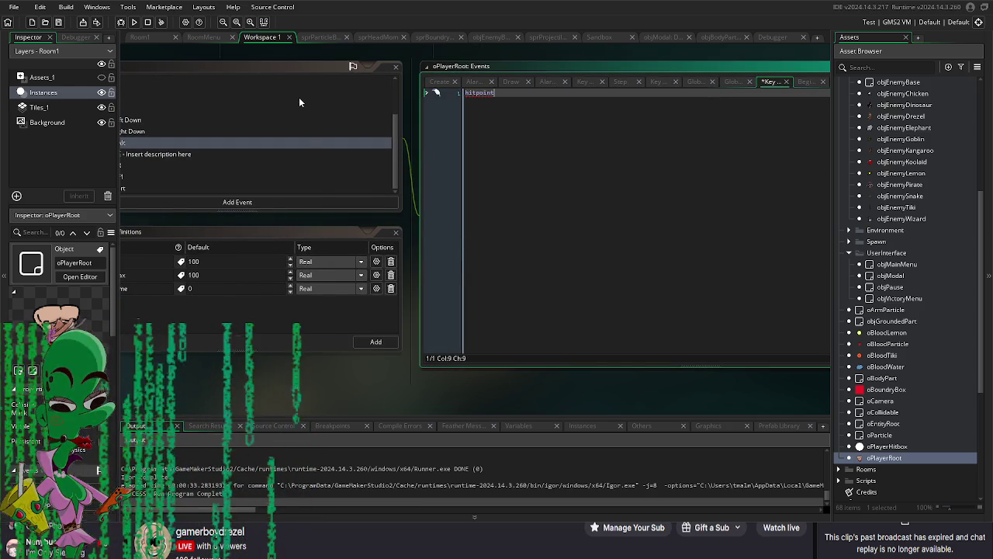
drag(211, 385, 267, 388)
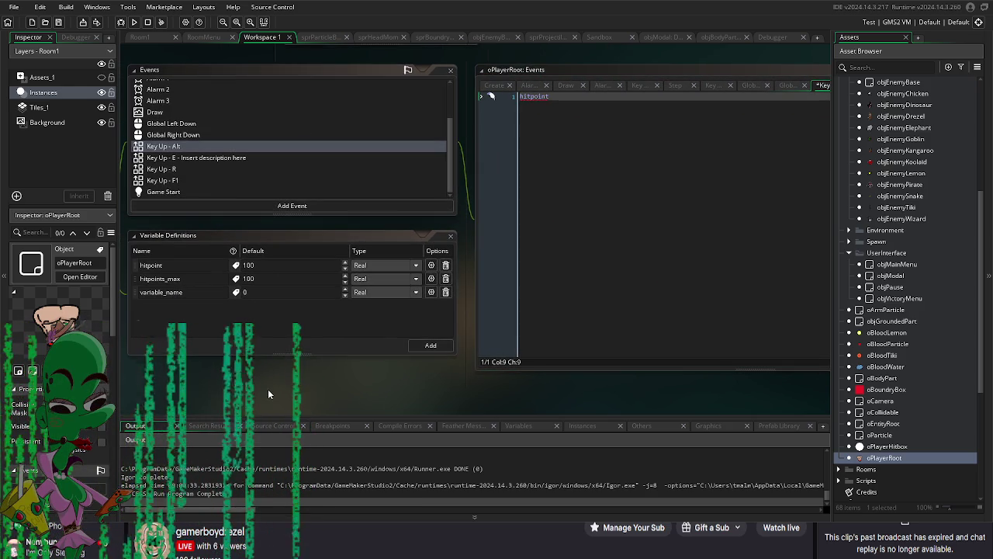
click(556, 97)
text(-= 40;)
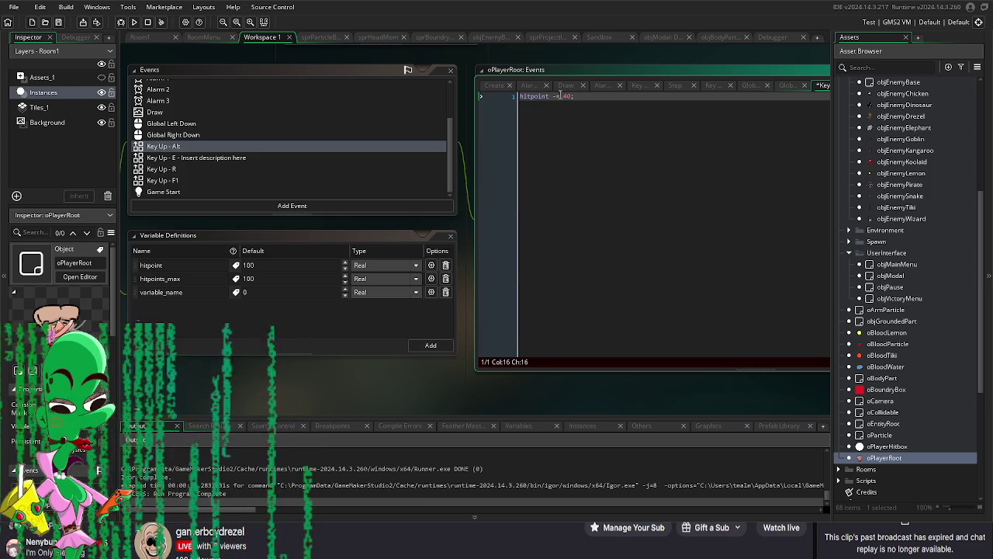
drag(365, 400, 454, 433)
scroll(307, 169, up, 3)
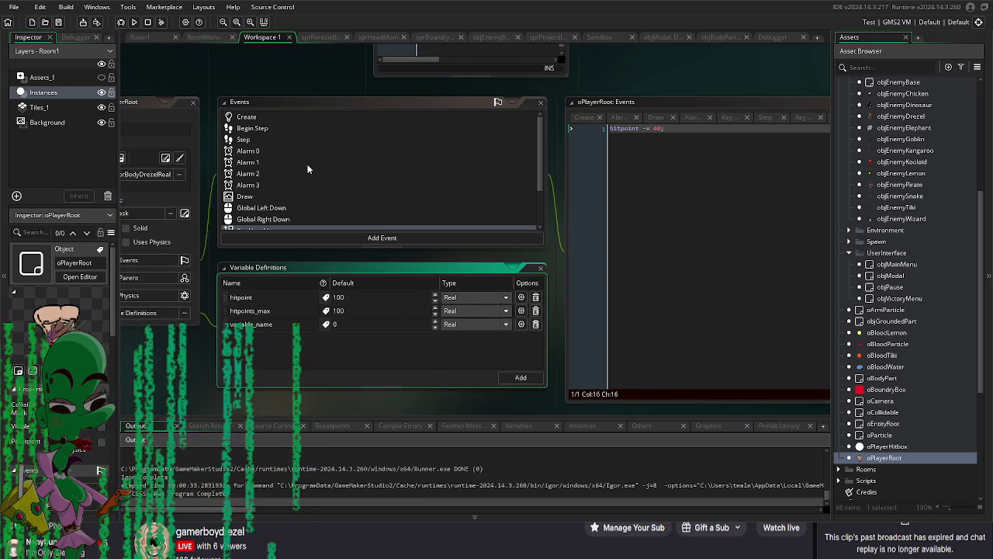
click(258, 128)
Step: Add 'if(hitpoint <= 0) is_dead = 1;' above the is_dead check and build-run with F5
click(663, 163)
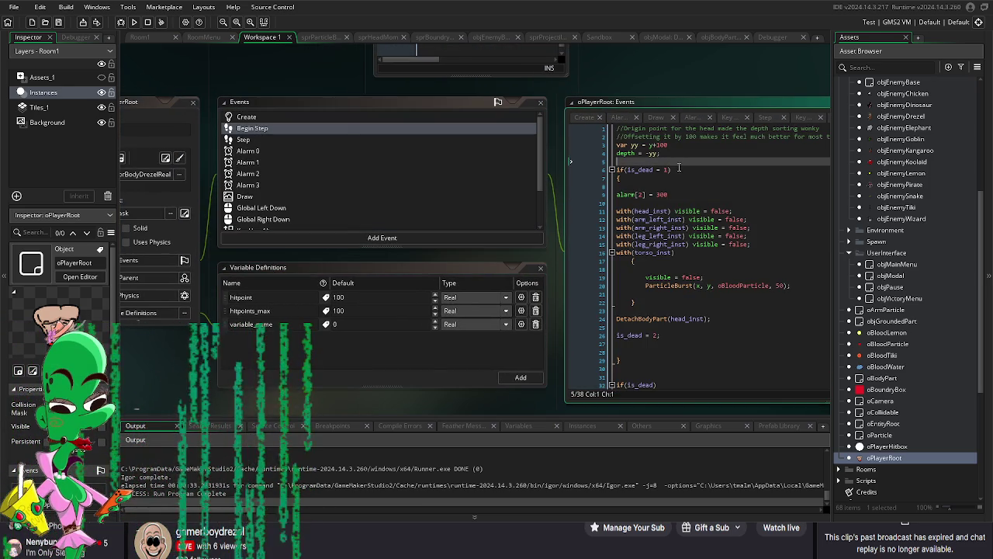
key(Return)
key(Return)
key(Up)
text(if()
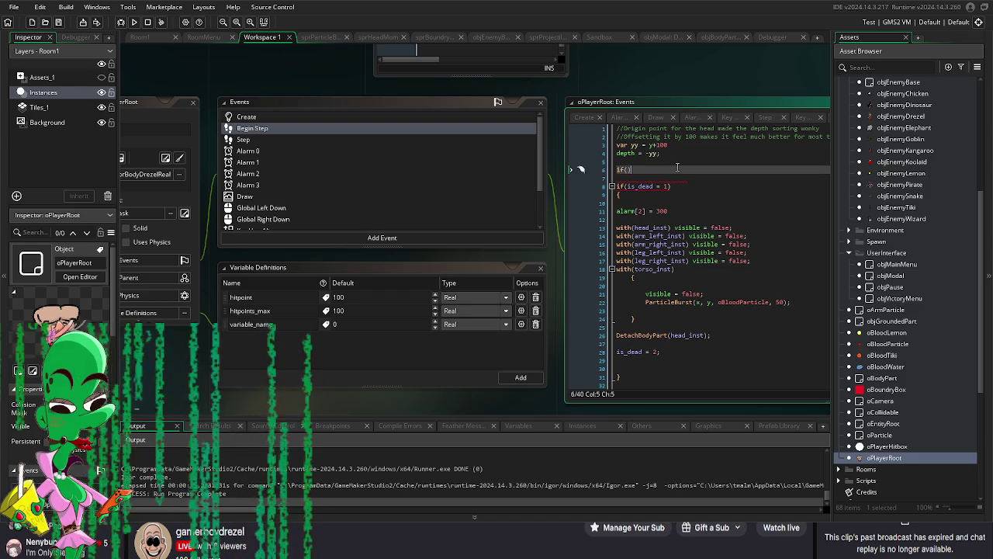
text(hitpoint )
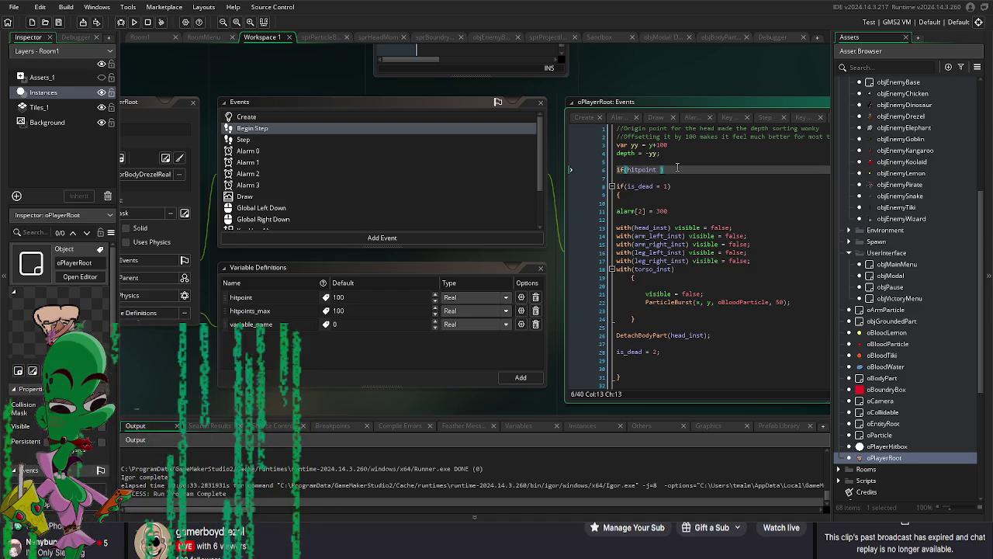
text(<=)
text())
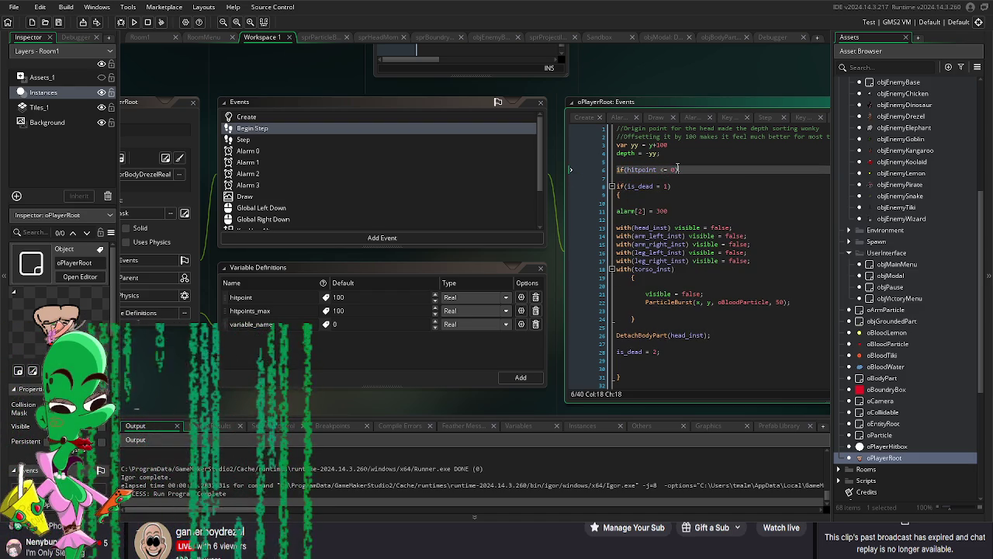
text(isdead)
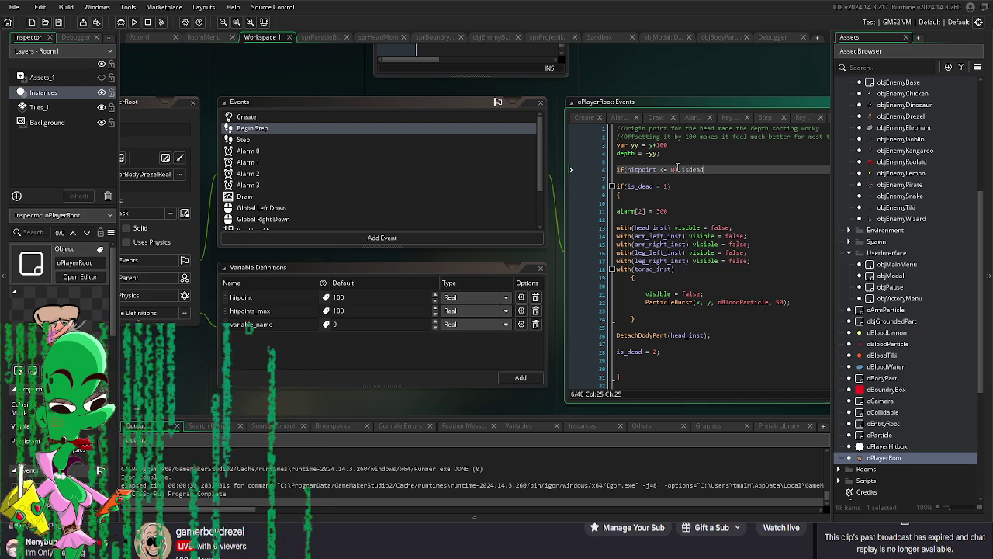
key(BackSpace)
key(BackSpace)
key(BackSpace)
key(BackSpace)
text(_dead)
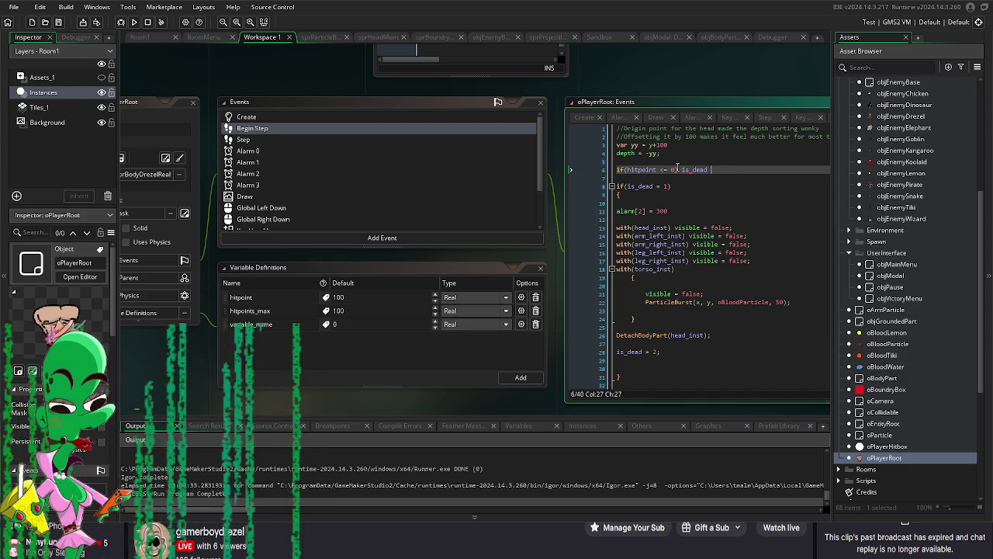
key(F5)
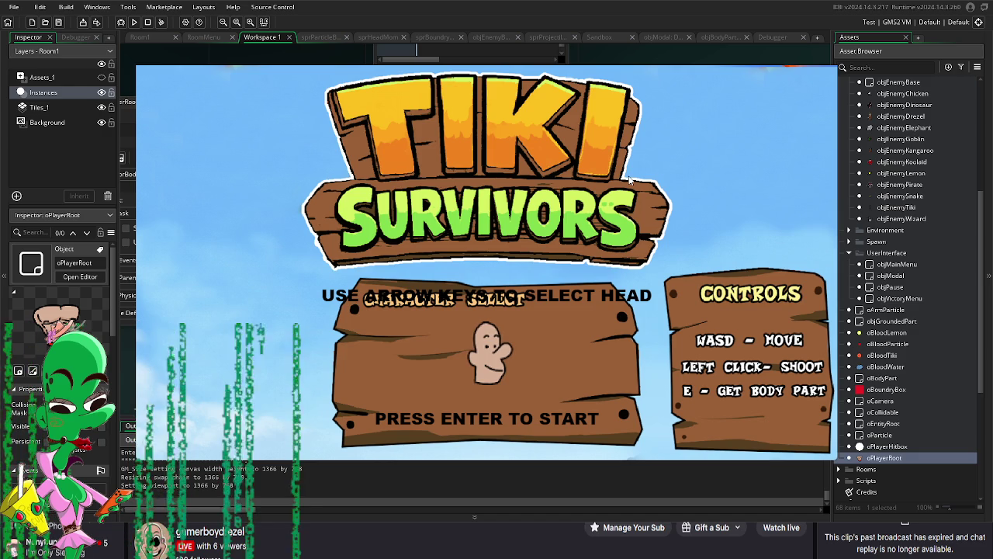
Step: Start a round, shoot until the enemies kill the player, then close the game and recenter the workspace
key(Return)
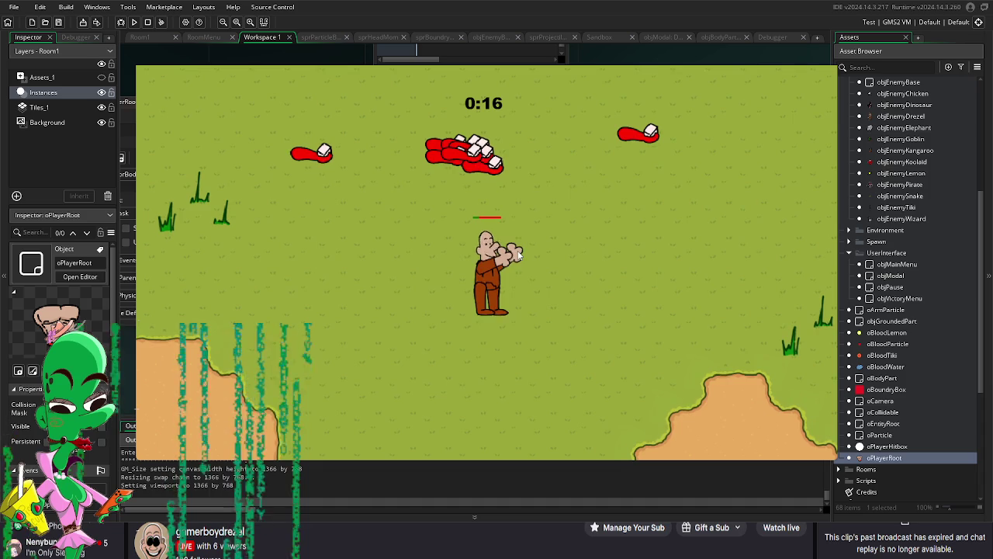
click(520, 252)
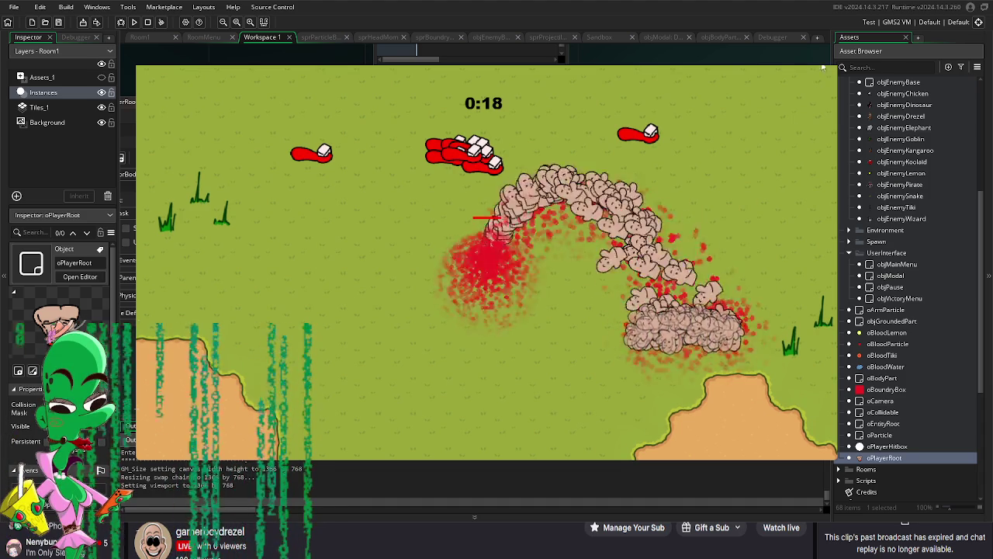
key(Escape)
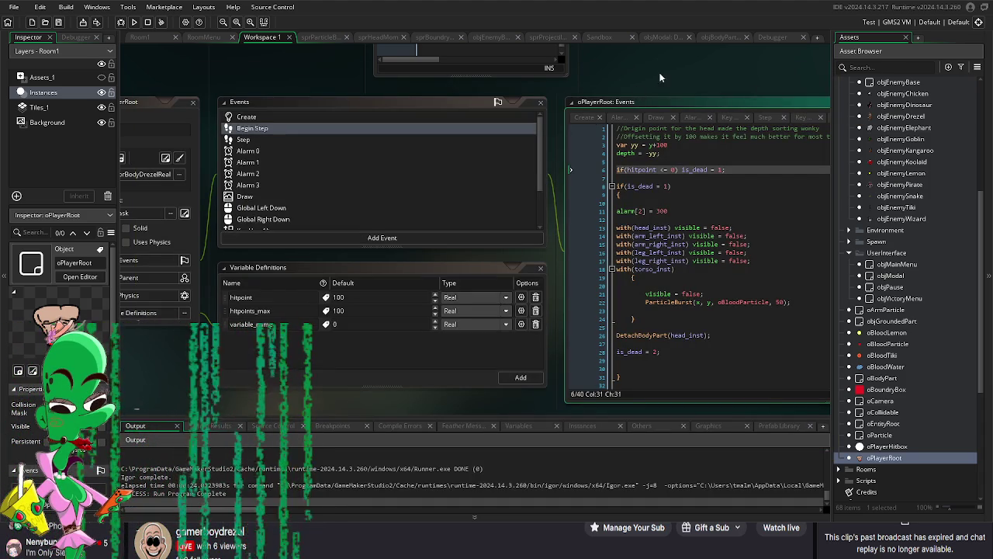
drag(661, 77, 579, 86)
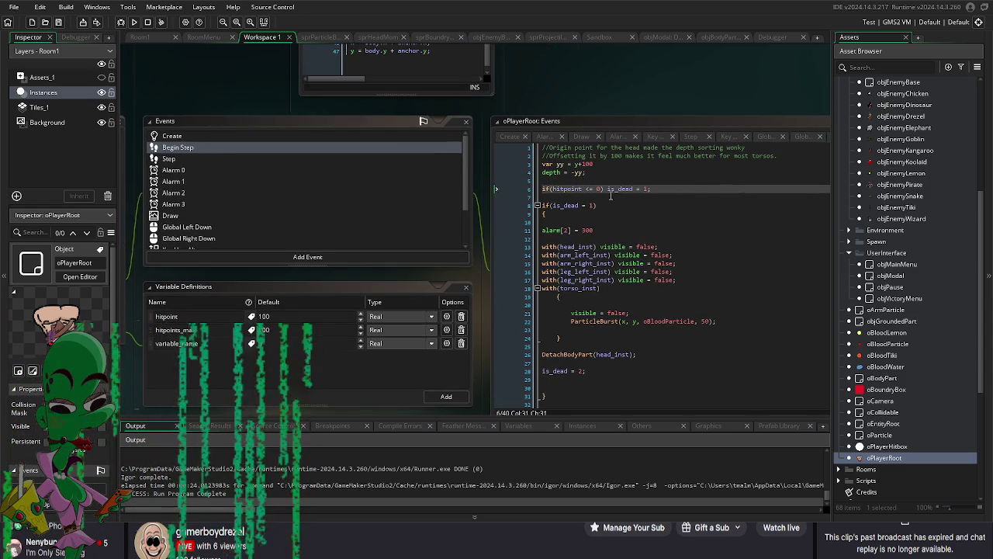
Step: Delete the hitpoint check on line 6 of oPlayerRoot's Begin Step and the leftover blank lines
mouse_move(657, 189)
mouse_down()
mouse_move(566, 190)
mouse_move(544, 200)
mouse_up()
click(668, 217)
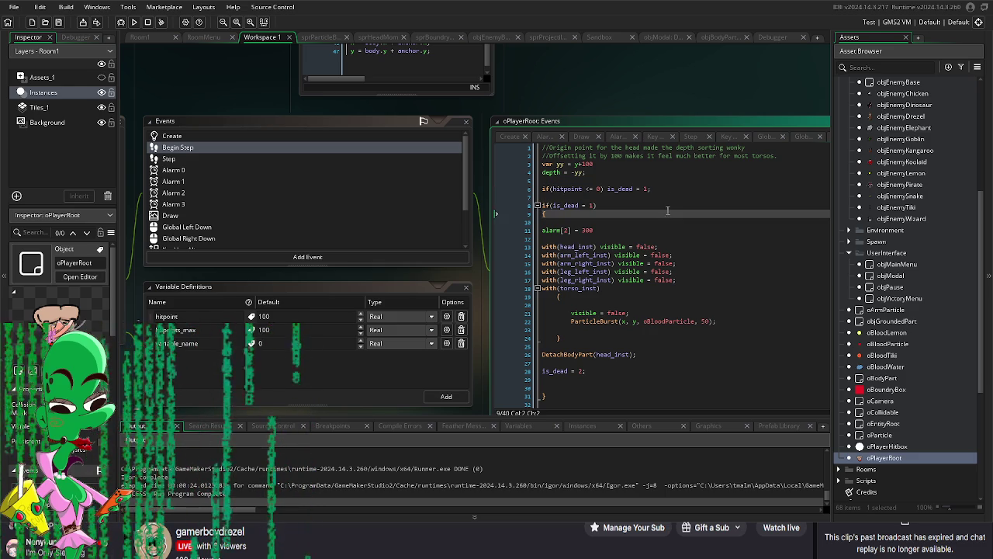
triple_click(665, 189)
key(Delete)
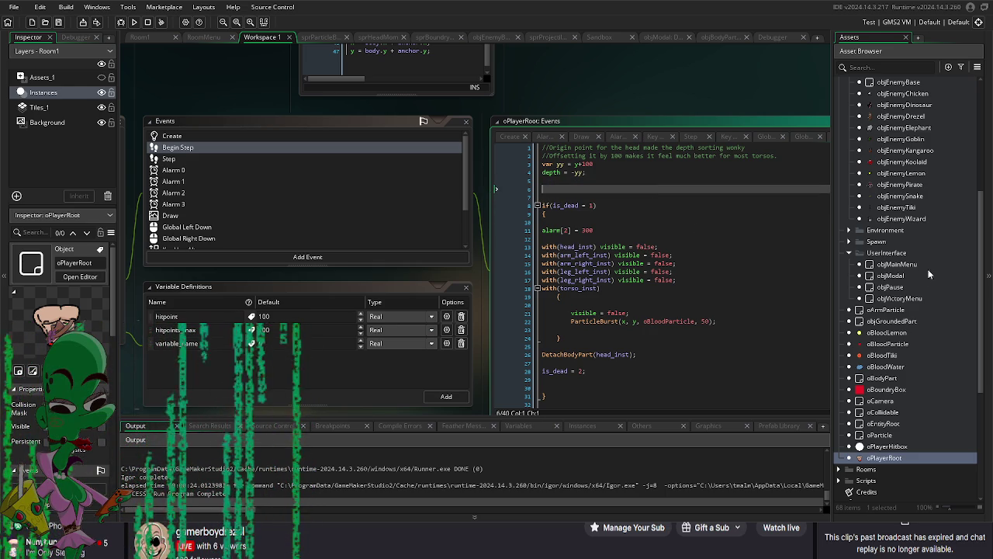
scroll(929, 274, down, 3)
key(Delete)
key(Delete)
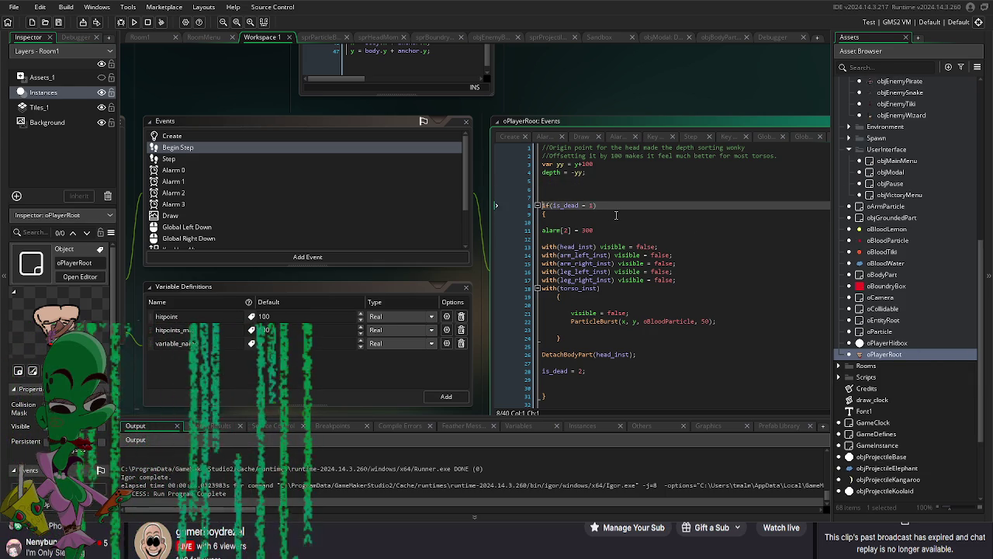
drag(619, 73, 640, 66)
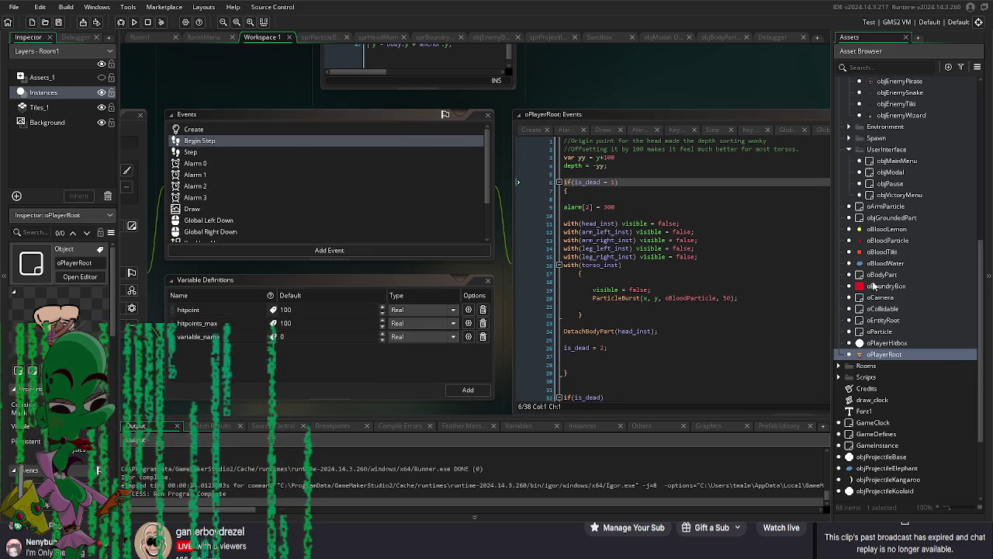
scroll(868, 281, up, 2)
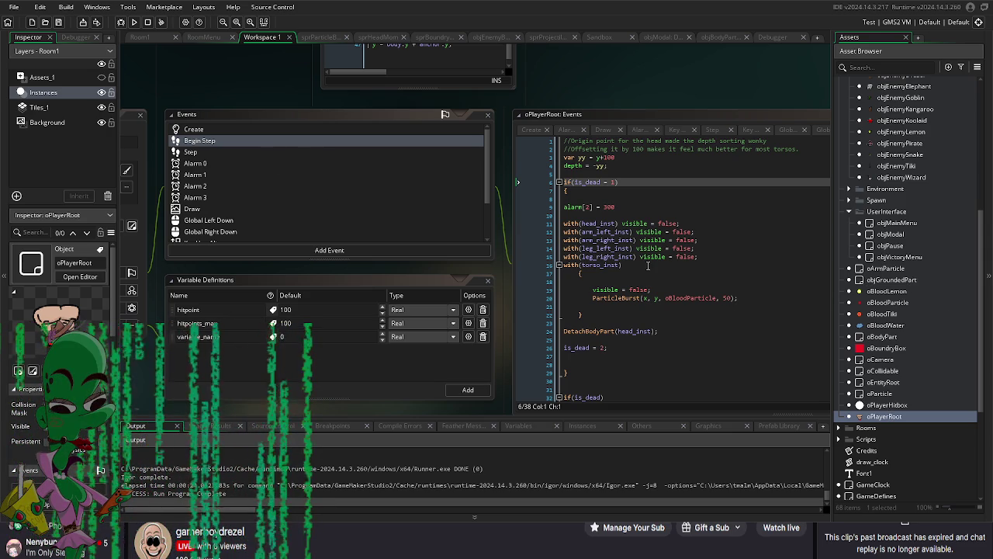
Step: Add 'with(oPlayerHitbox) instance_destroy();' inside the if(is_dead = 1) block
click(683, 217)
key(Return)
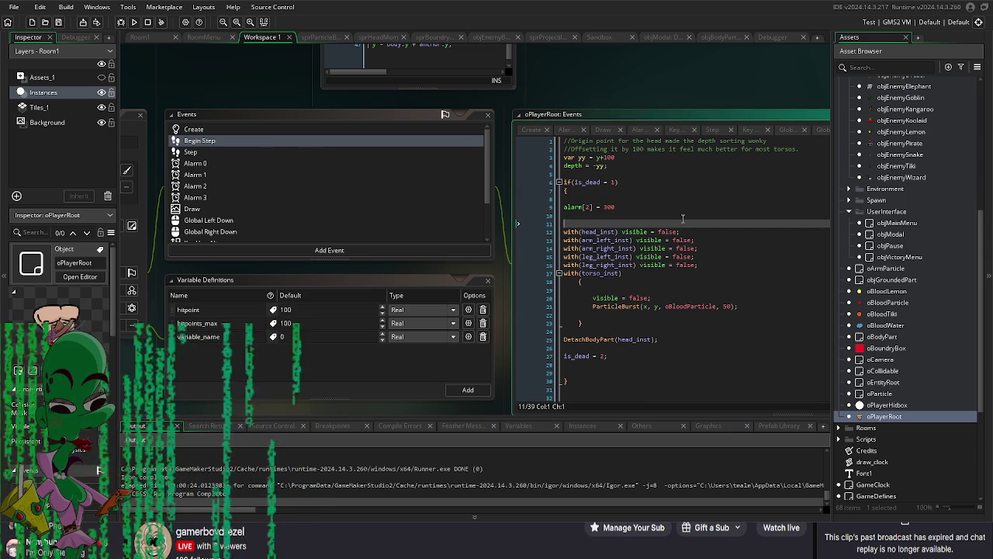
text(with())
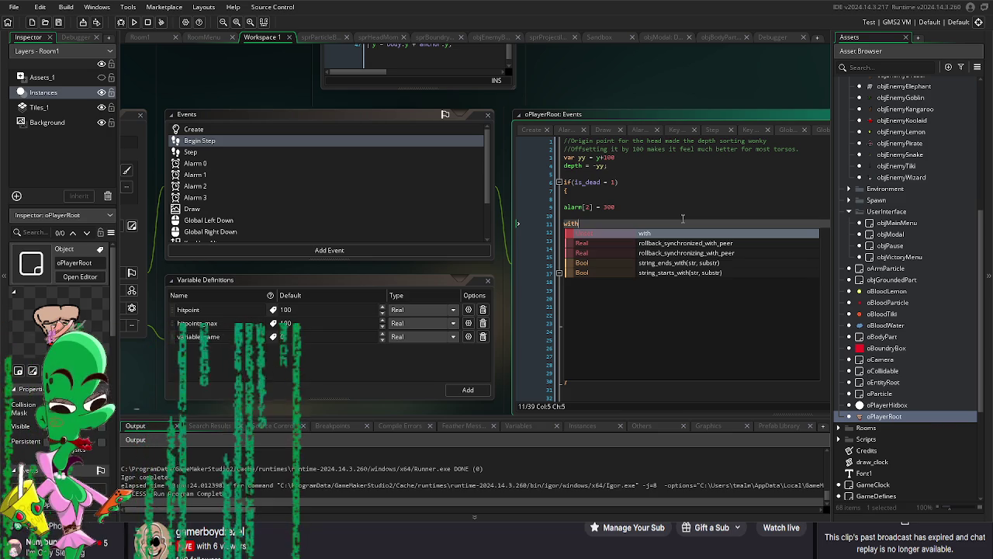
key(Left)
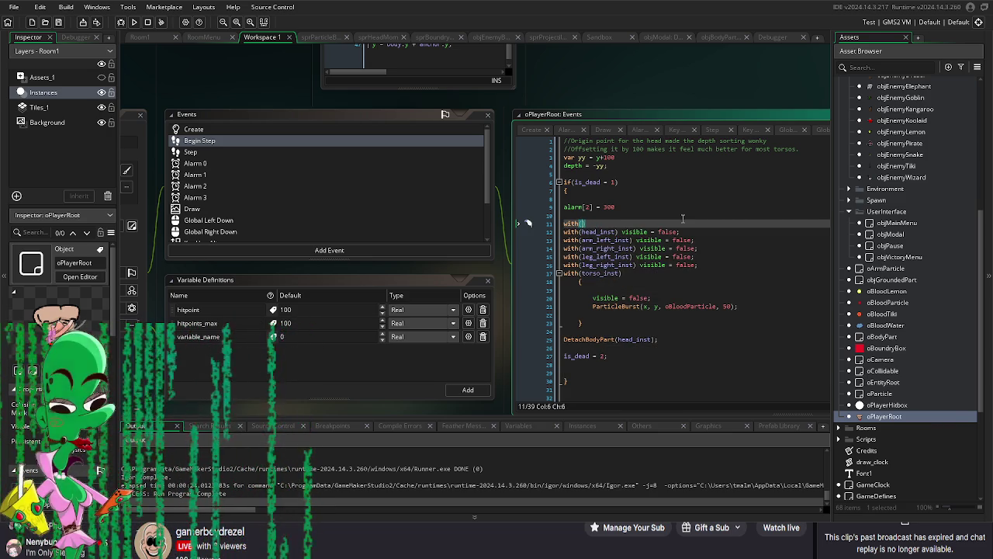
text(oPlayer)
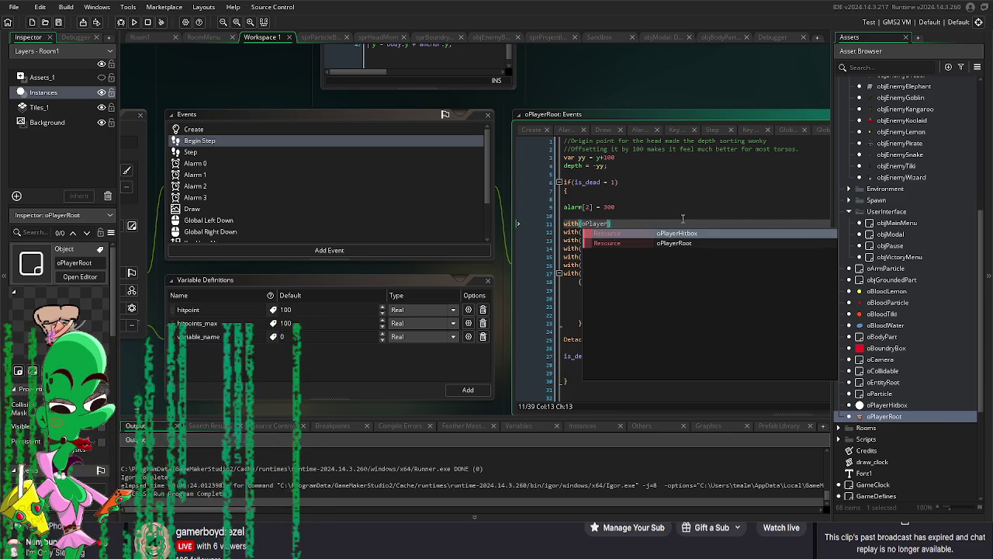
text(Hitb)
key(Return)
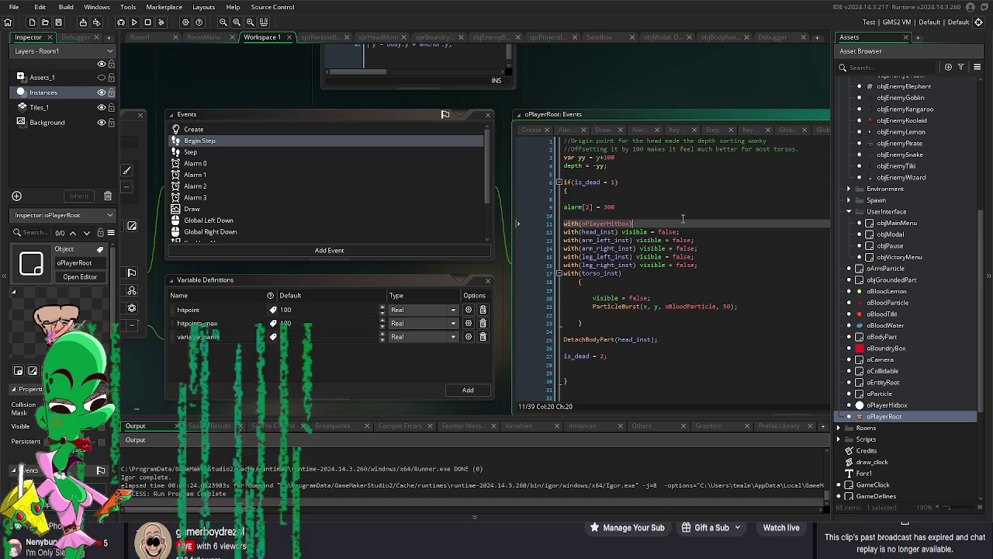
text( instance_des)
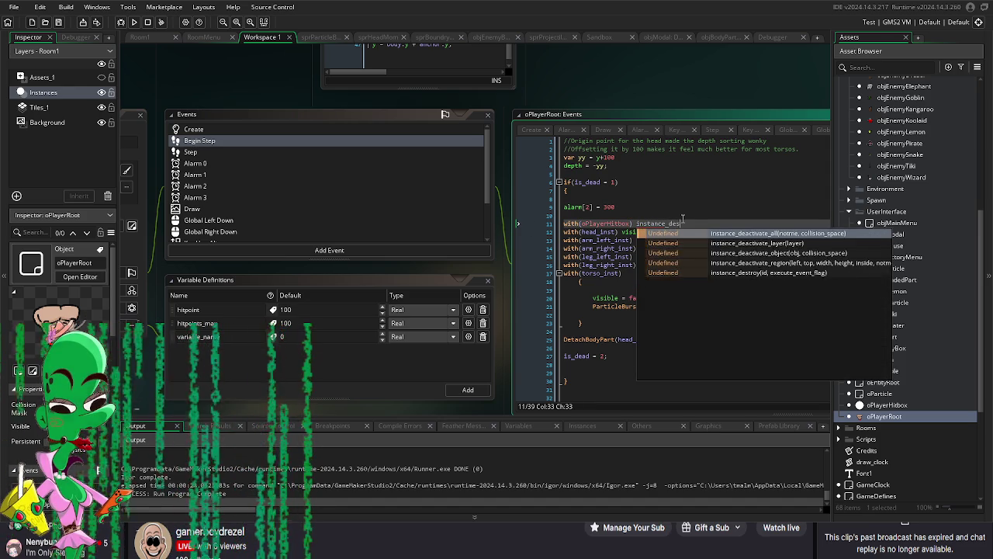
text(troy();)
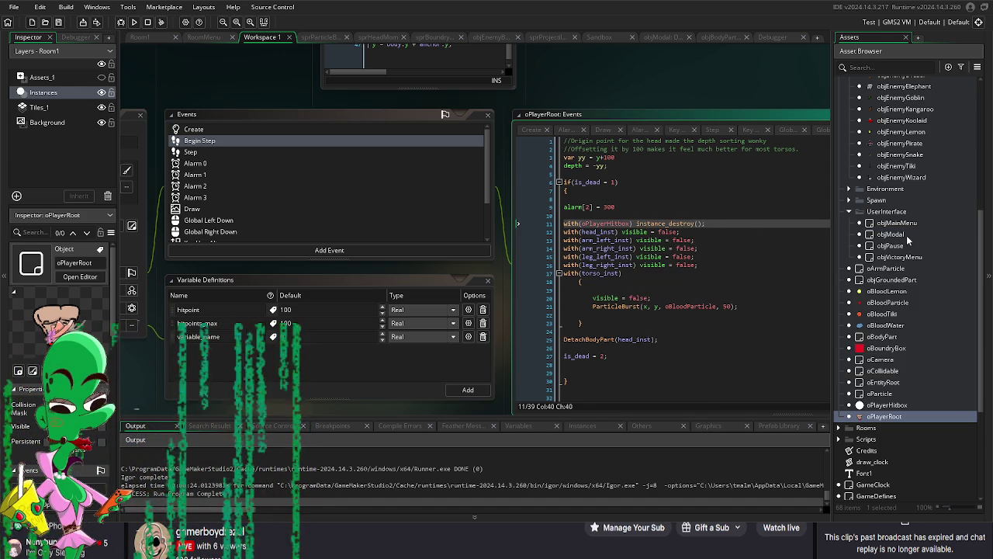
scroll(900, 282, up, 5)
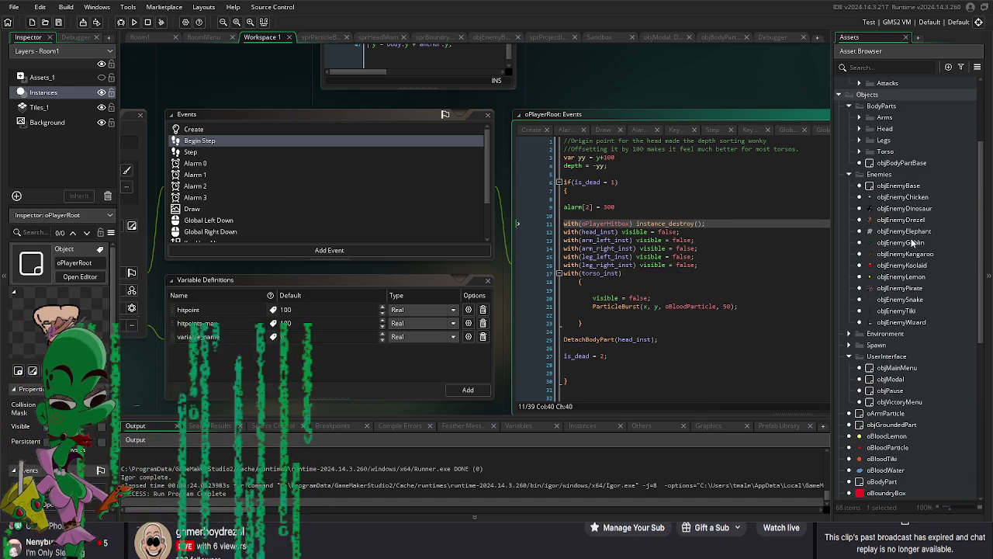
Step: Open objEnemyBase's Step event code and locate the can_be_hit damage block
double_click(900, 186)
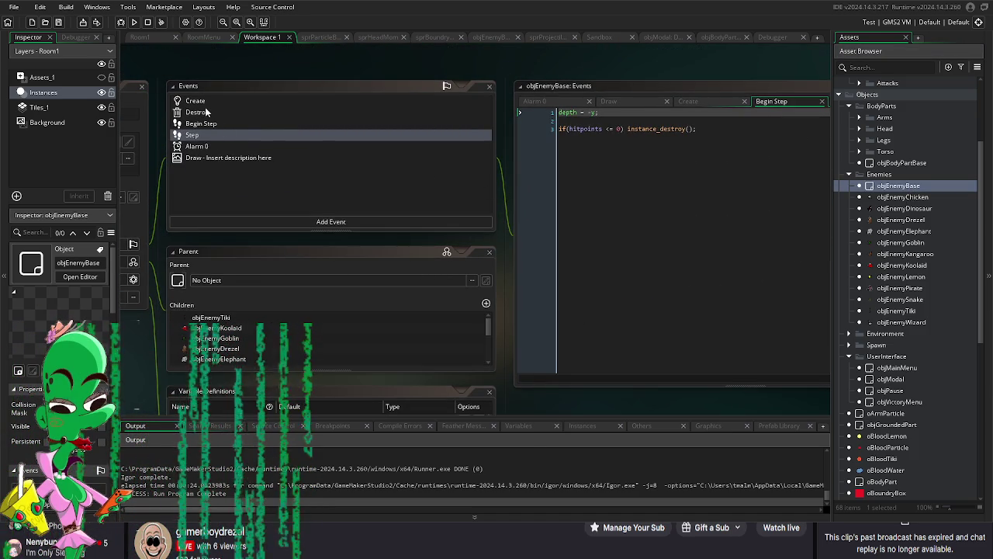
double_click(194, 135)
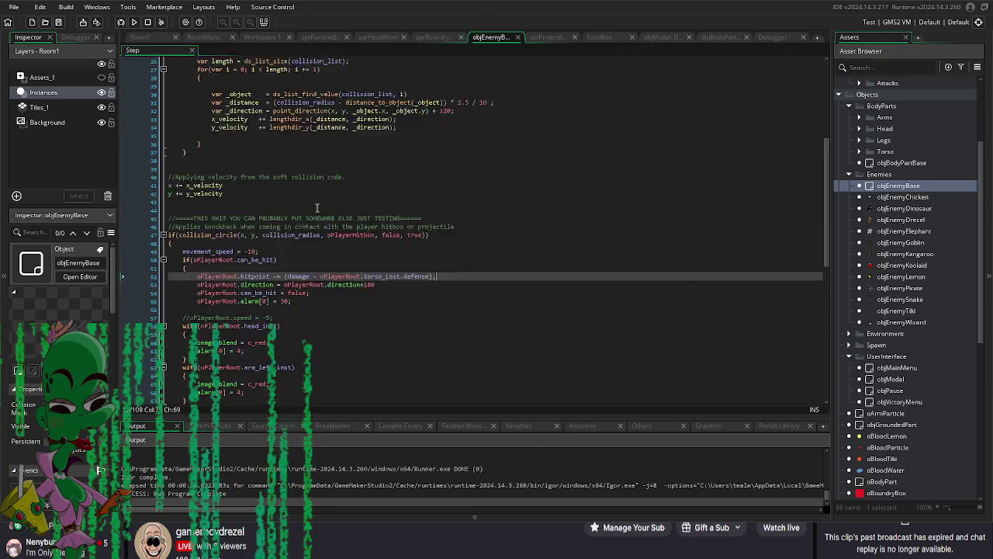
scroll(317, 207, up, 1)
scroll(324, 223, down, 2)
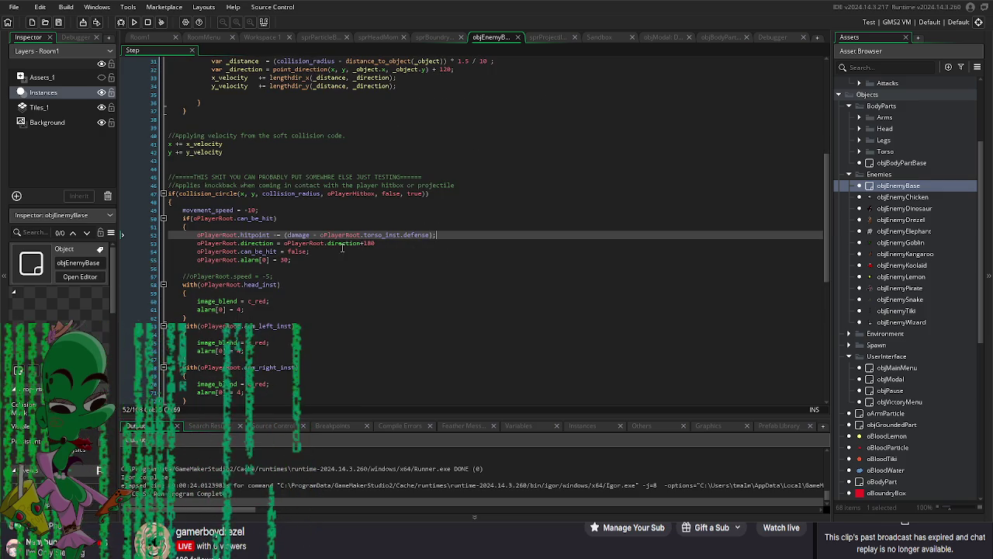
click(392, 243)
mouse_move(214, 219)
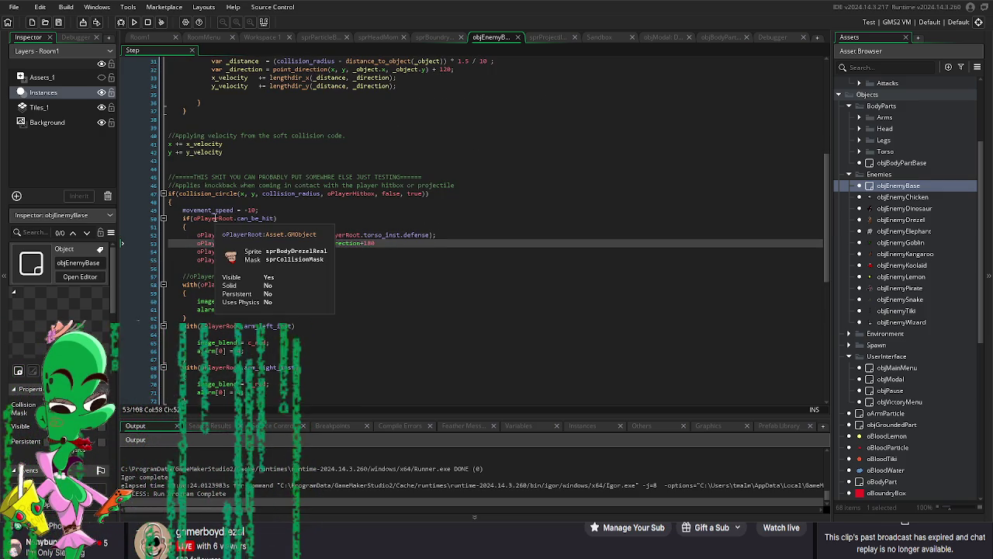
mouse_move(351, 244)
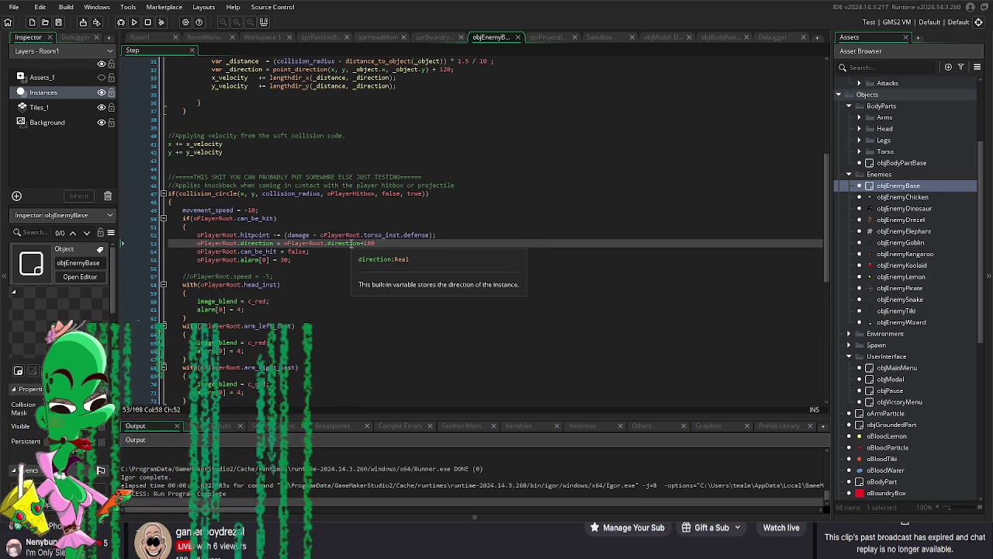
click(350, 193)
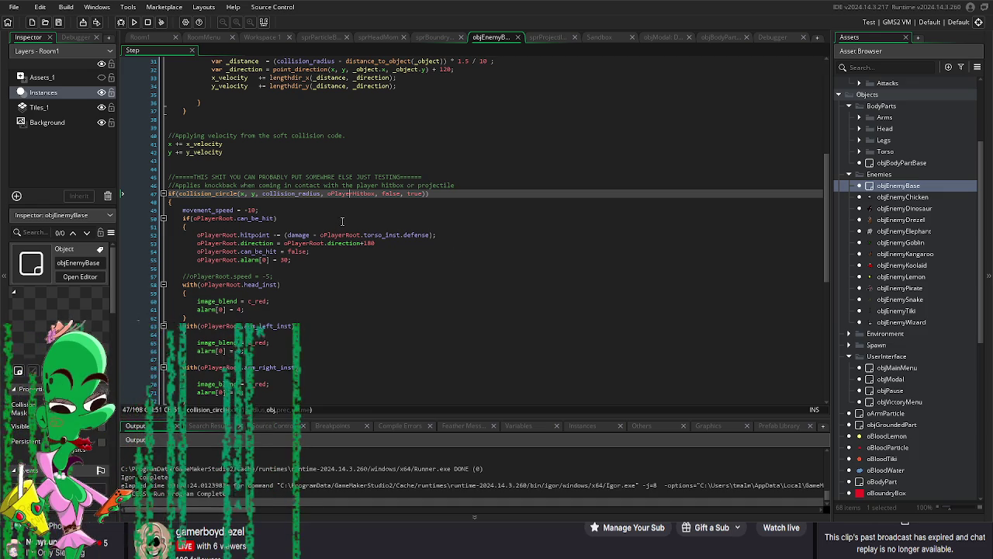
click(341, 226)
Step: Add 'if(oPlayerRoot.hitpoint <= 0) oPlayerRoot.is_dead = 1;' below the alarm line and run with F5
key(Return)
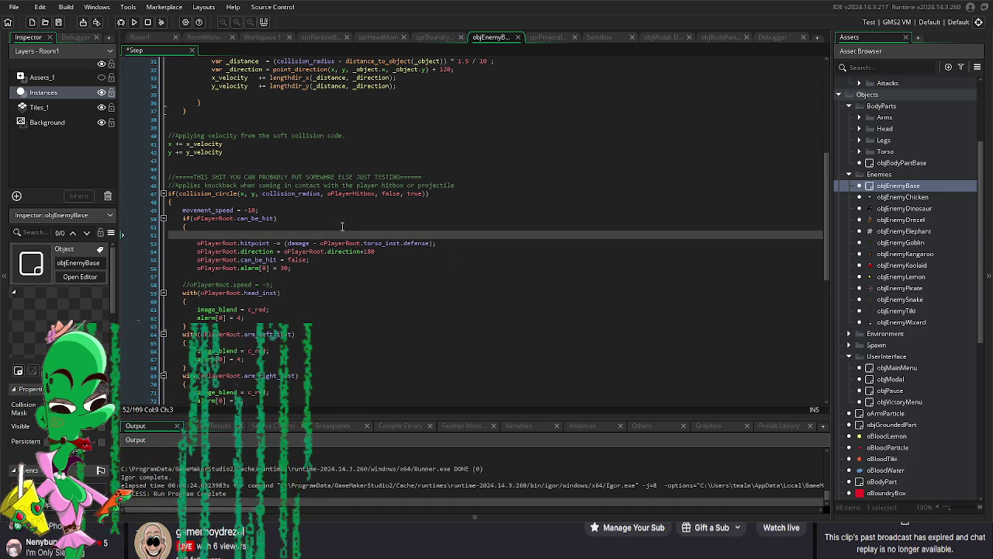
text(o)
key(BackSpace)
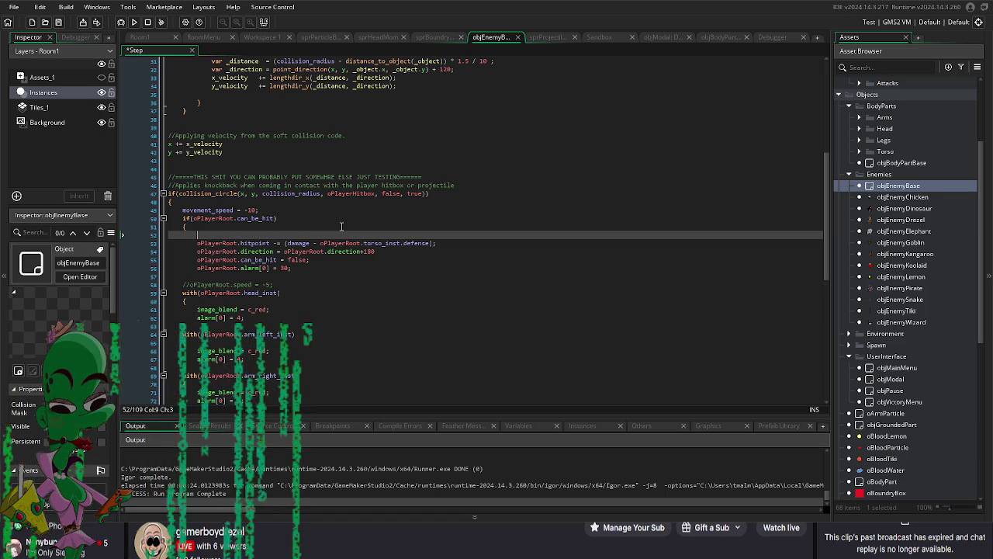
scroll(326, 233, down, 1)
key(ctrl+z)
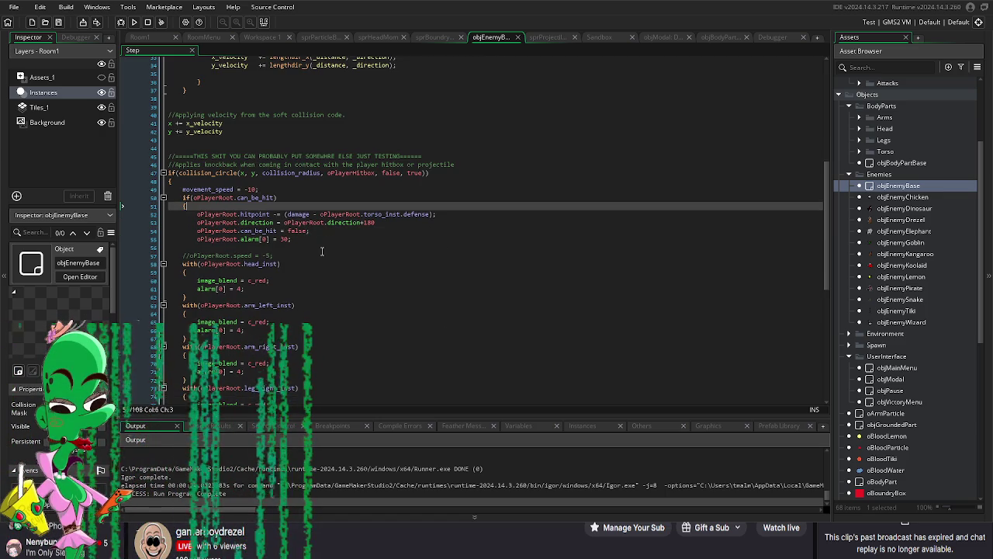
click(318, 239)
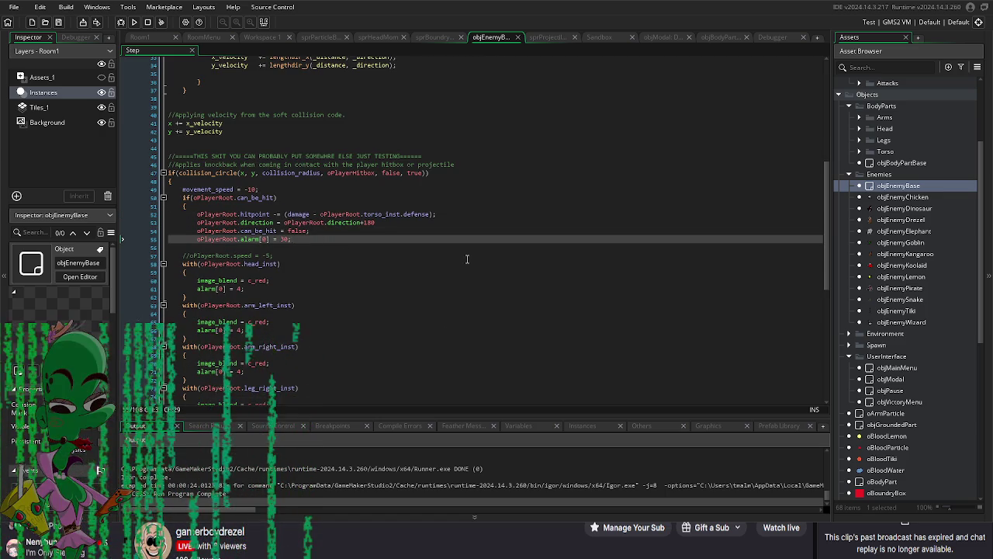
key(Return)
text(if(hitpoint <= 0) is_dead = 1;)
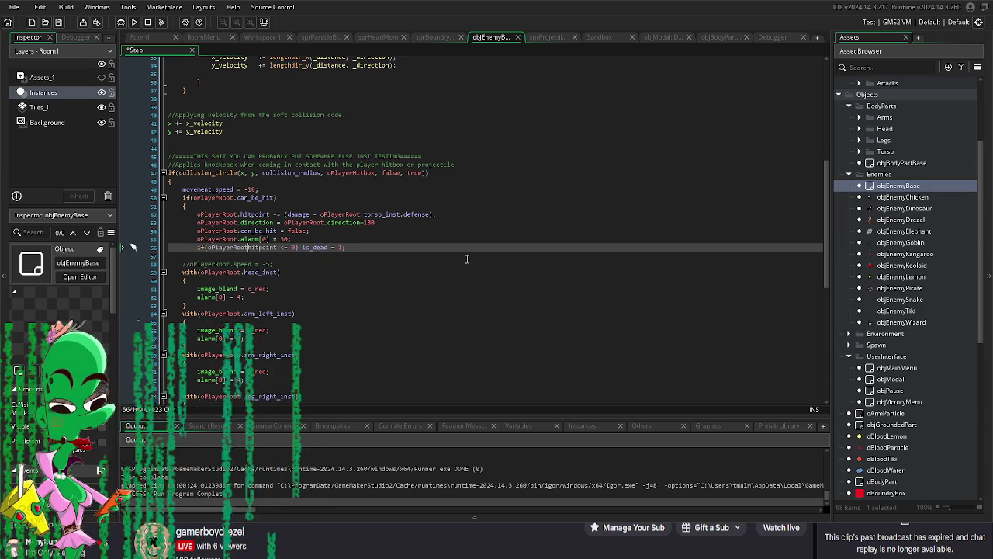
text(.)
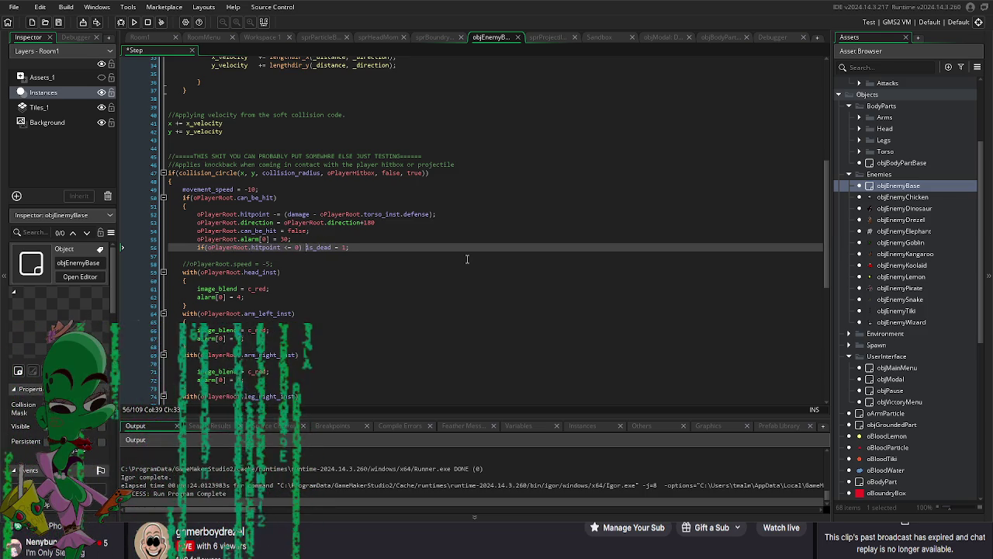
text(Player)
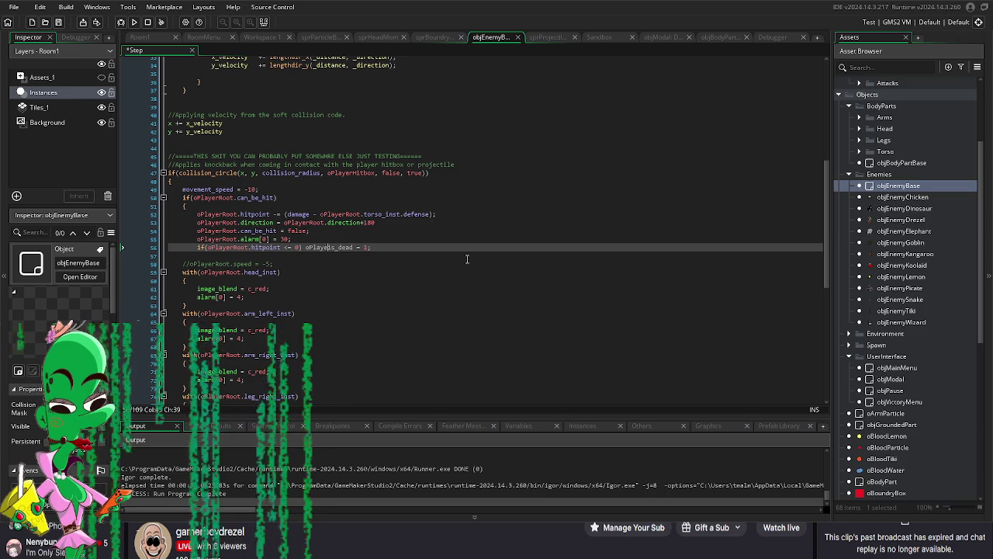
text(Root.)
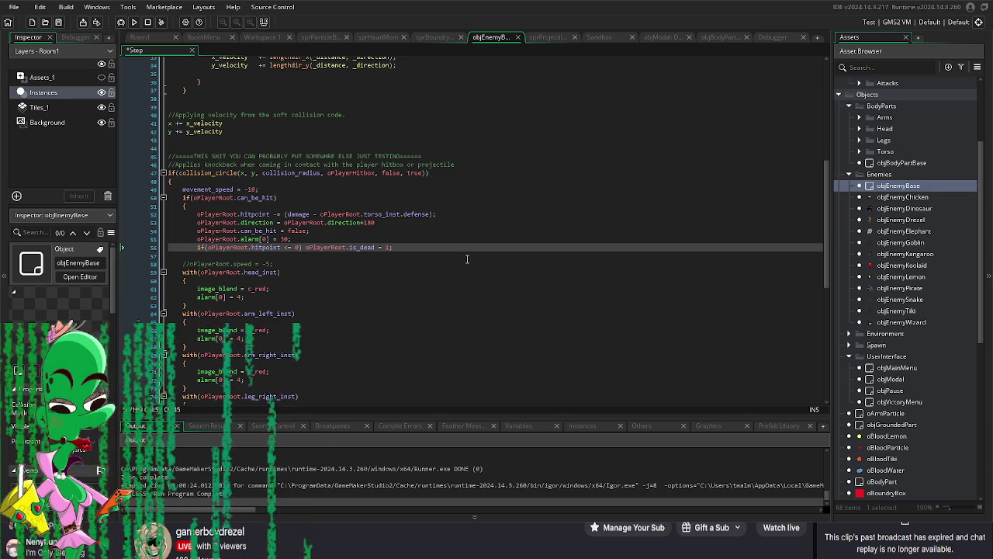
click(422, 188)
key(F5)
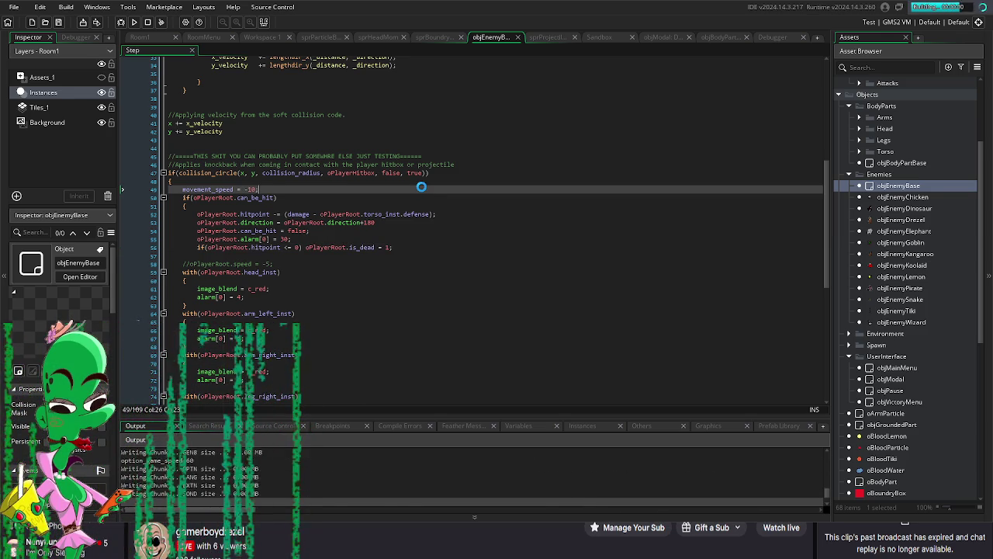
Step: Start the game from the Tiki Survivors title screen and walk the player down-left with A and S
key(Return)
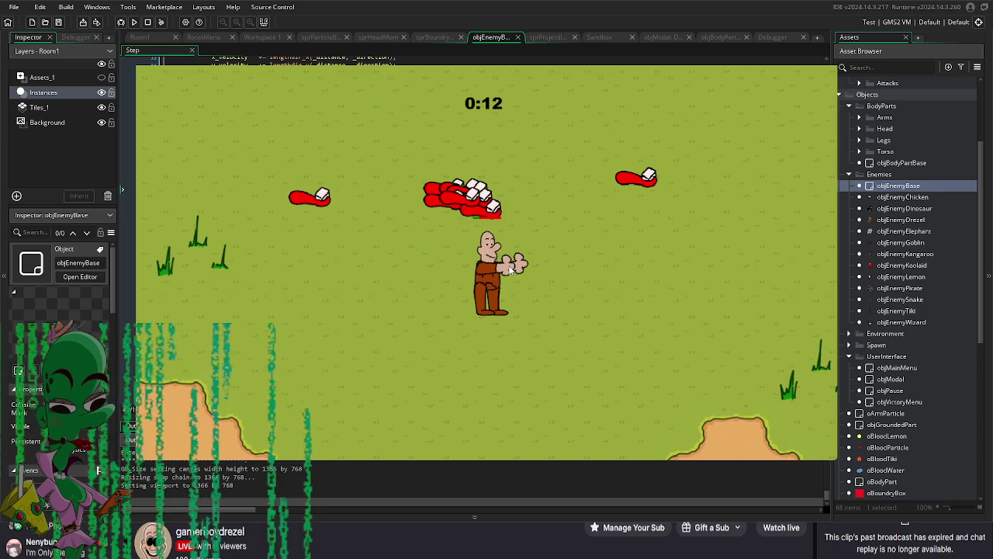
key(a)
key(s)
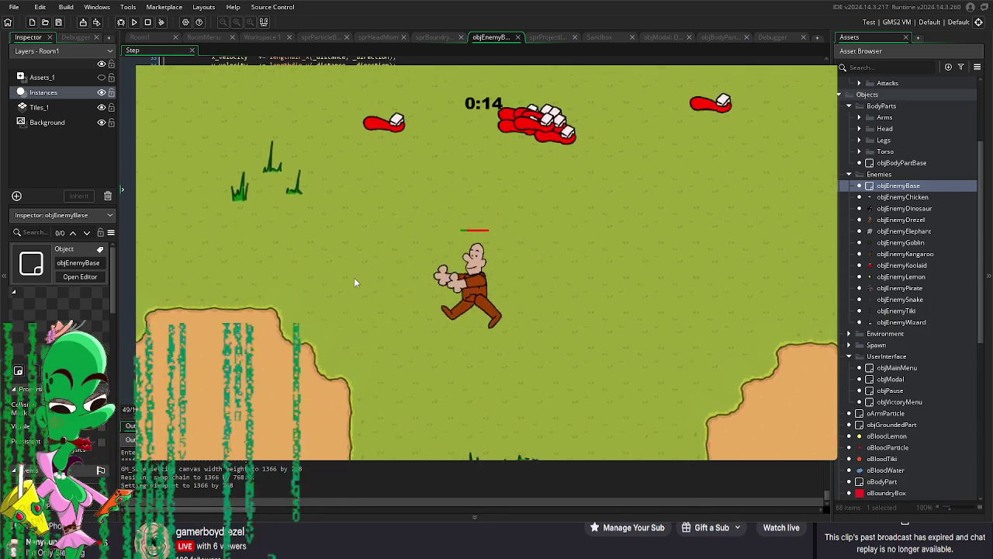
key(a)
key(s)
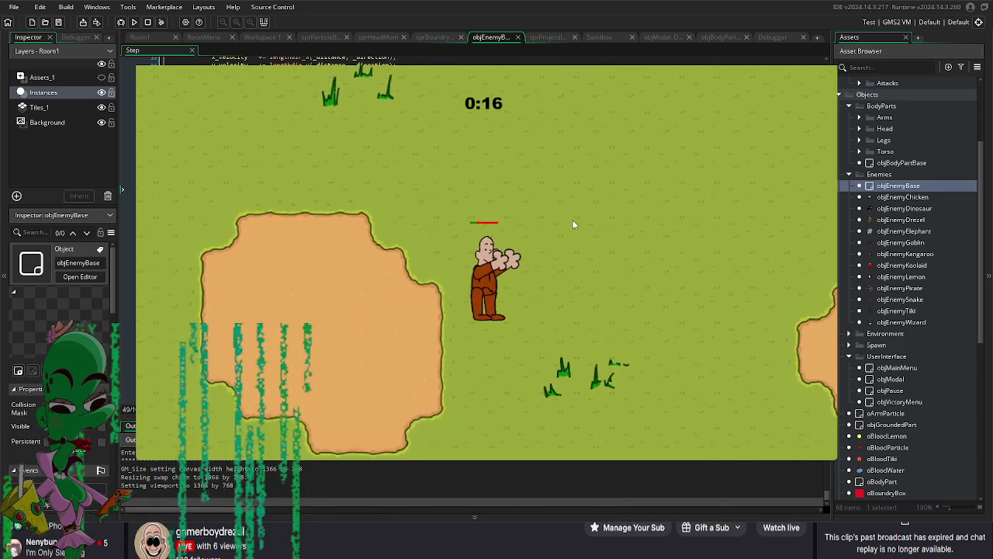
key(a)
key(s)
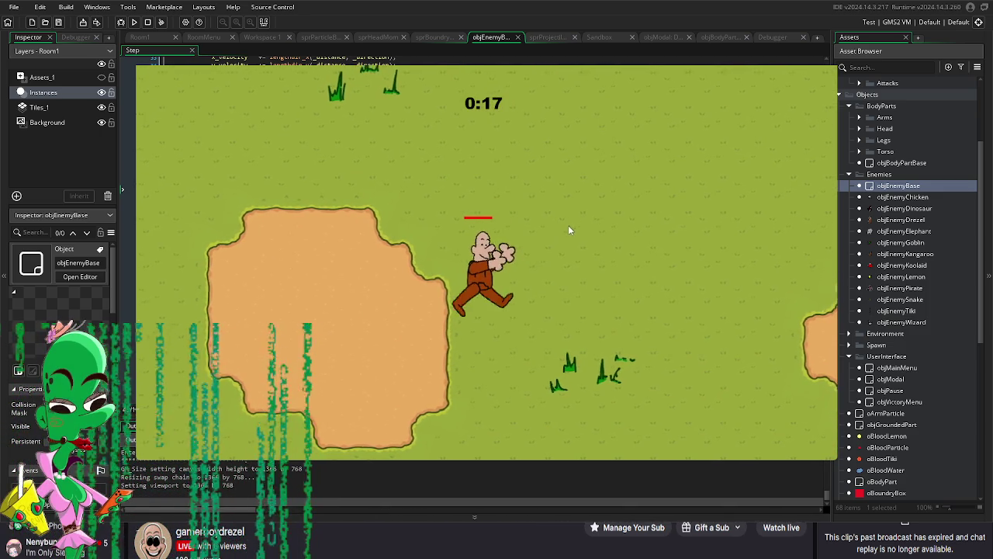
key(a)
key(s)
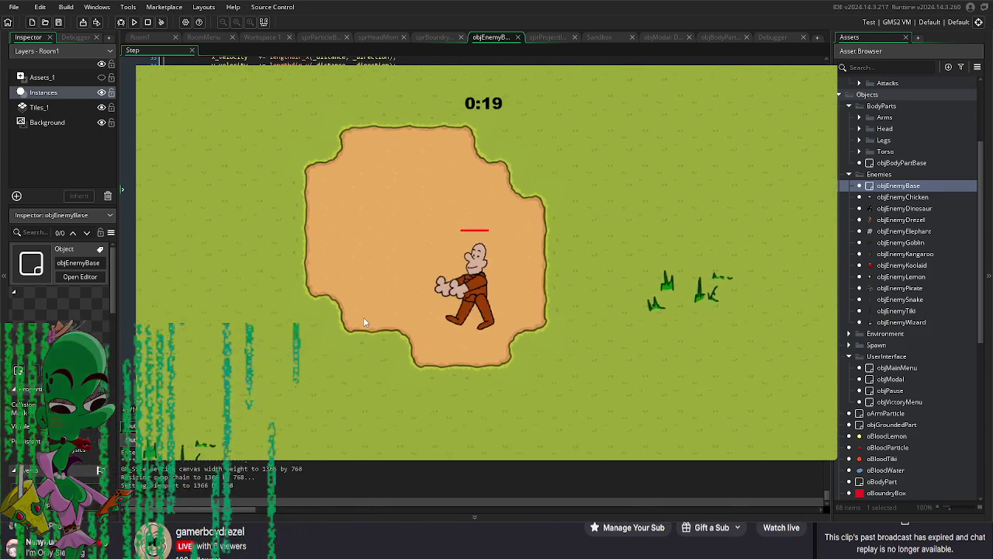
key(a)
key(s)
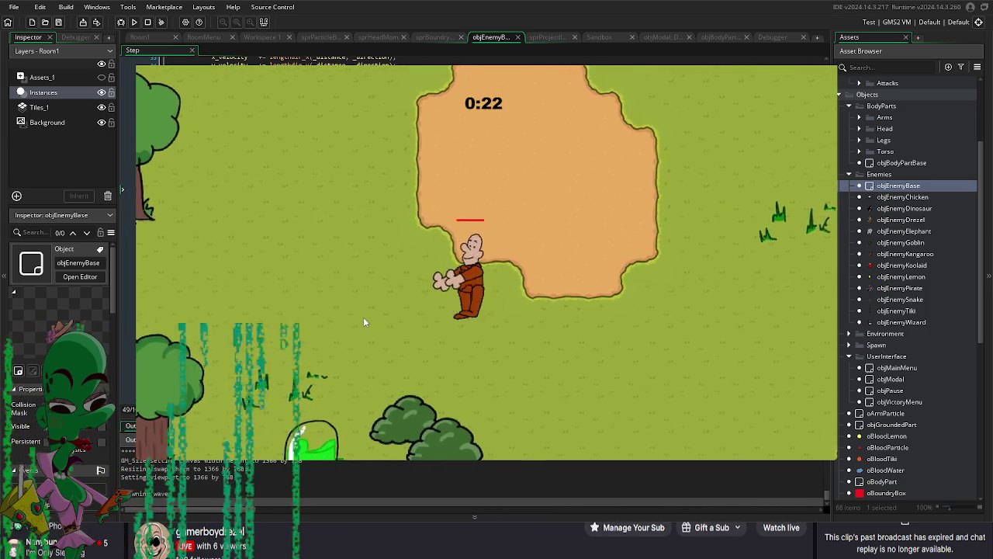
key(a)
key(s)
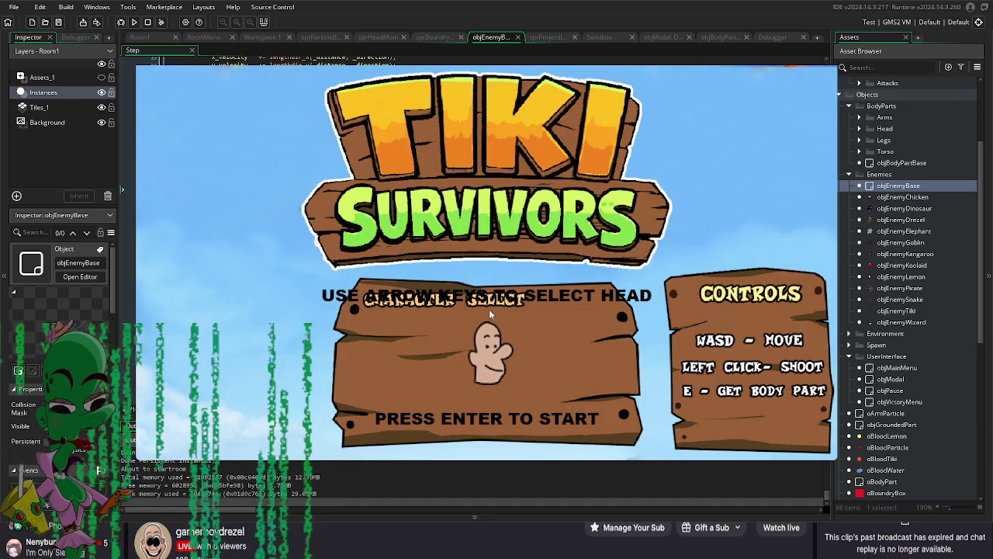
Step: Start a new round, walk up, and attach the picked-up body part on the right side
key(Return)
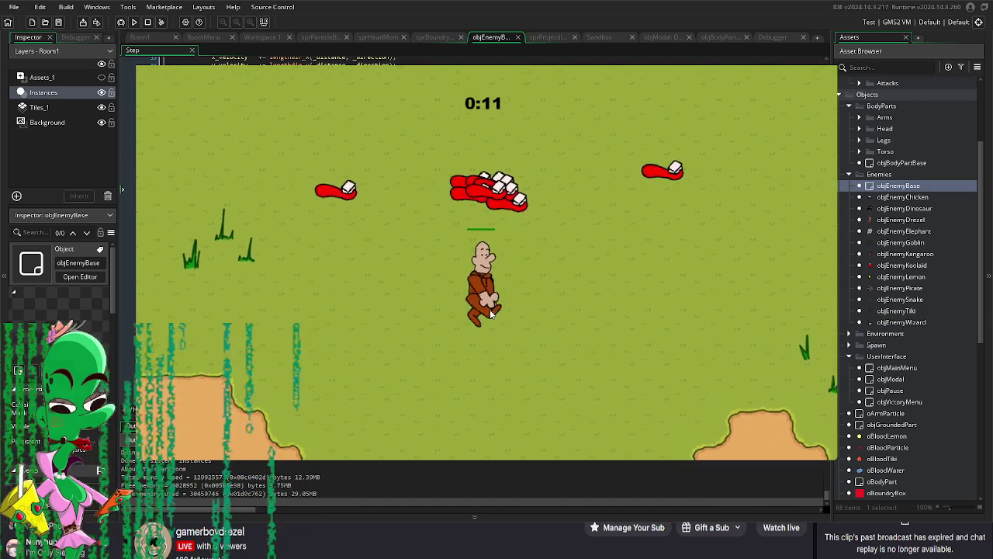
key(w)
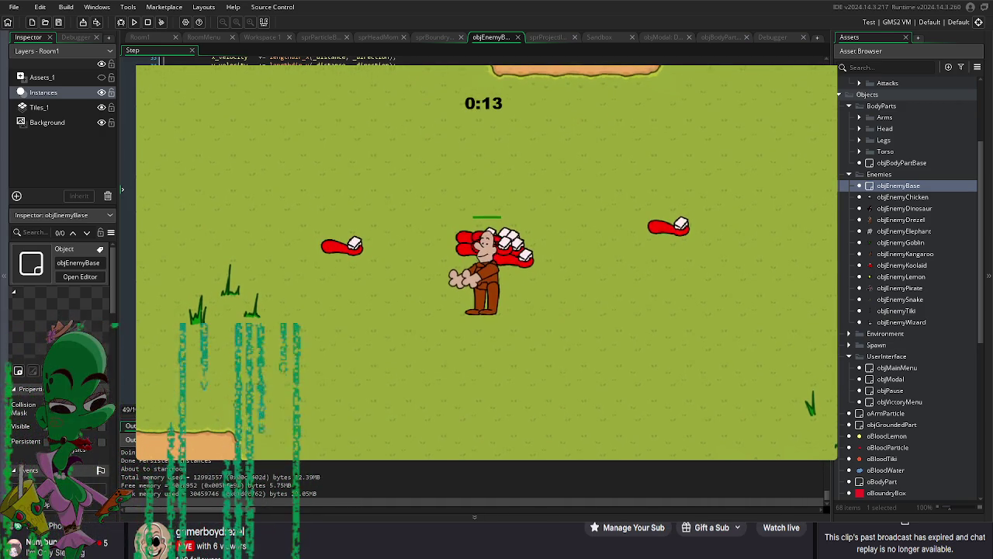
key(Escape)
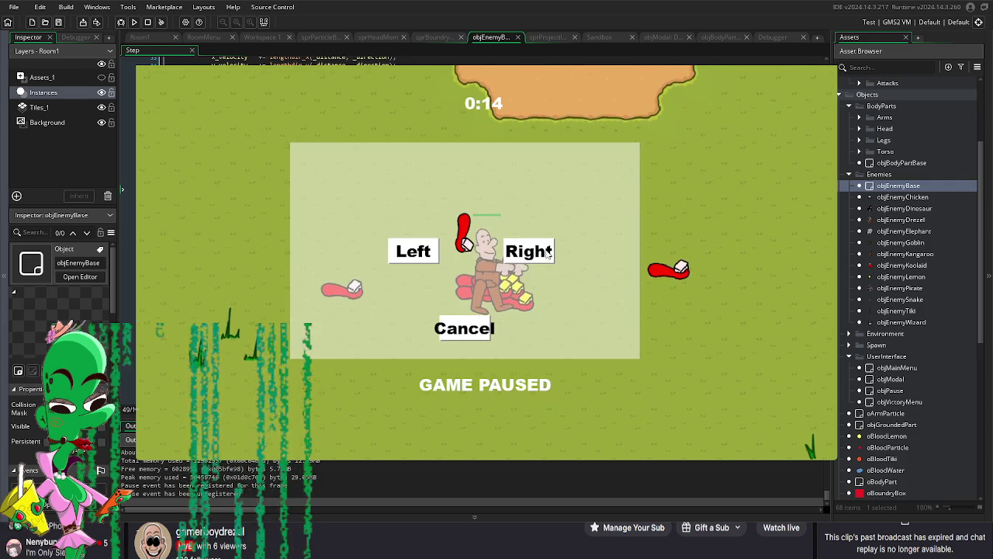
click(548, 256)
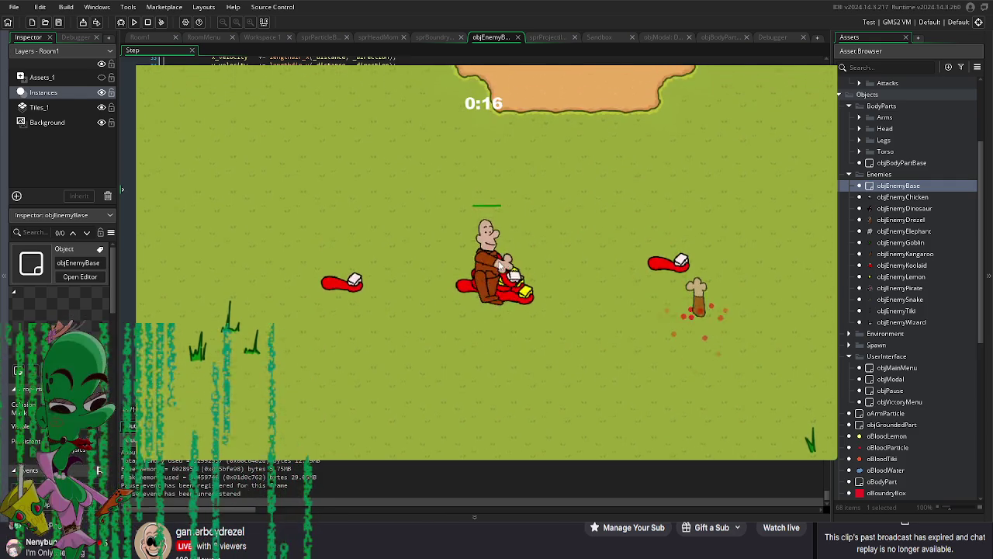
click(527, 252)
Step: Walk the player down and left among the snakes and goblins, then run right
key(s)
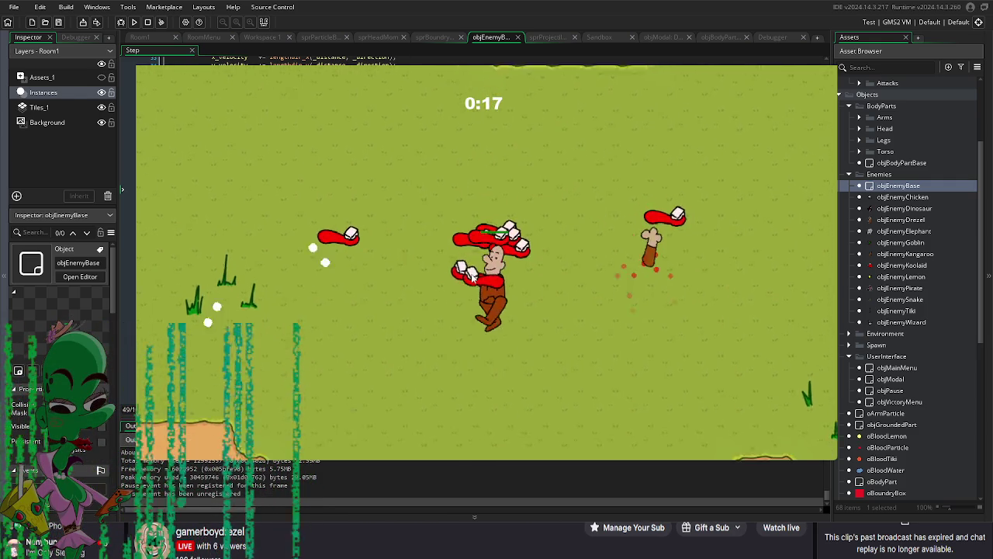
key(s)
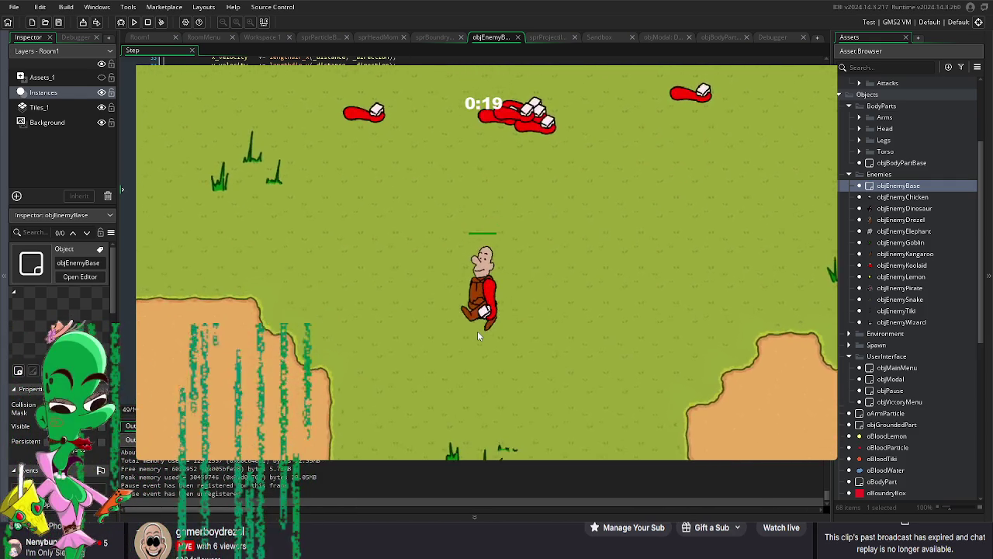
key(s)
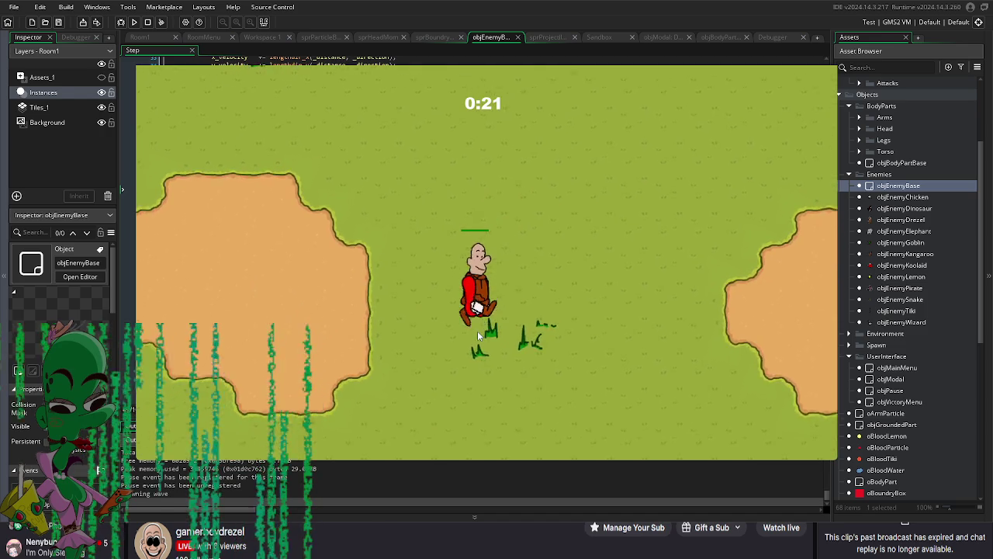
key(s)
key(a)
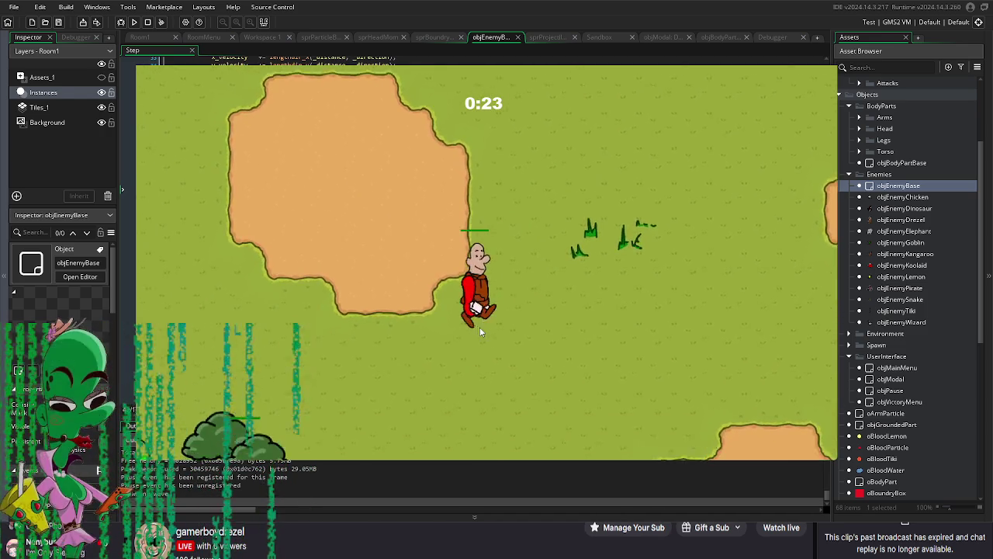
key(s)
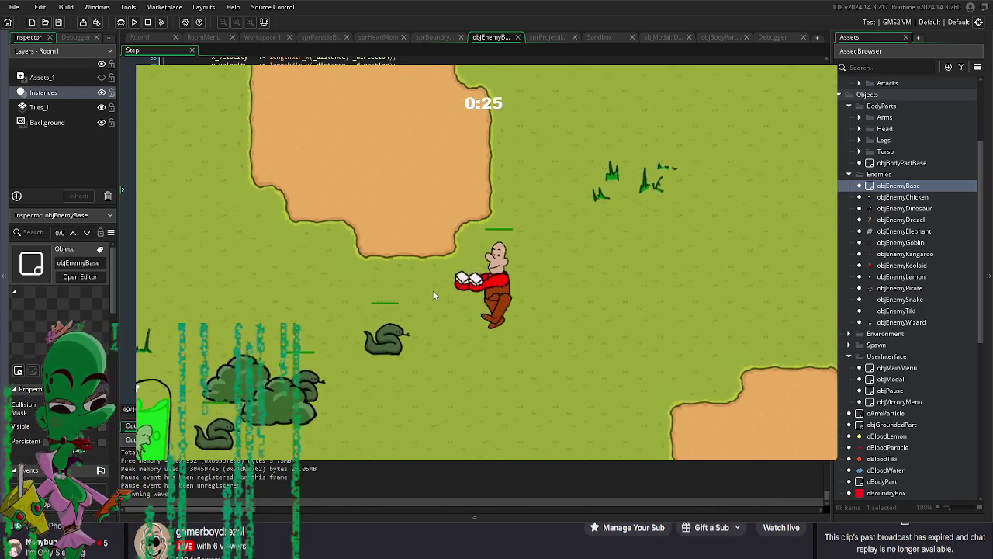
key(s)
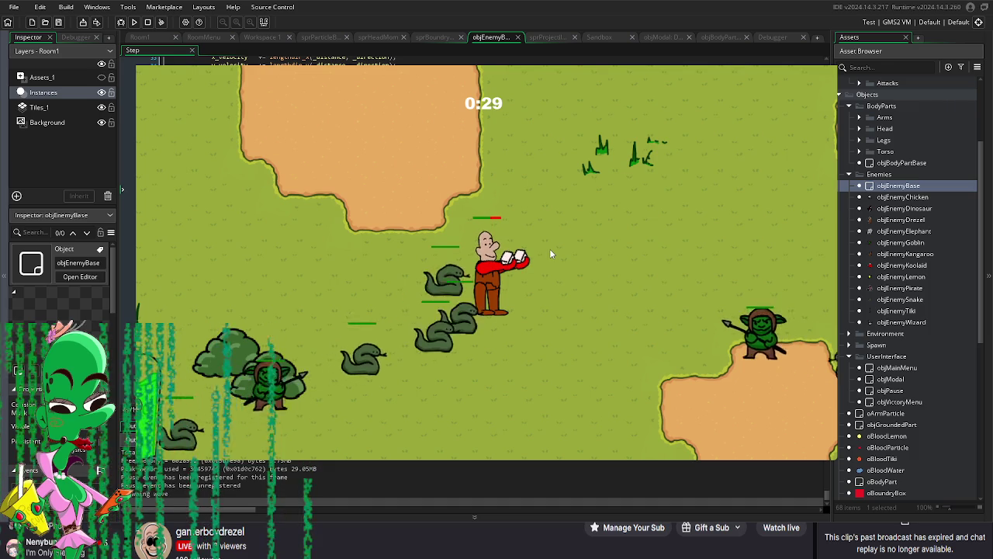
key(d)
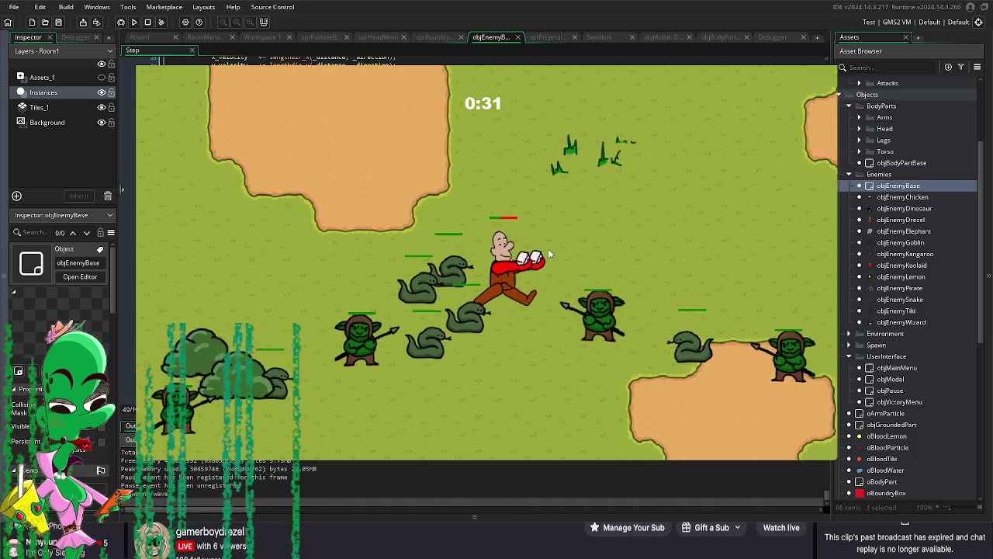
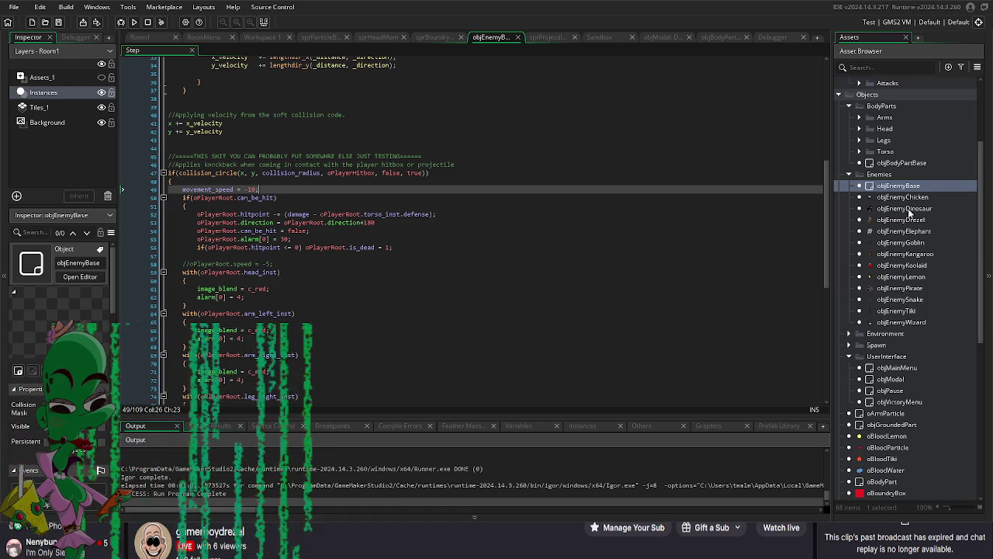
Step: Scroll to the top of the Asset Browser and expand the Art folder to show sprTitle and the tilesets
scroll(907, 214, up, 3)
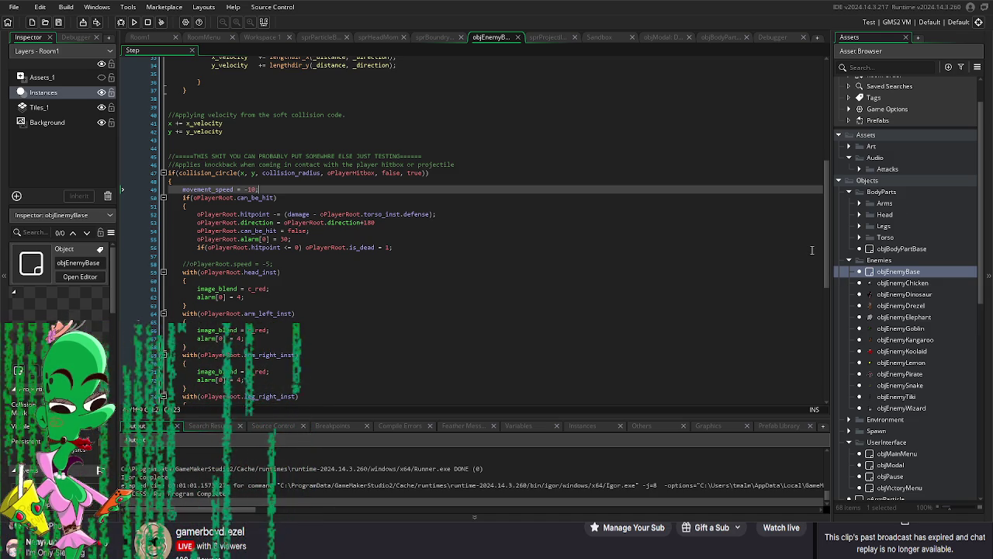
scroll(903, 273, up, 2)
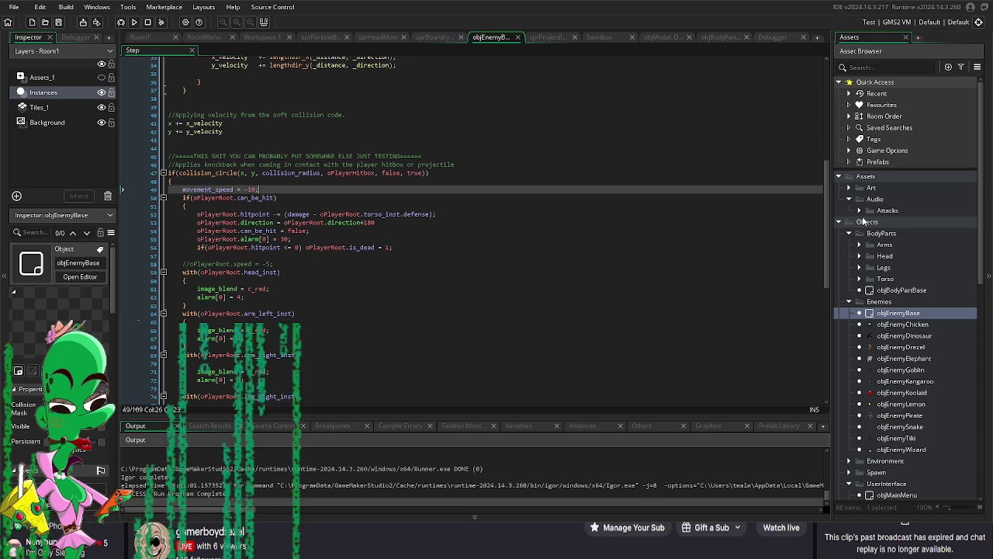
click(849, 188)
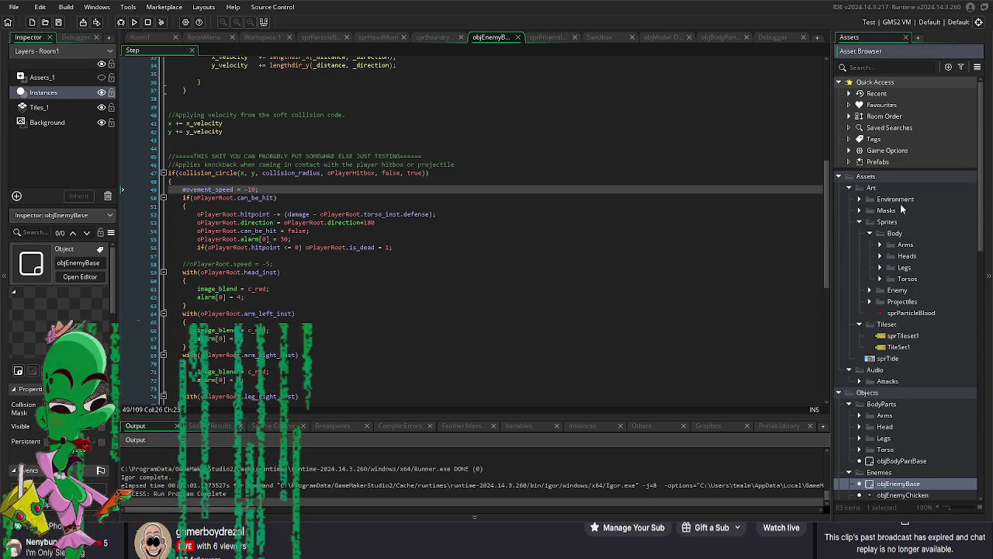
Step: Import the new Tiki Survivors title image into sprTitle, confirming the replacement
double_click(900, 359)
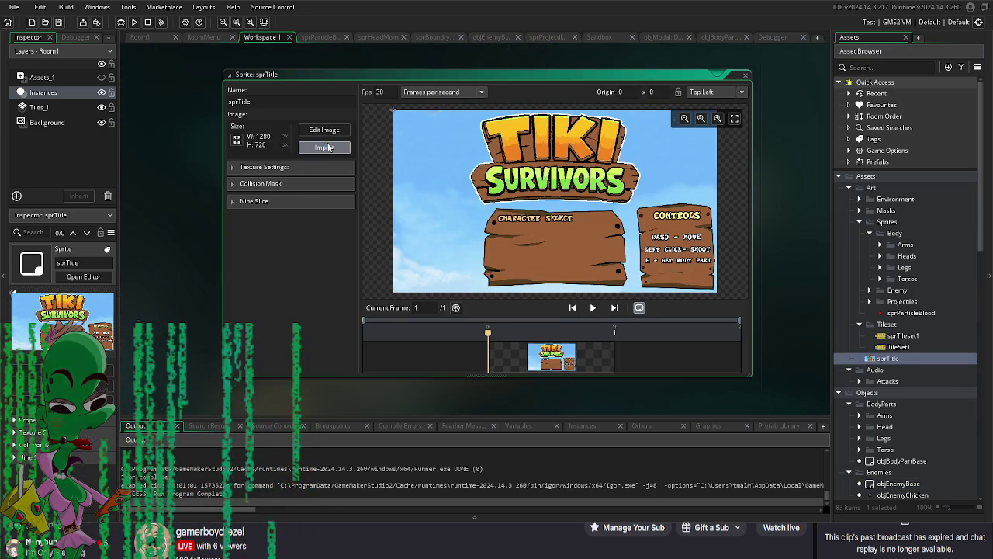
click(328, 148)
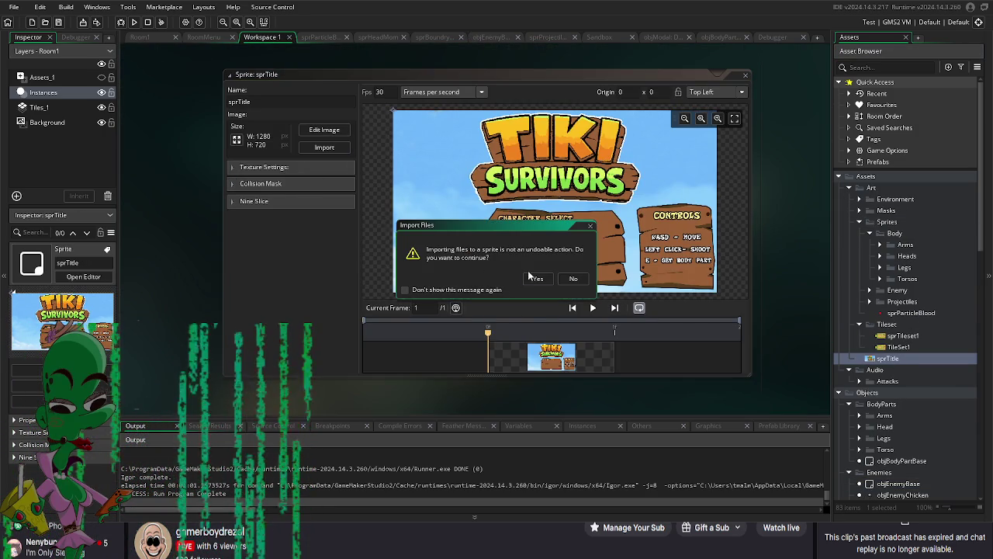
click(535, 277)
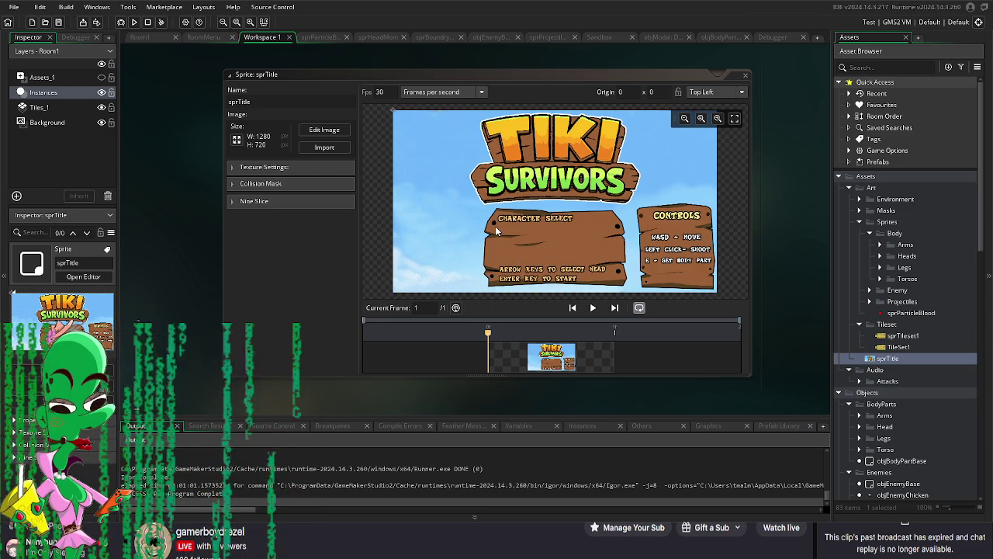
Step: Scroll down the asset list and open the objModal object
scroll(900, 317, down, 8)
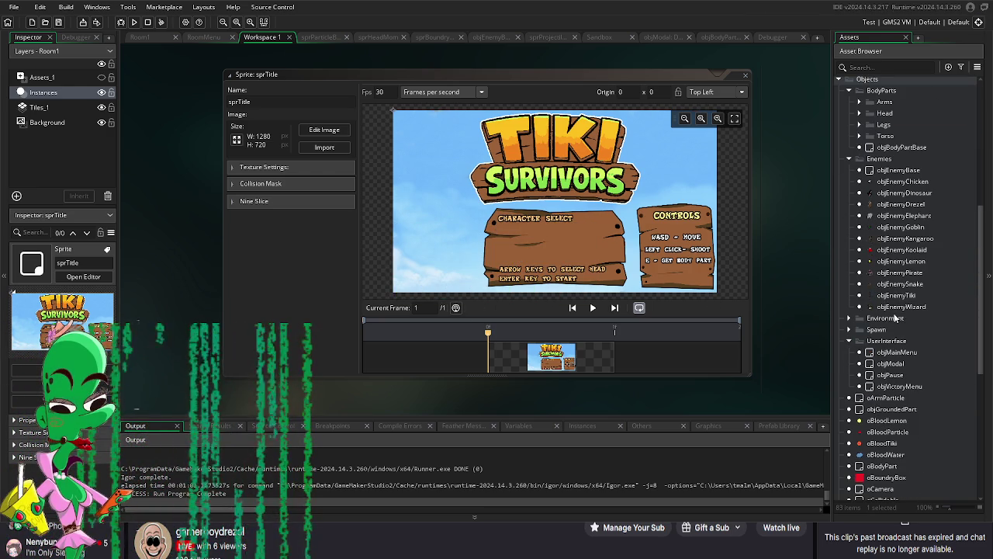
scroll(904, 329, down, 3)
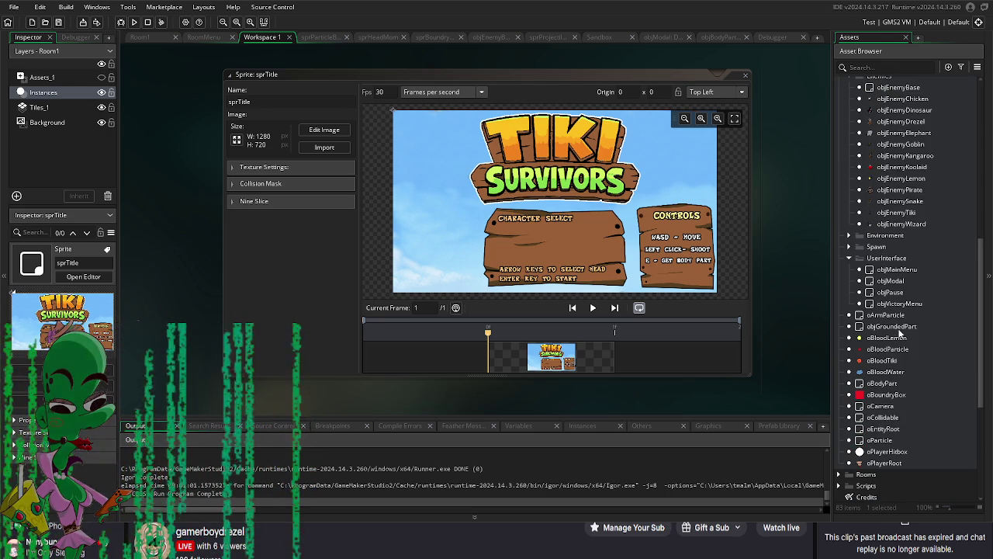
double_click(900, 282)
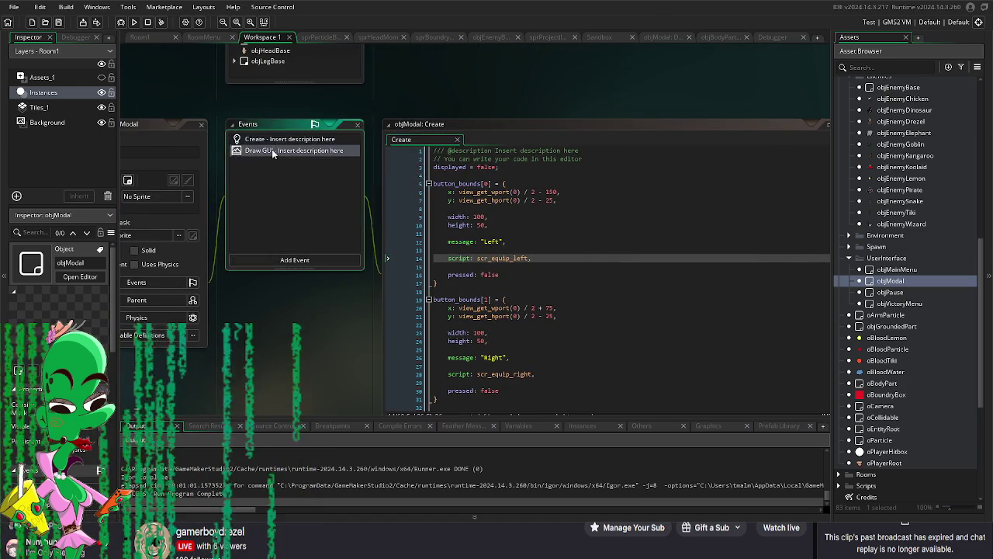
Step: Review objModal's Draw GUI event code
double_click(272, 152)
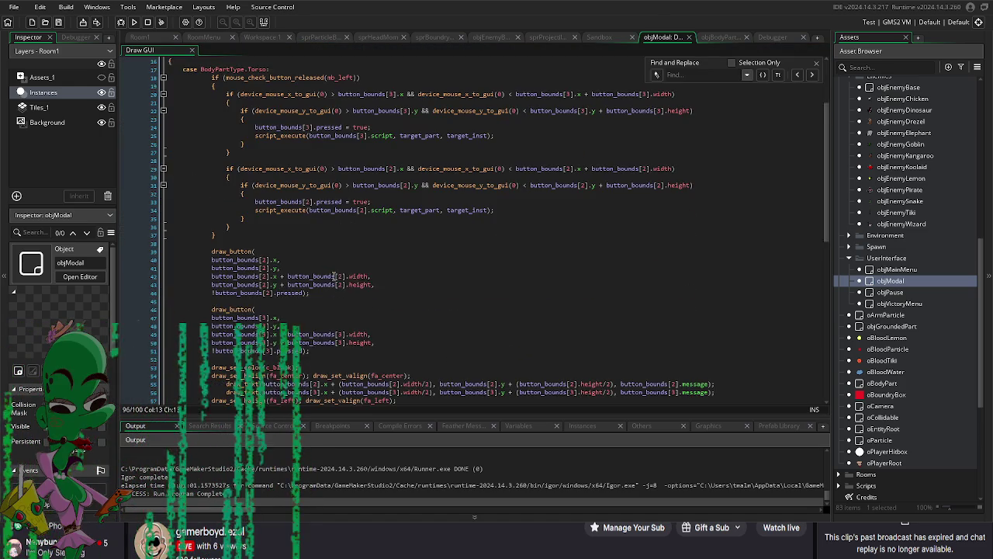
scroll(335, 277, down, 4)
scroll(336, 276, up, 3)
scroll(913, 297, down, 2)
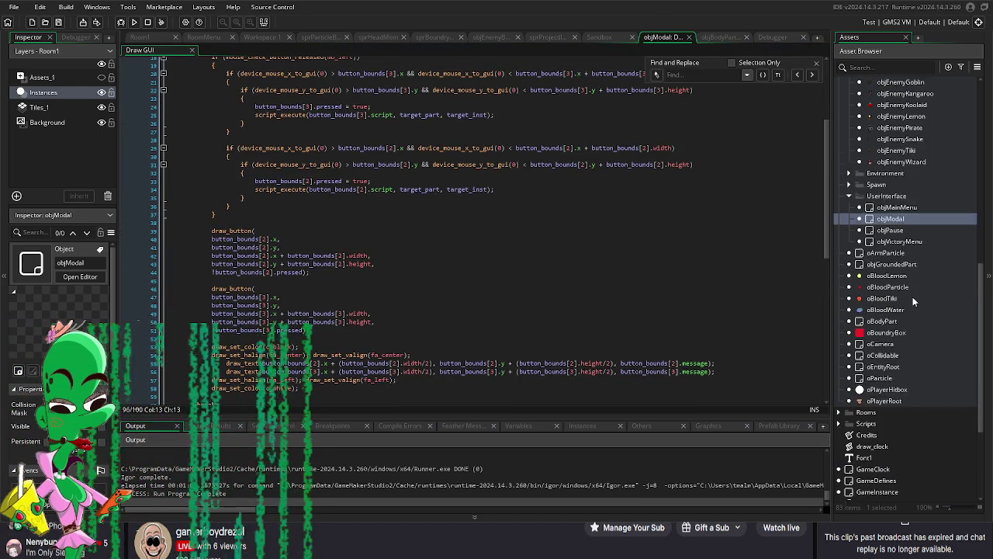
scroll(912, 296, down, 1)
Step: Open objVictoryMenu and inspect the victory message draw_text line in its Draw GUI
click(904, 221)
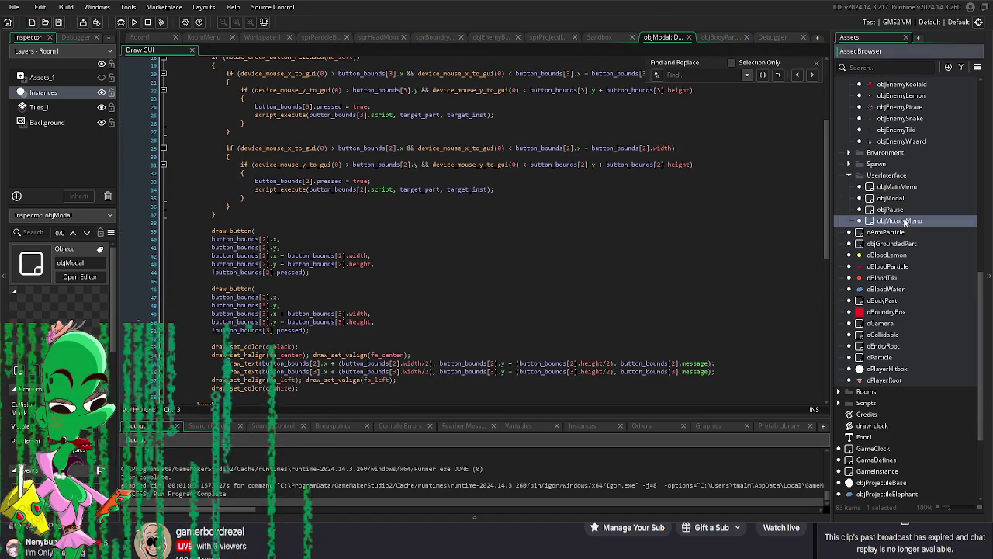
double_click(904, 221)
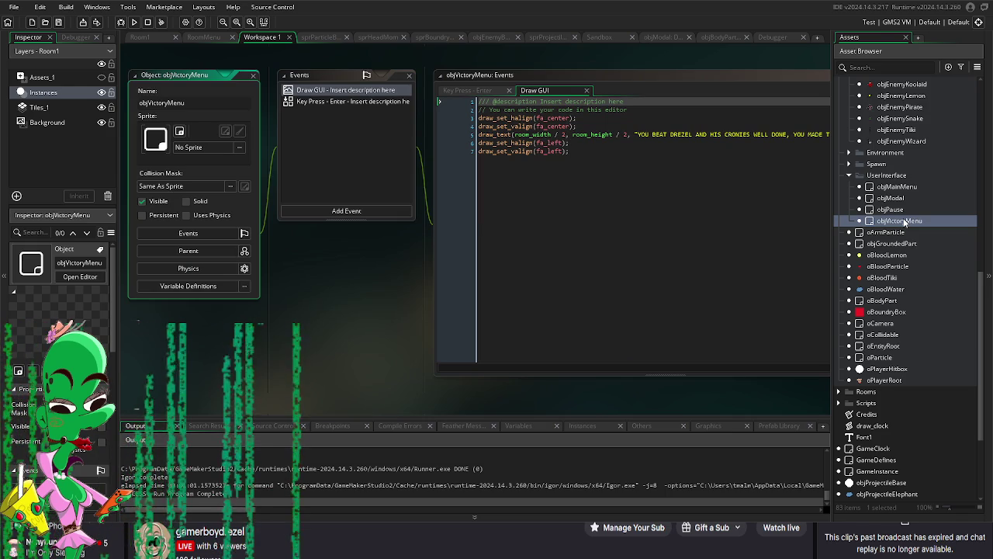
mouse_move(370, 314)
mouse_down()
mouse_move(233, 307)
mouse_move(253, 303)
mouse_up()
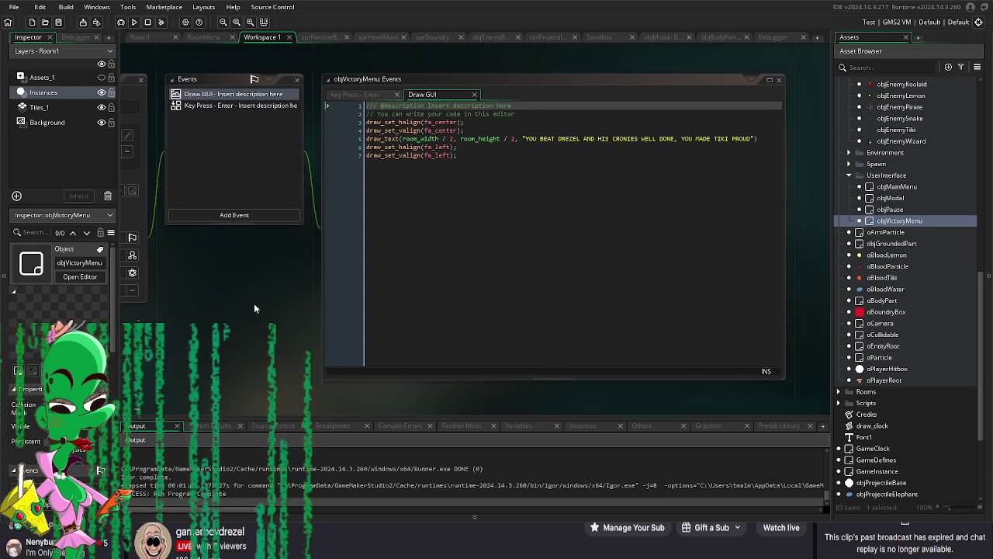
drag(757, 139, 501, 126)
click(482, 138)
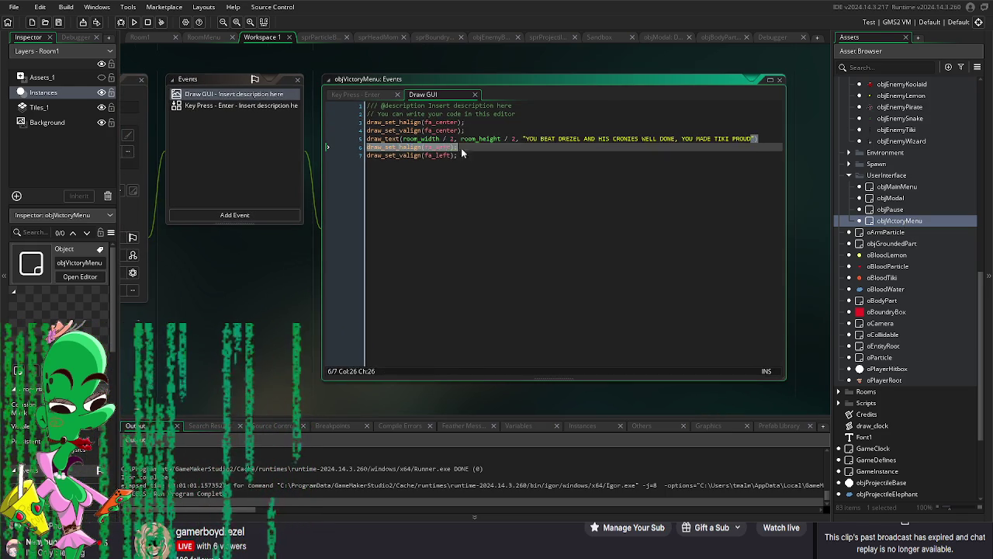
mouse_move(251, 291)
mouse_down()
mouse_move(357, 311)
mouse_move(303, 319)
mouse_move(447, 336)
mouse_move(351, 335)
mouse_up()
Step: View the Key Press - Enter code returning to RoomMenu, then open the GameDefines object
click(400, 146)
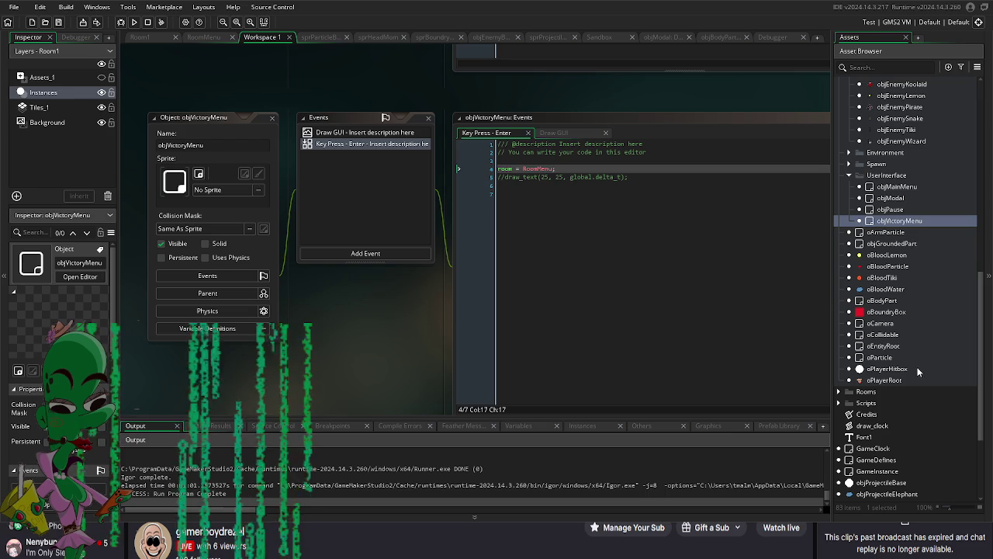
scroll(894, 398, down, 2)
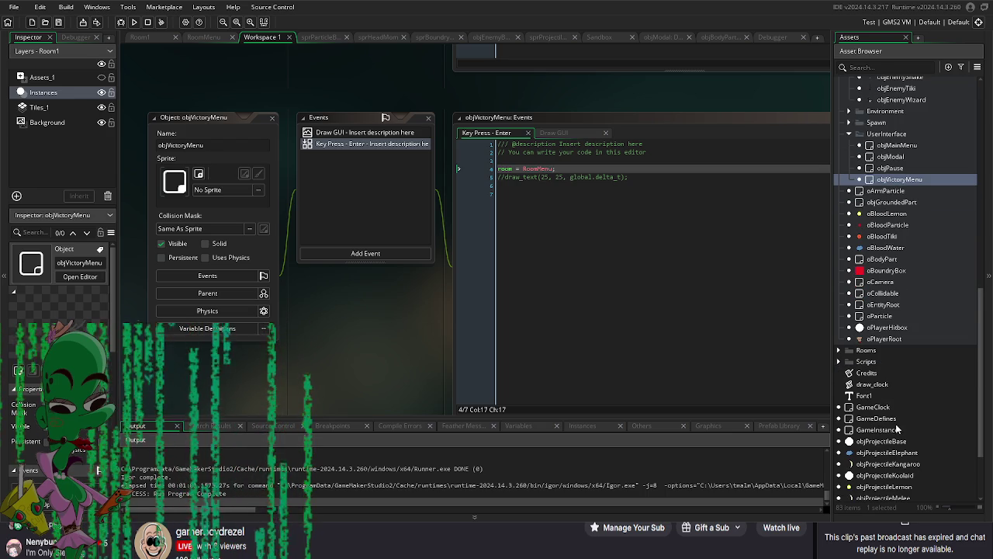
double_click(902, 418)
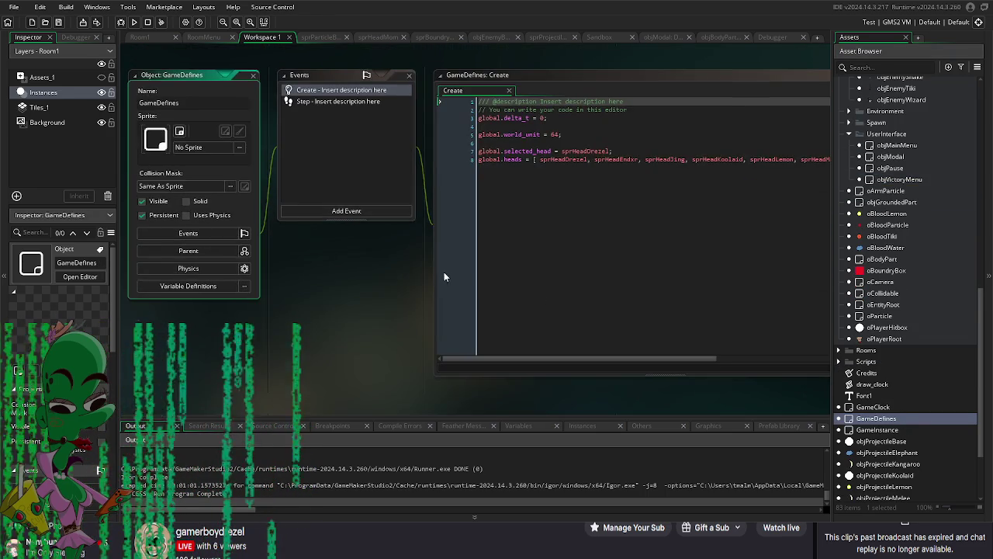
Step: Check the GameDefines Step event, then open the objMainMenu object
click(232, 119)
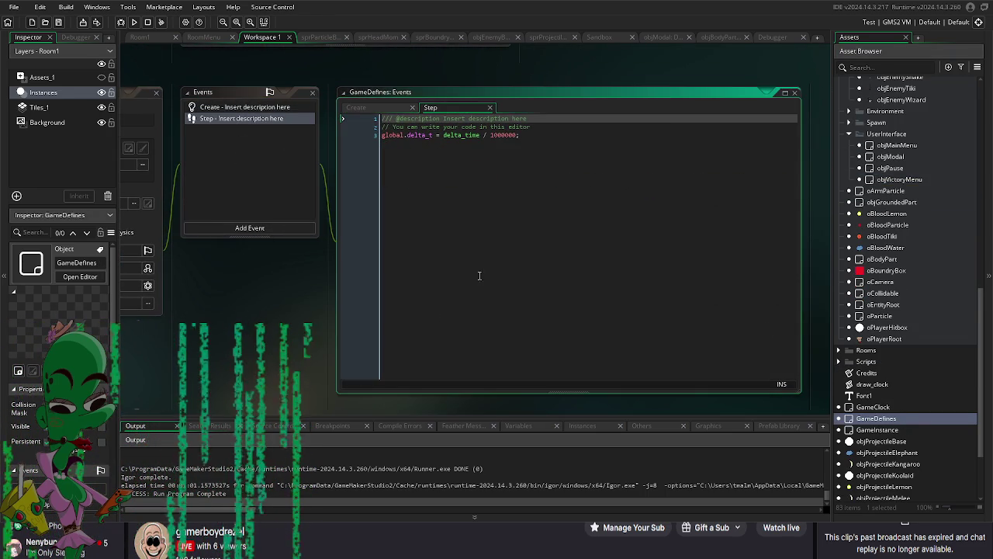
scroll(914, 323, up, 3)
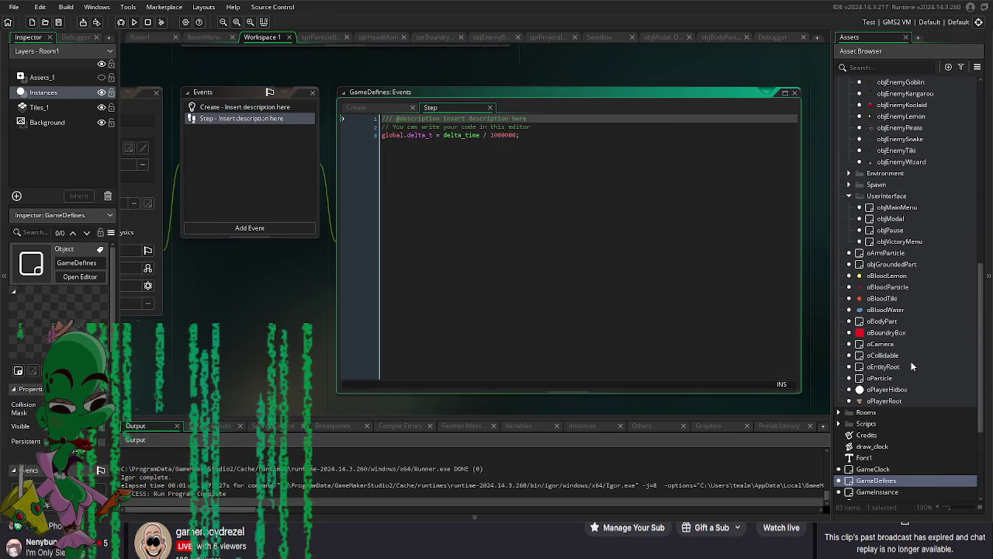
scroll(912, 366, up, 2)
double_click(897, 249)
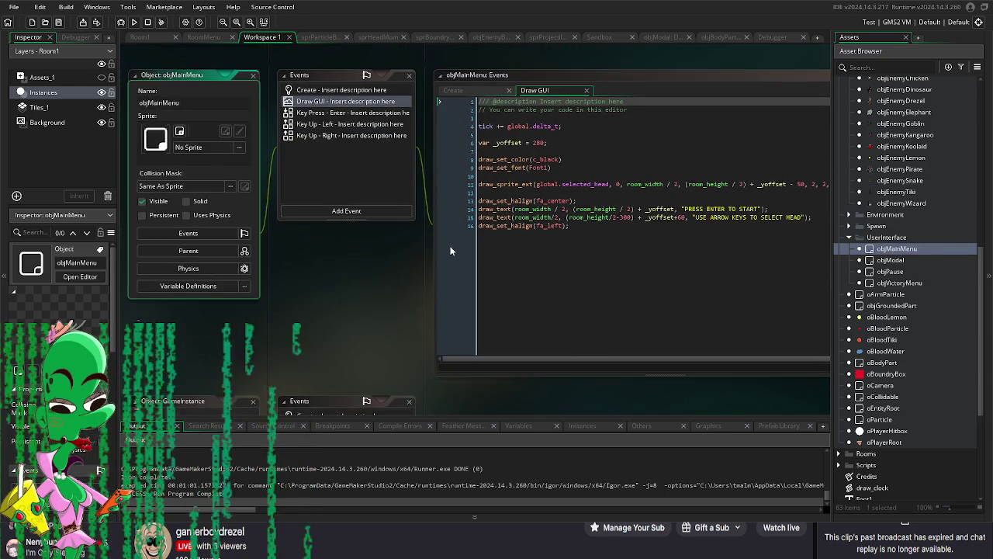
Step: Comment out the PRESS ENTER TO START and arrow-key draw_text lines, then run with F5
click(450, 250)
click(388, 216)
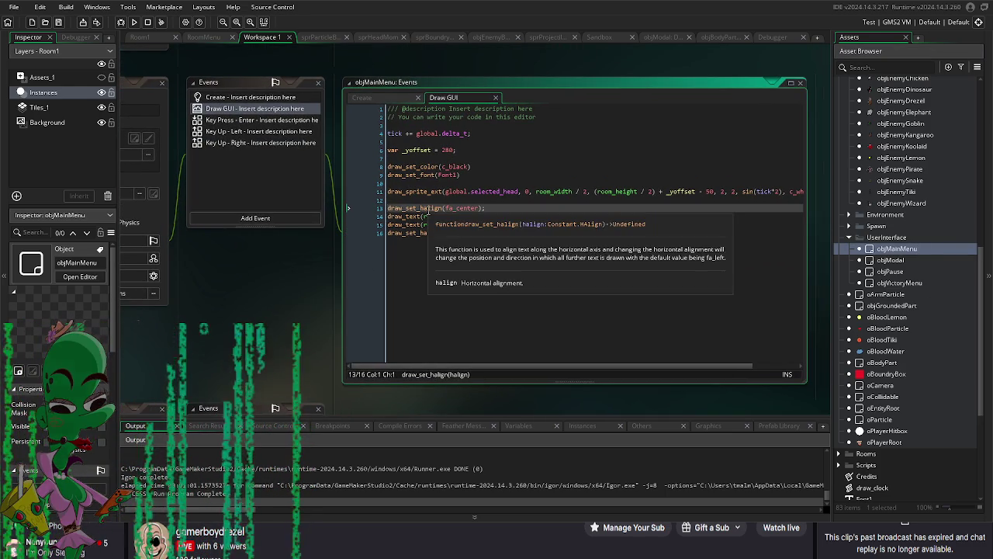
text(//)
key(Down)
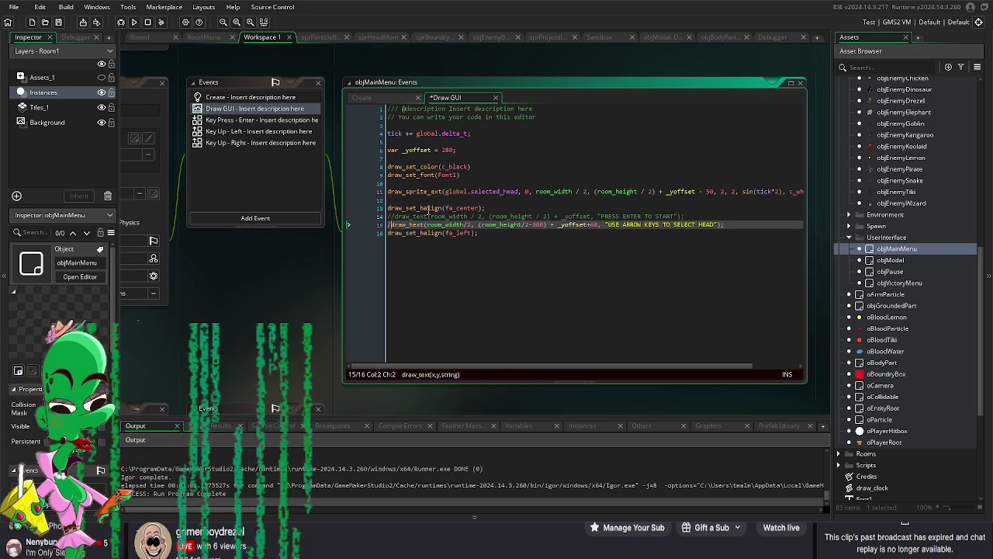
text(/)
key(F5)
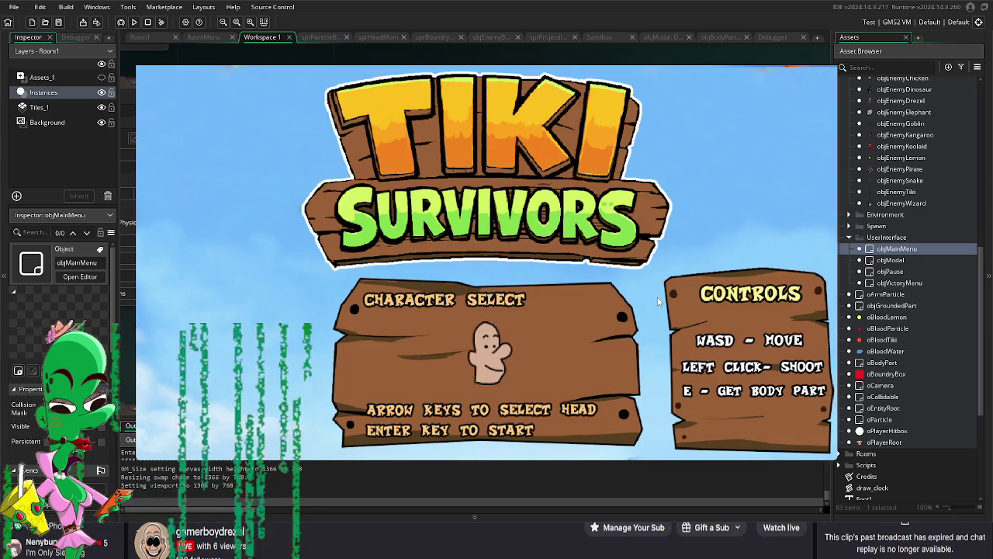
Step: Cycle through every character head with the arrow keys, then start the run as the orc
key(Right)
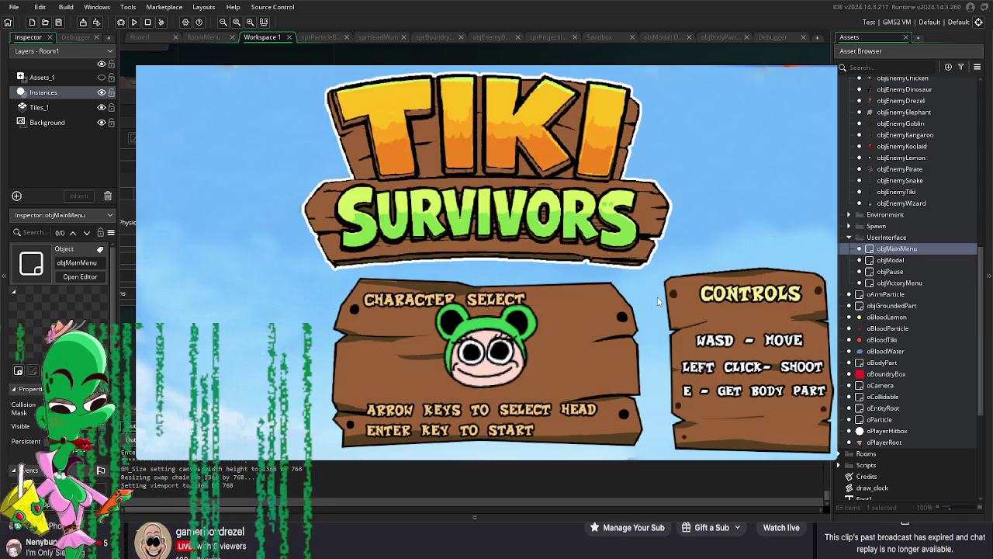
key(Right)
key(Right)
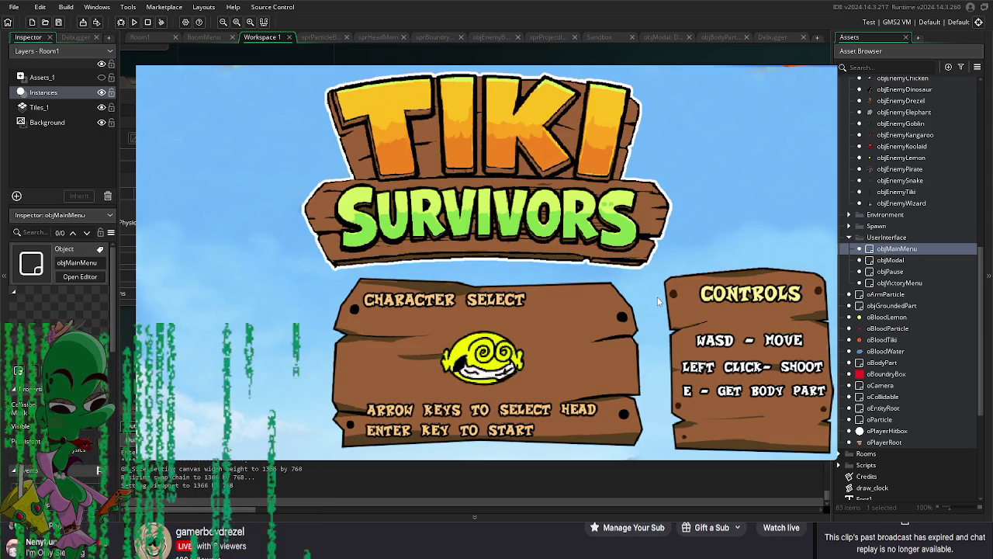
key(Right)
key(Right)
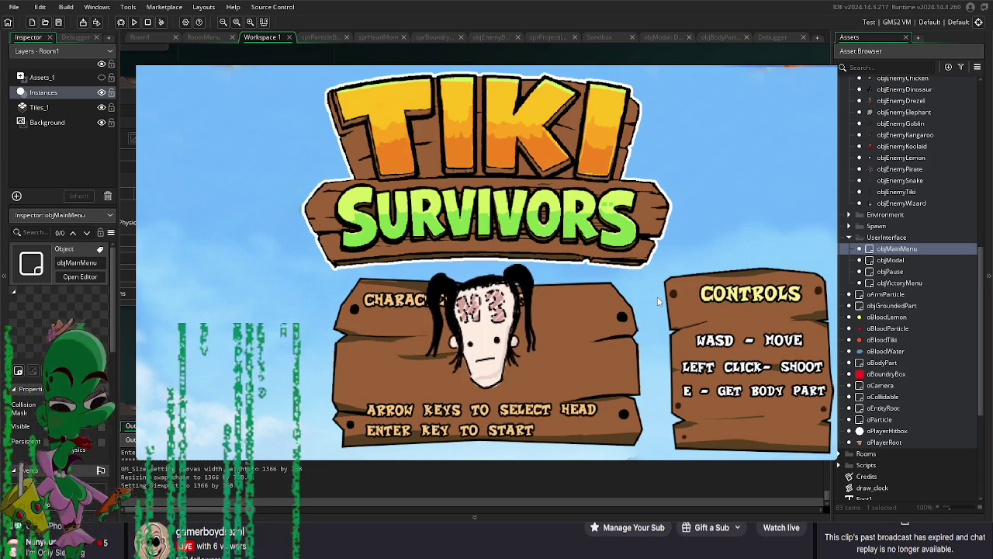
key(Right)
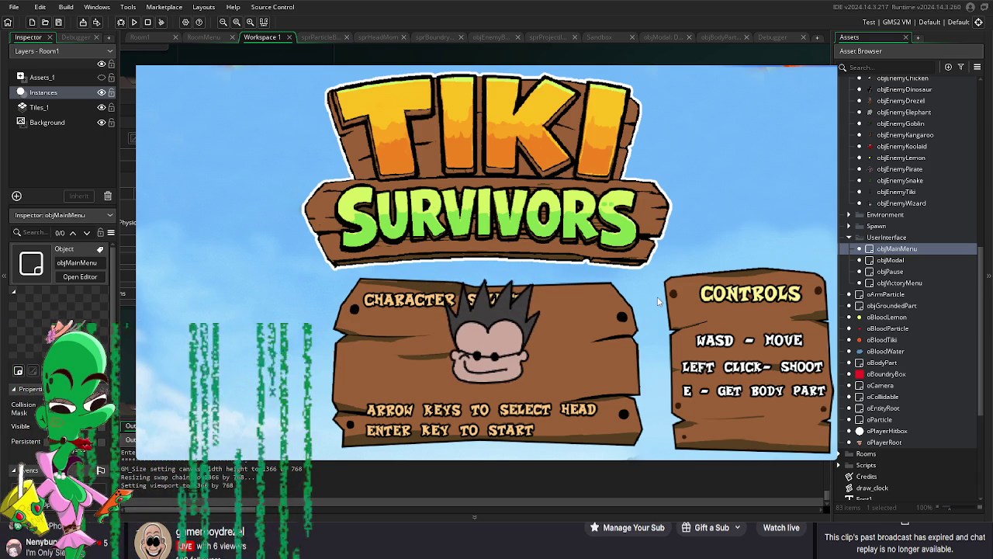
key(Right)
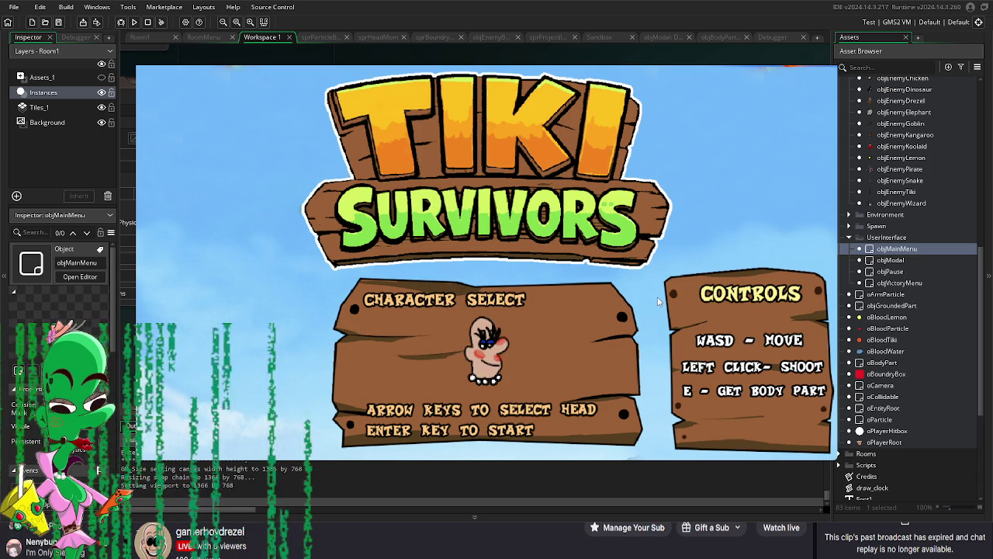
key(Right)
key(Left)
key(Right)
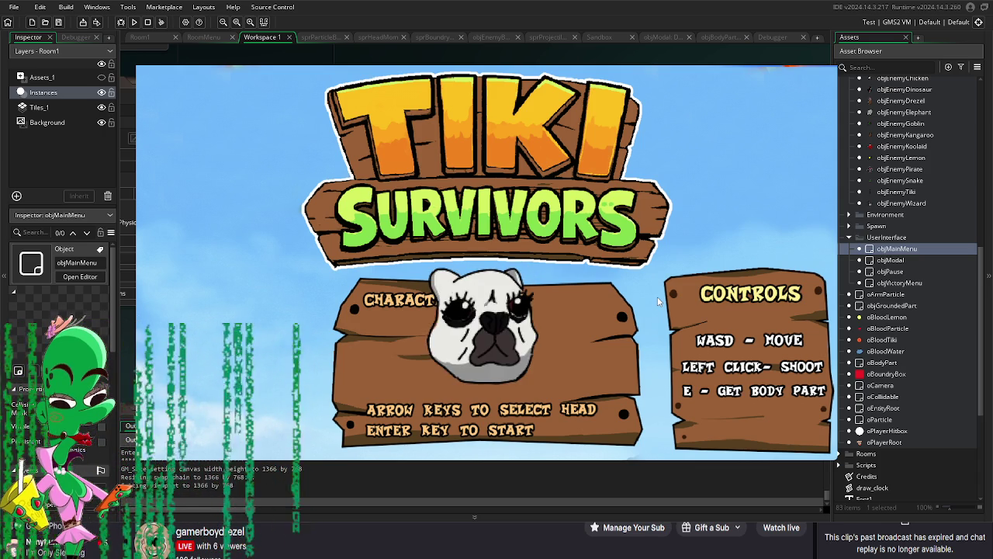
key(Right)
key(Right)
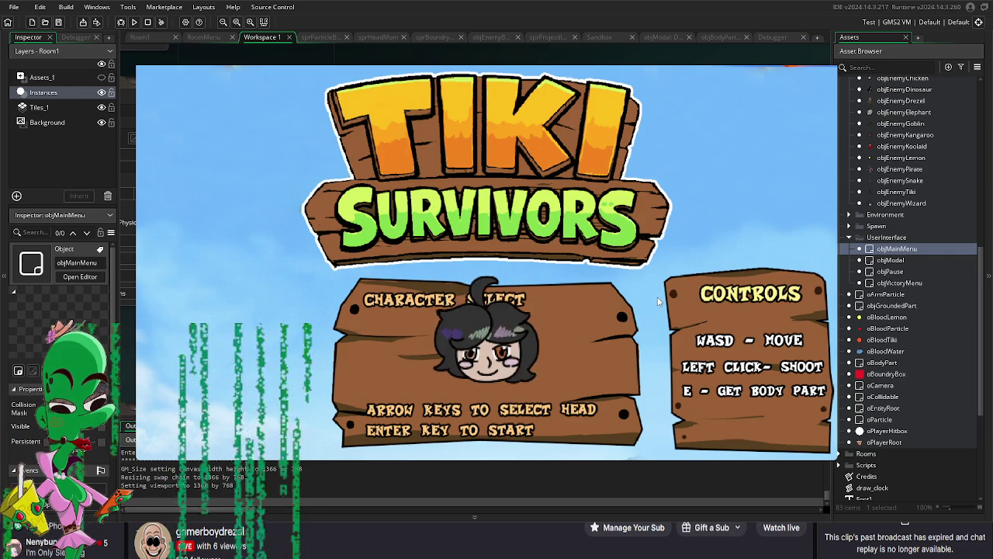
key(Left)
key(Return)
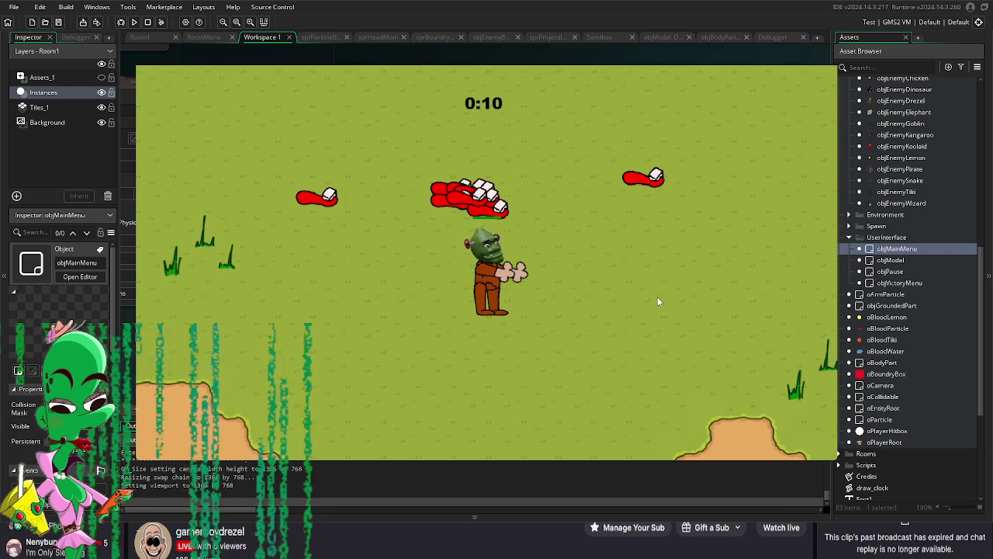
Step: Move the orc upward and attach the offered extra arm to one side
key(Up)
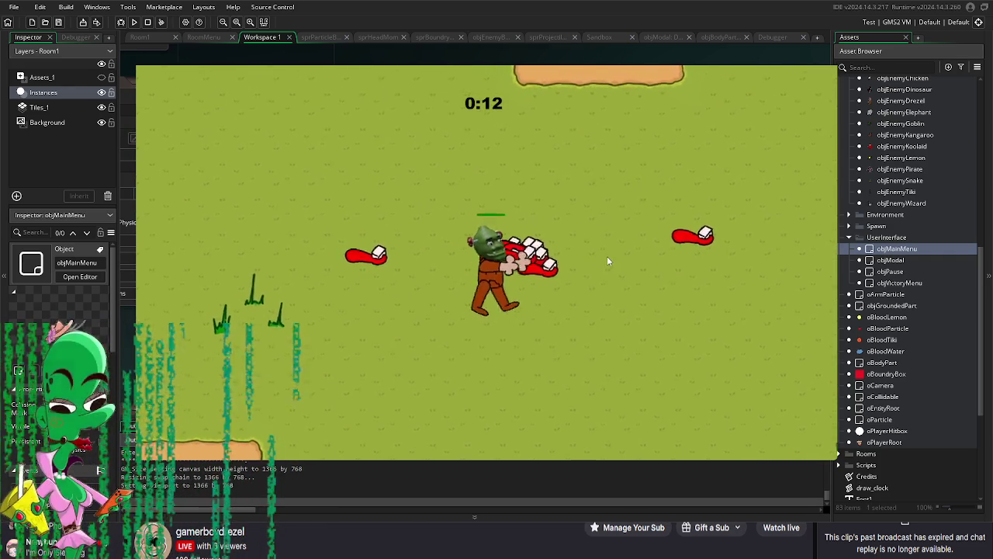
key(Up)
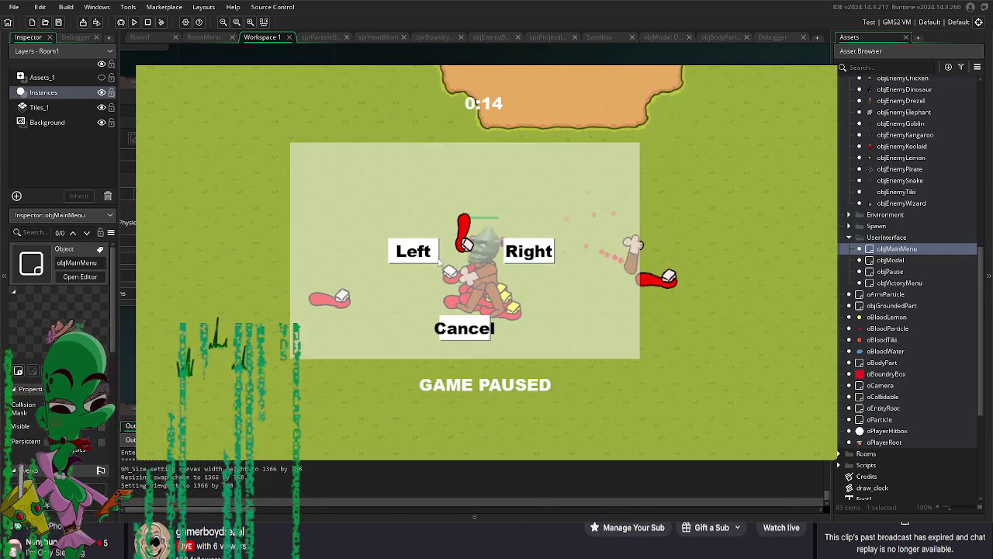
click(437, 258)
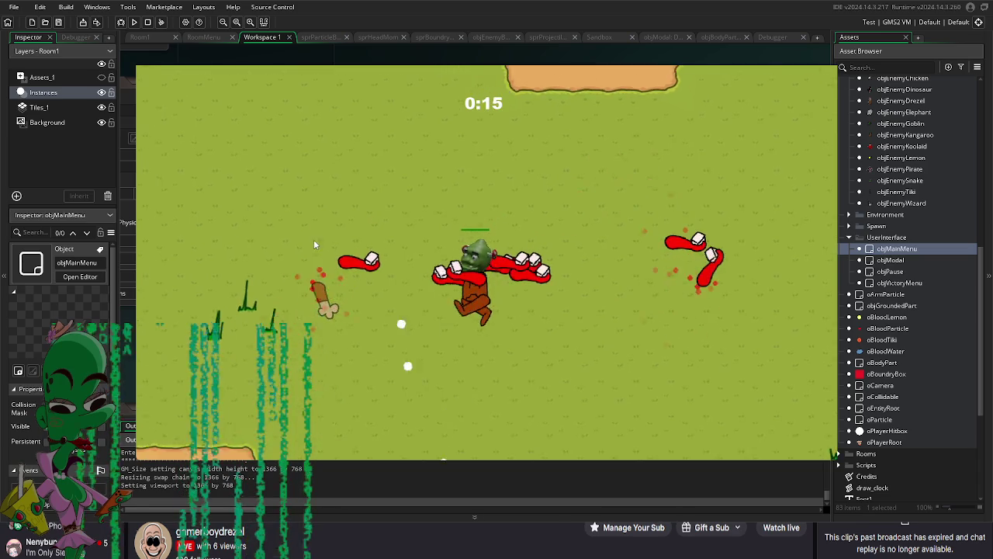
Step: Steer the orc down, left and right while shooting enemies, surviving past 1:00
key(Down)
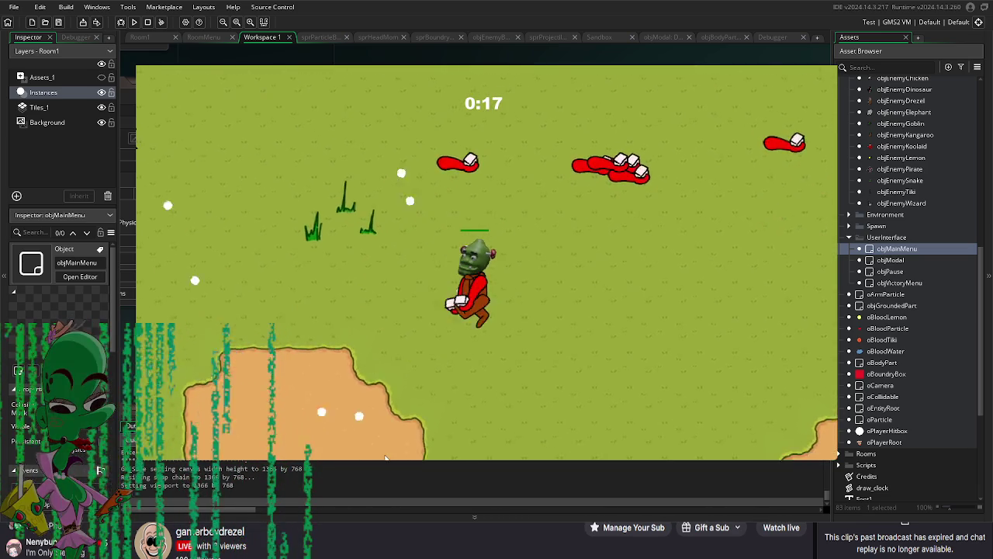
key(Down)
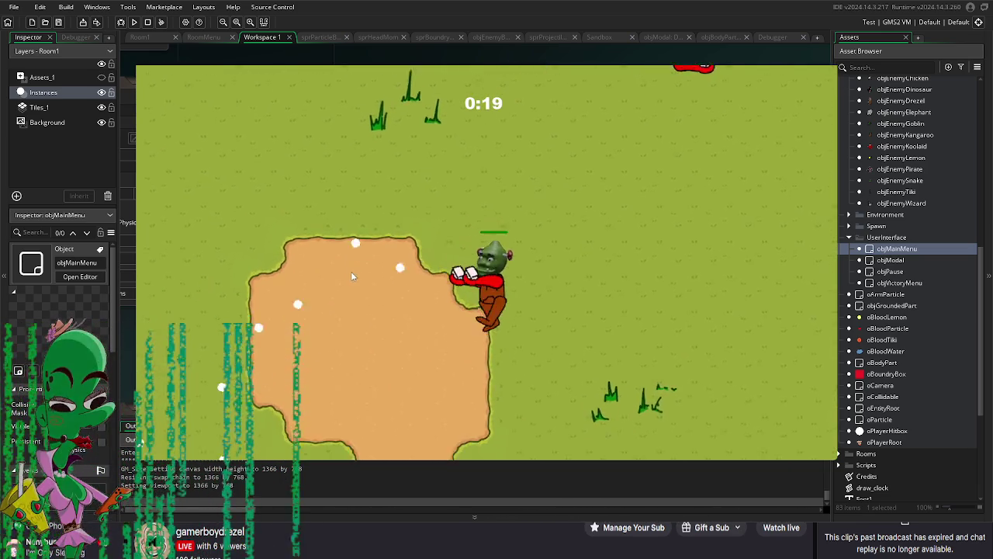
key(Down)
key(Left)
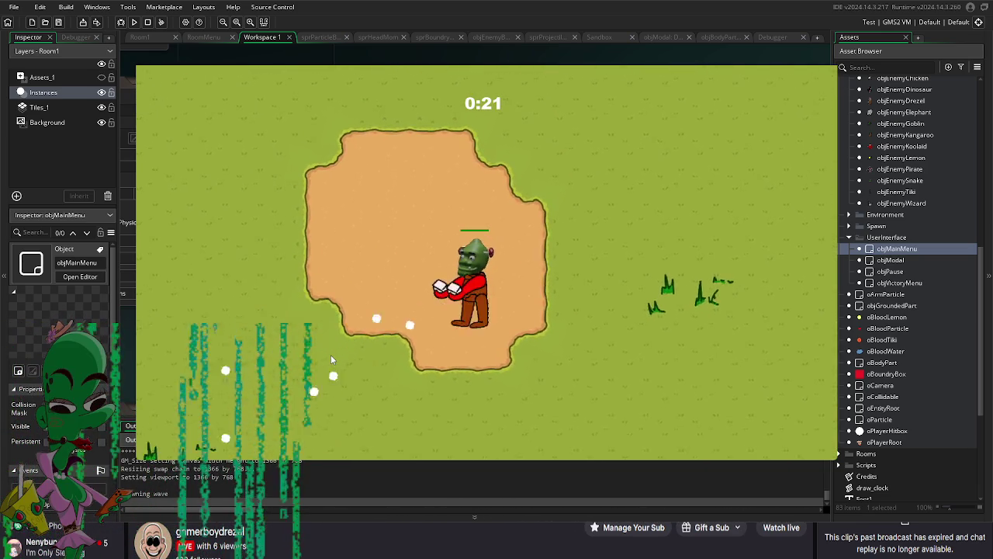
key(Down)
key(Left)
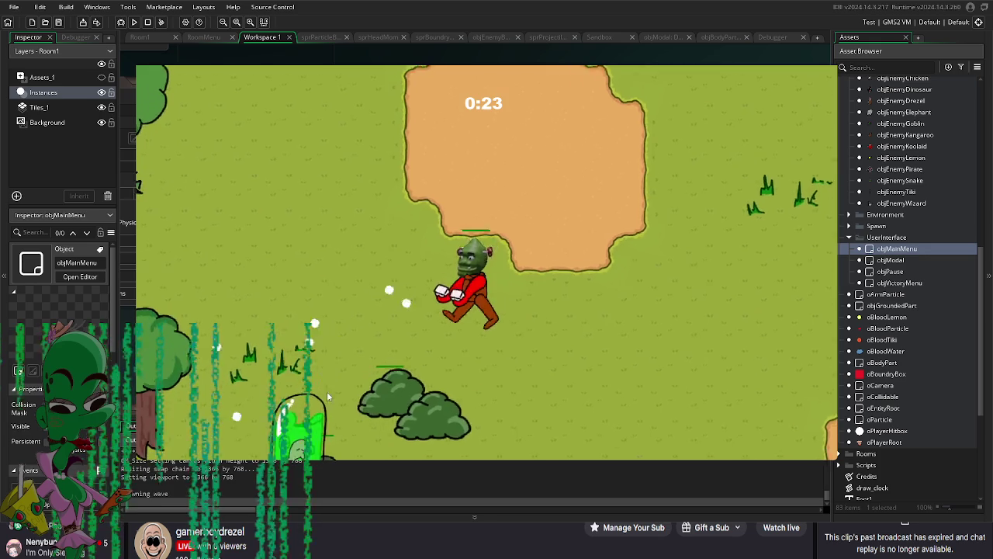
key(Right)
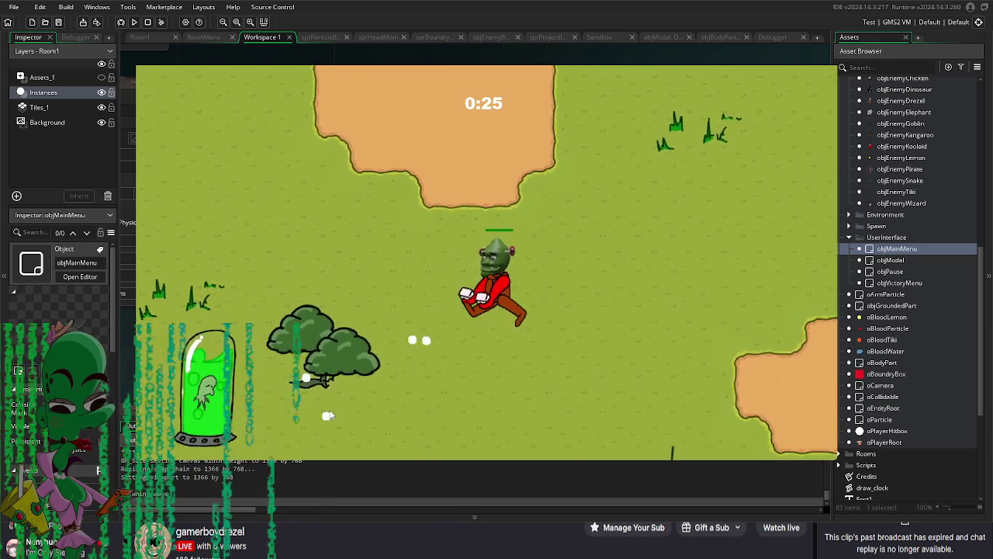
key(Right)
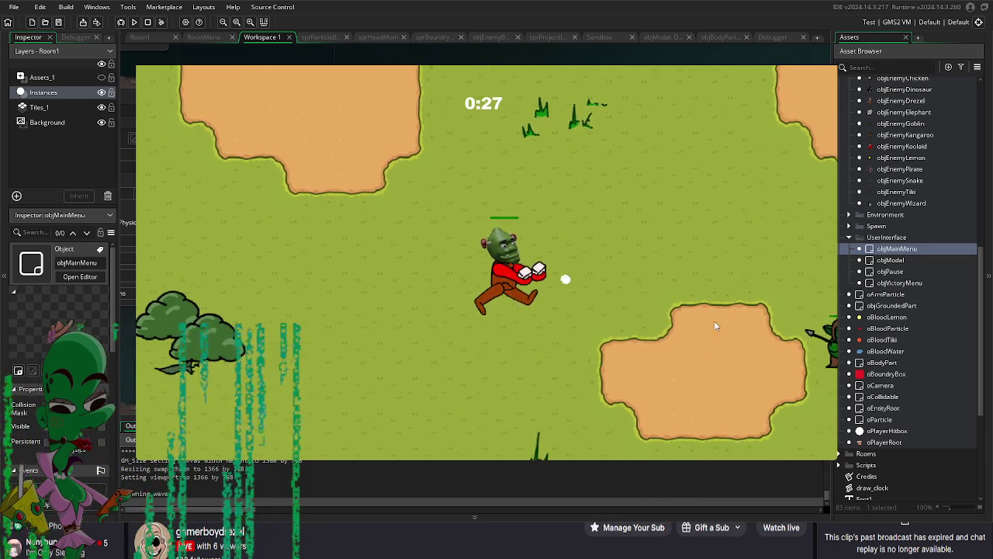
key(Right)
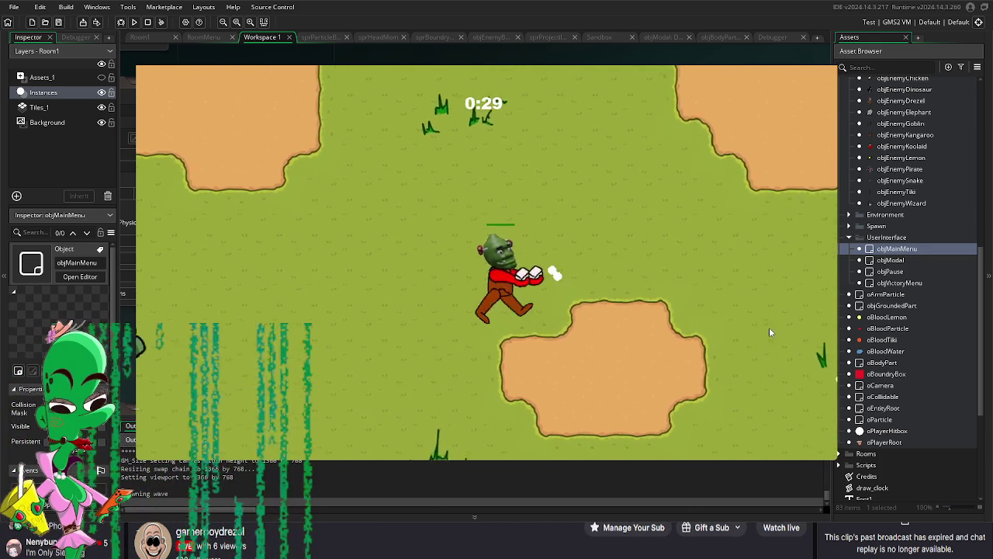
key(Right)
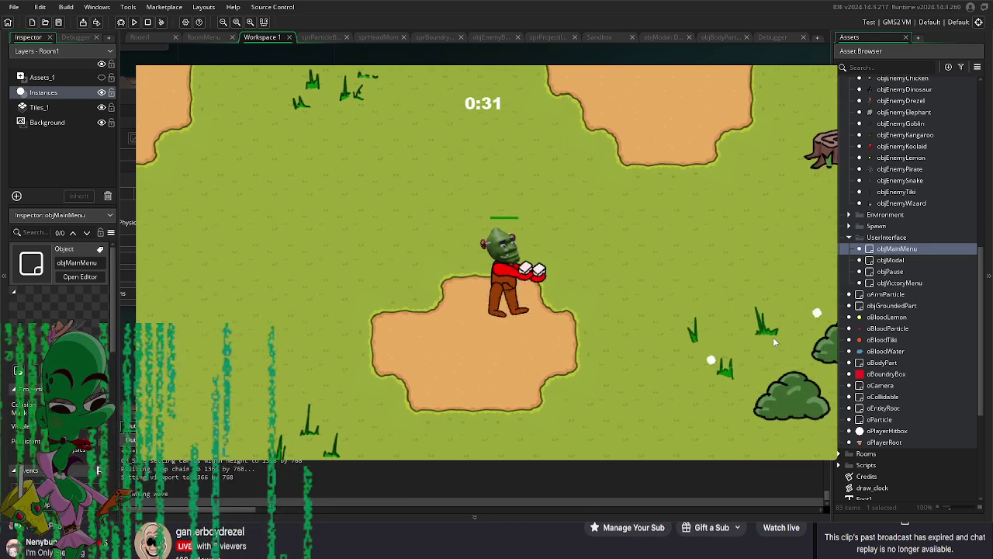
key(Right)
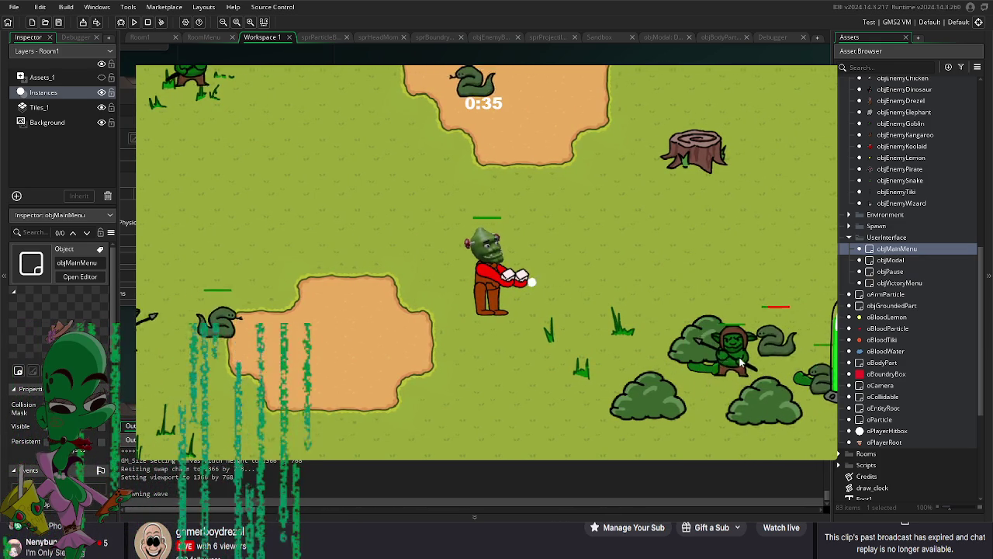
key(Down)
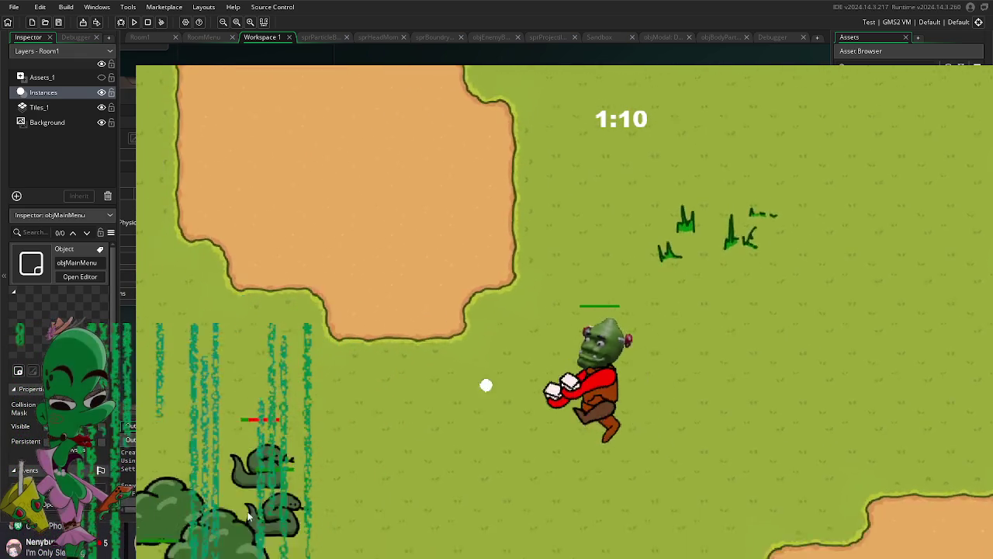
Step: Weave the orc around the field with WASD, dodging goblins and snakes
key(s)
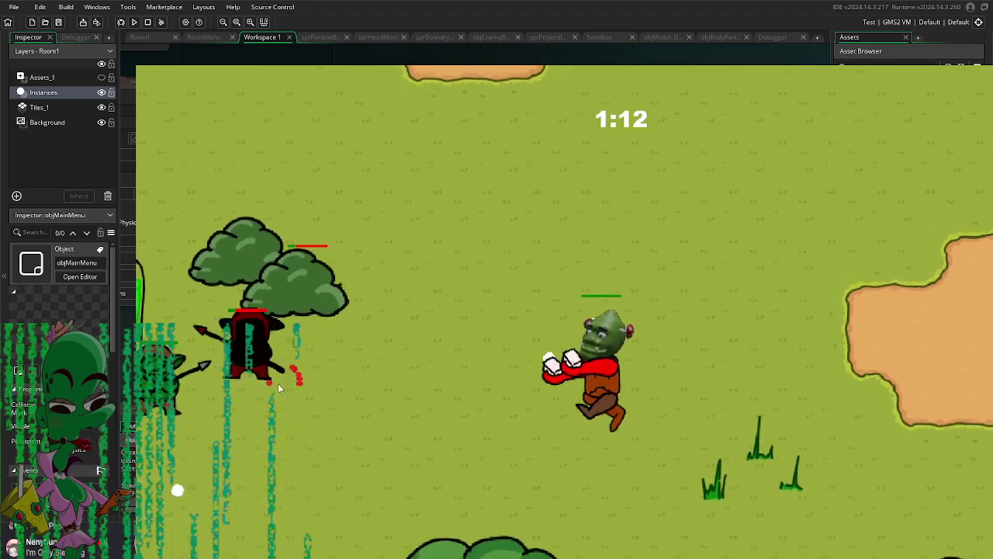
key(d)
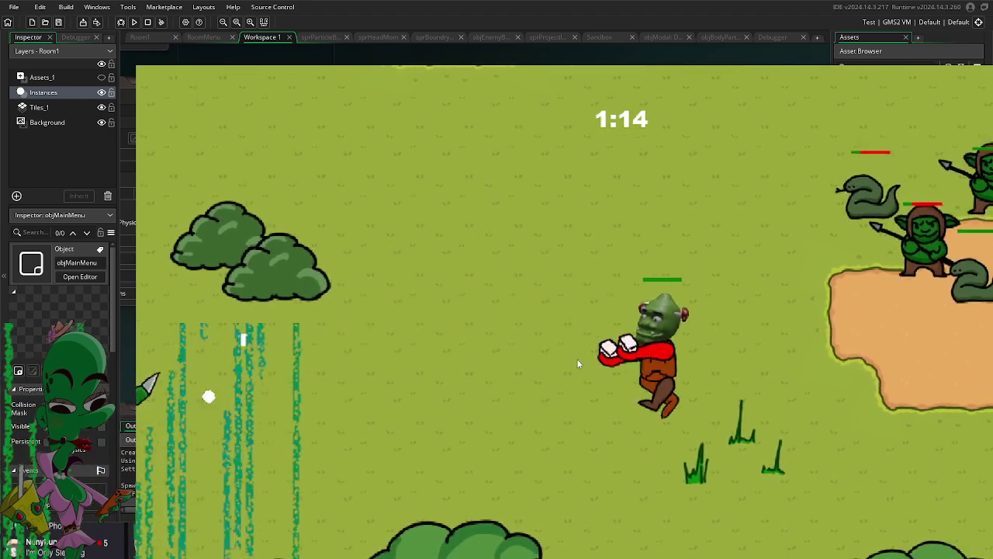
key(s)
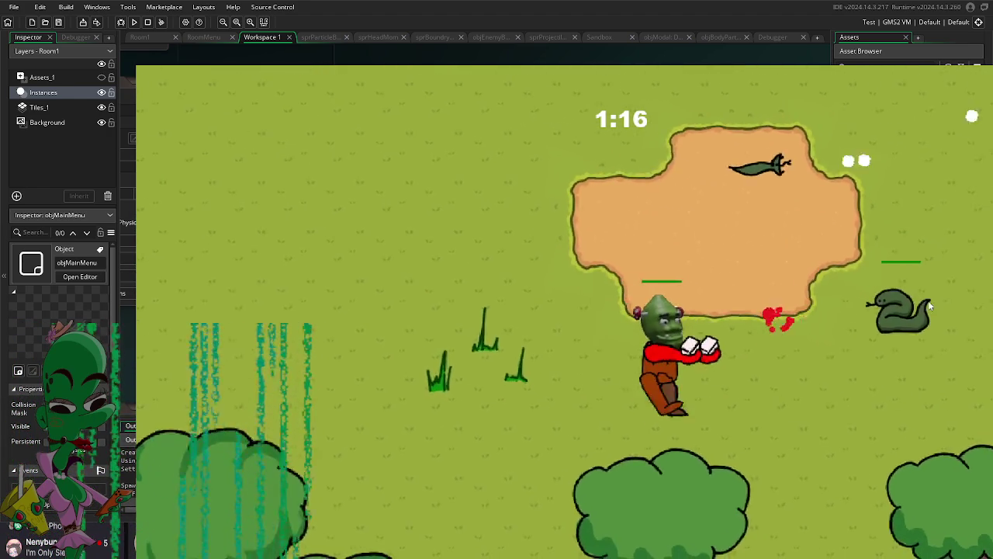
key(d)
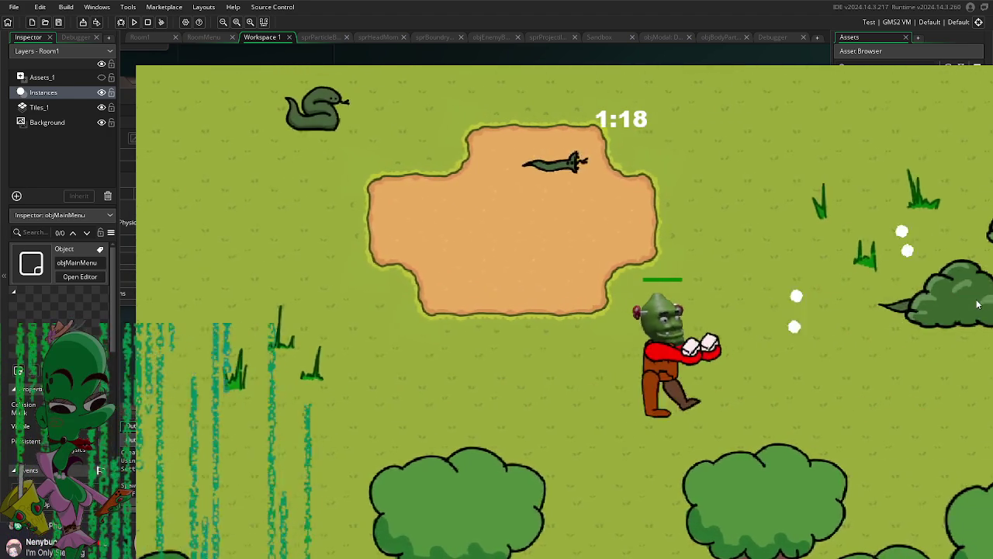
key(w)
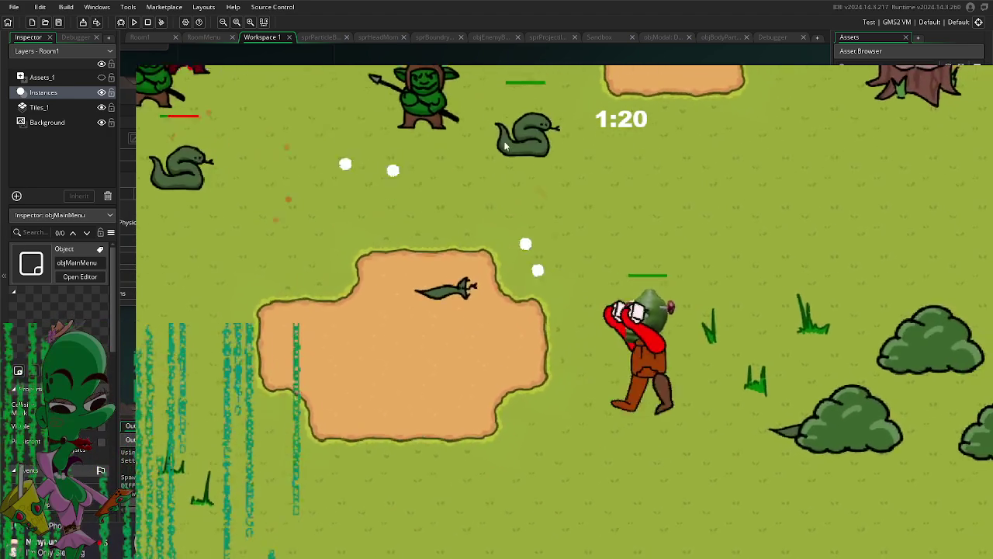
key(a)
key(w)
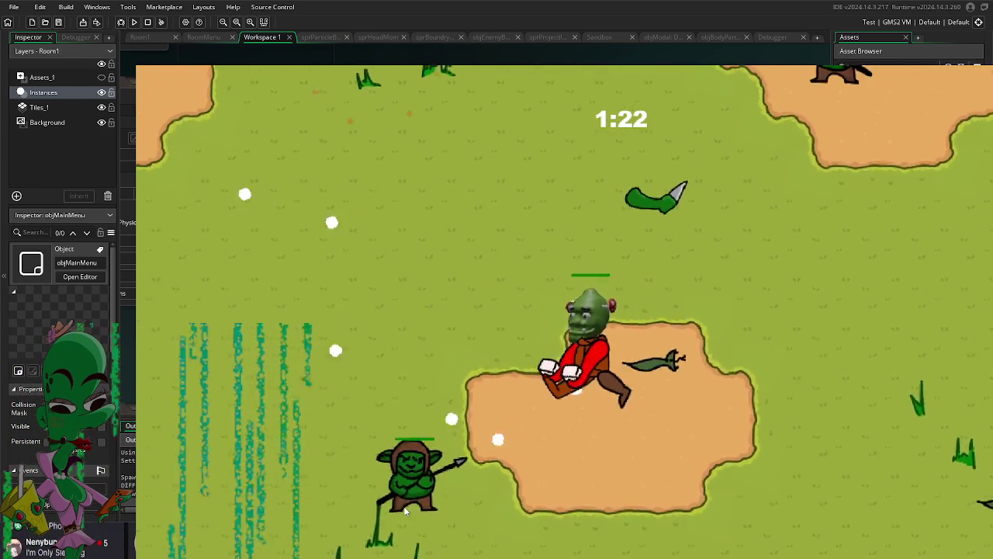
key(w)
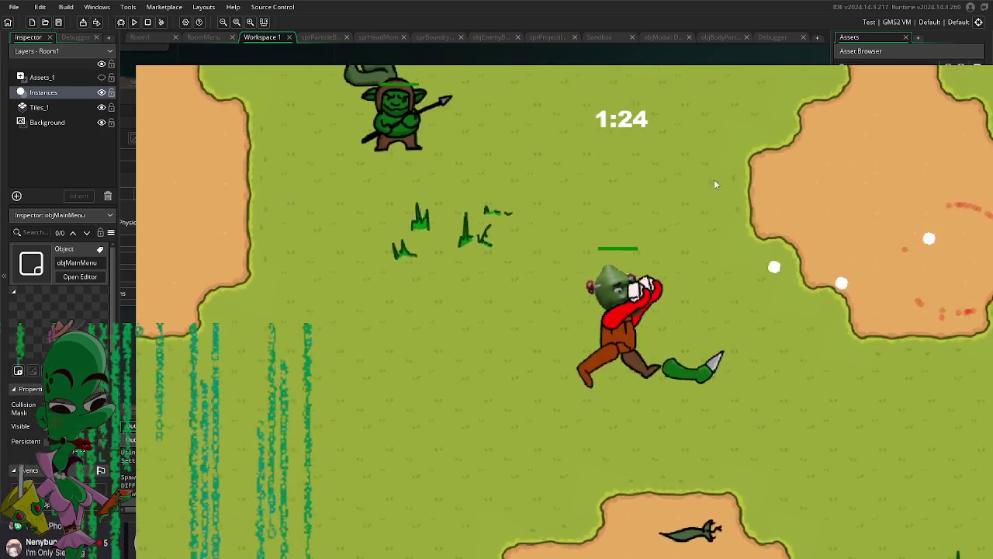
key(w)
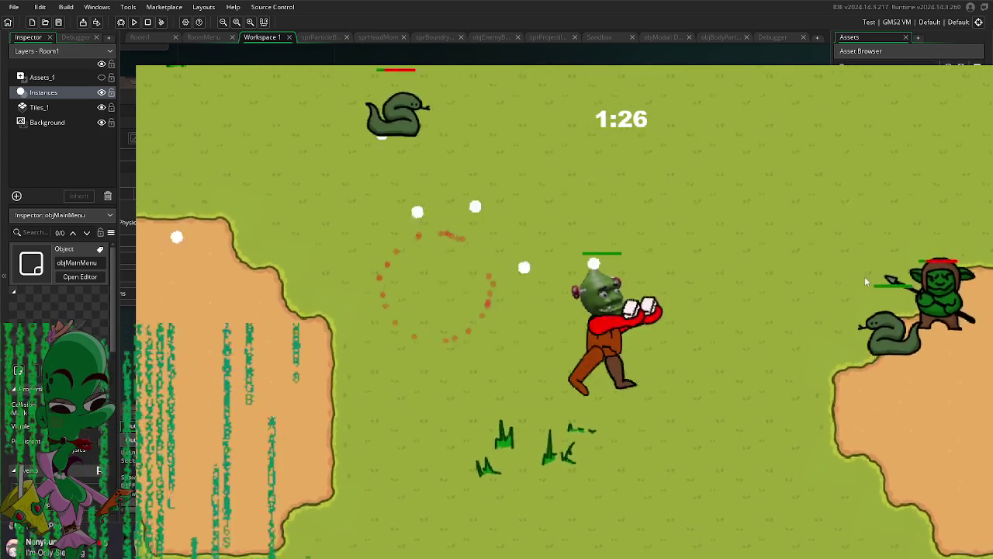
key(s)
key(a)
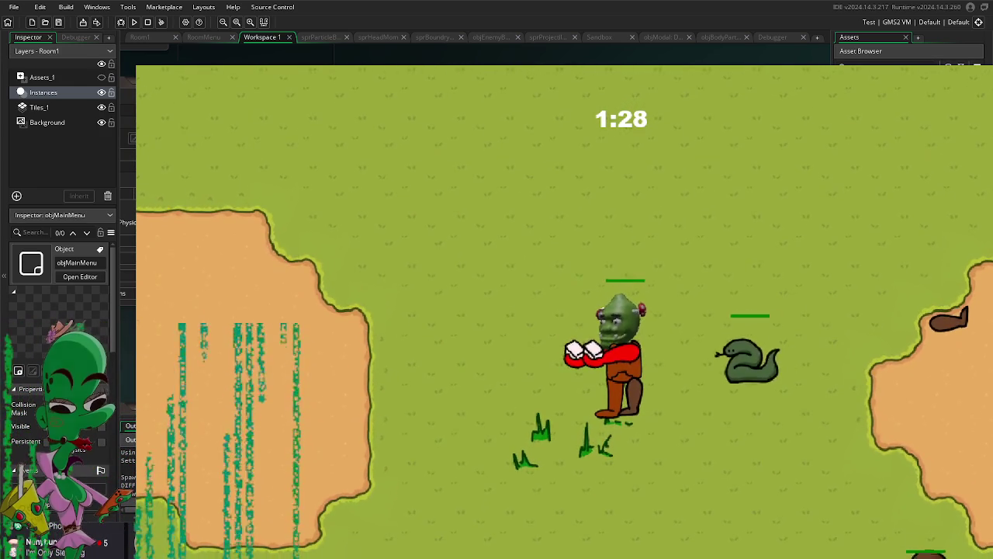
key(a)
key(s)
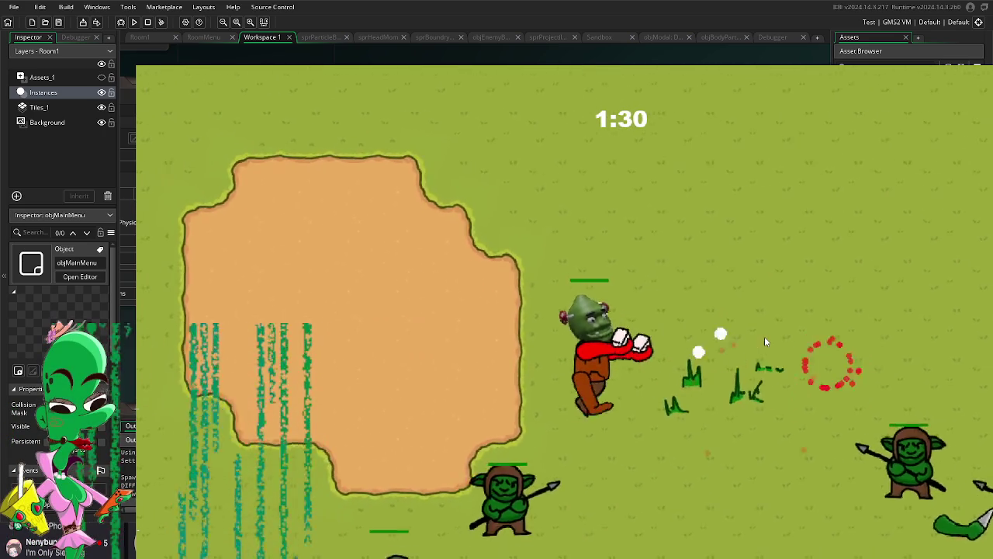
key(w)
key(d)
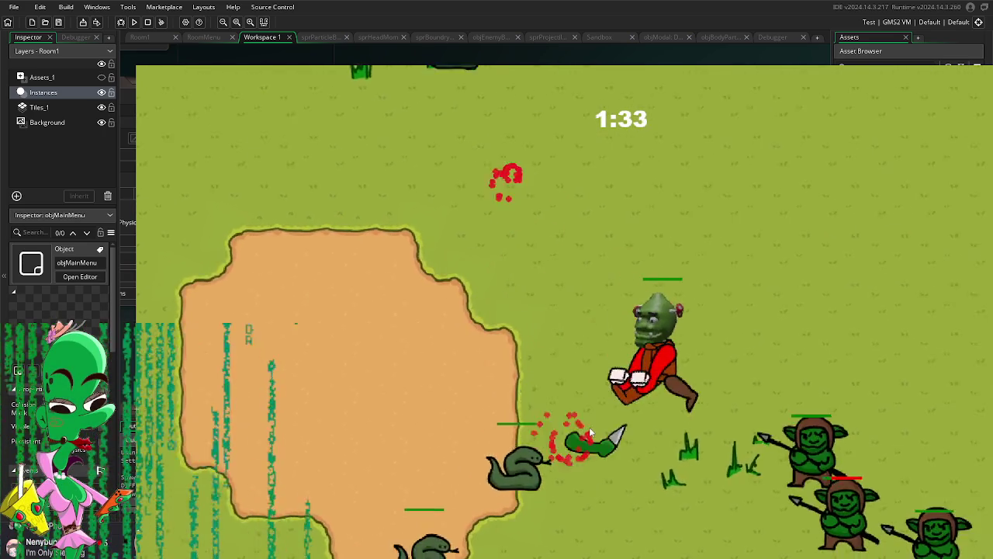
key(w)
key(d)
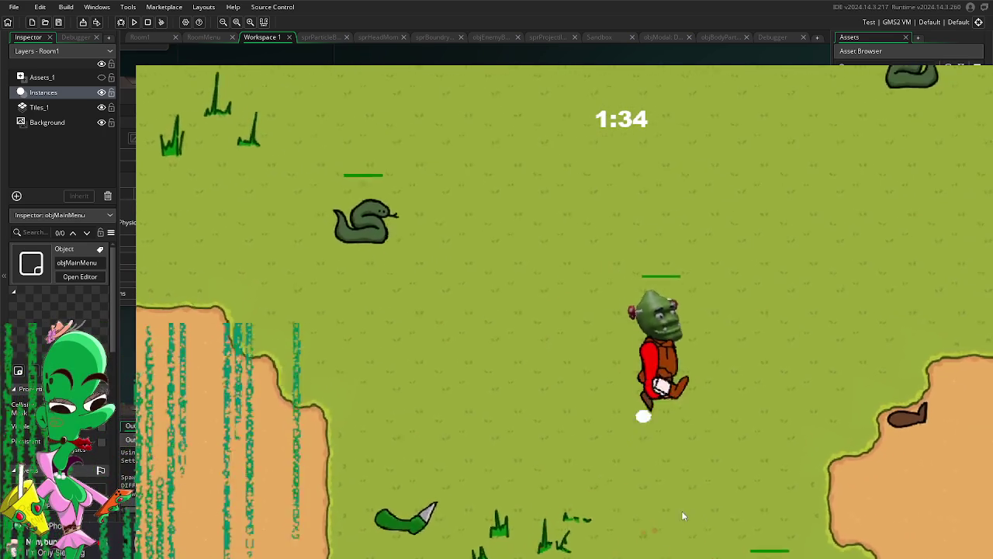
key(a)
key(s)
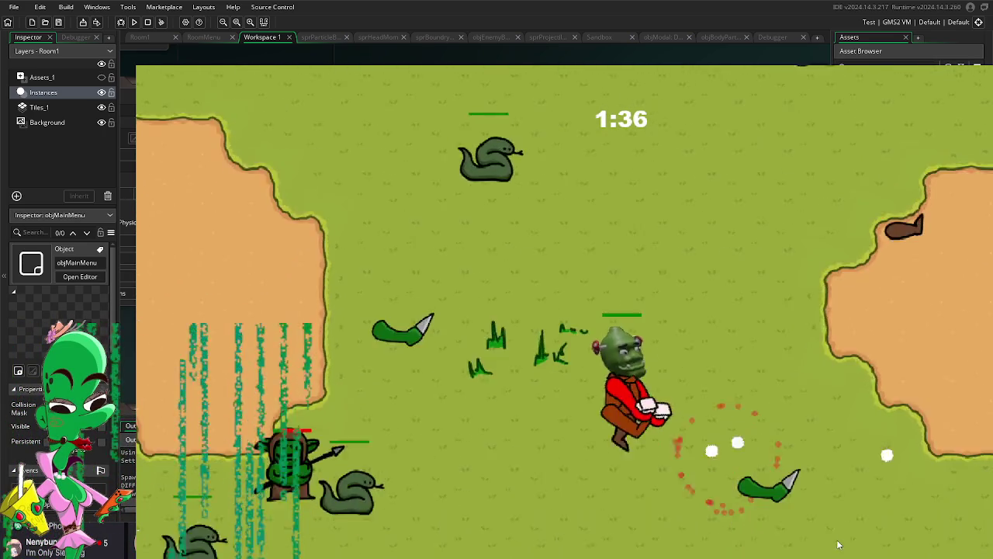
key(s)
key(a)
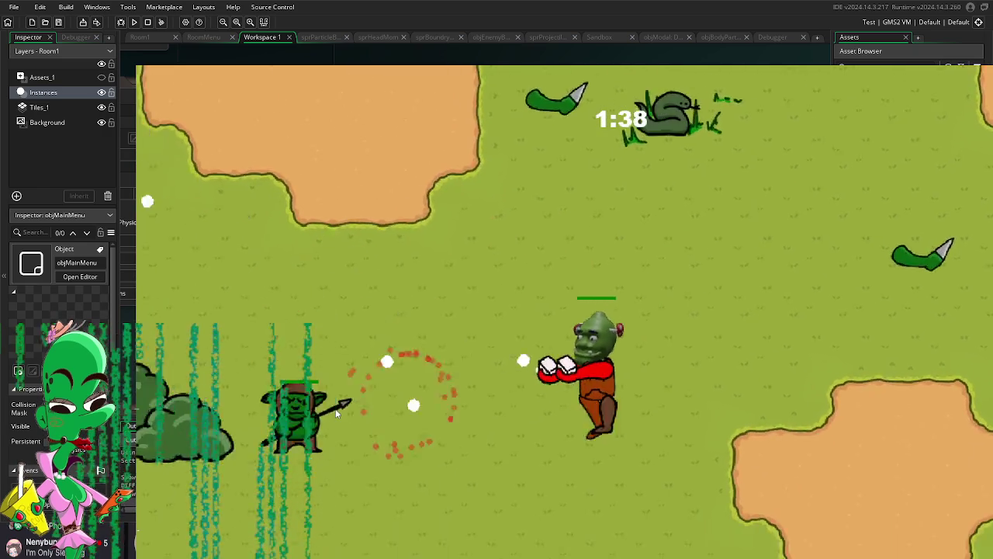
Step: Keep dodging enemies until the timer reads 2:04, then pause the game
key(w)
key(a)
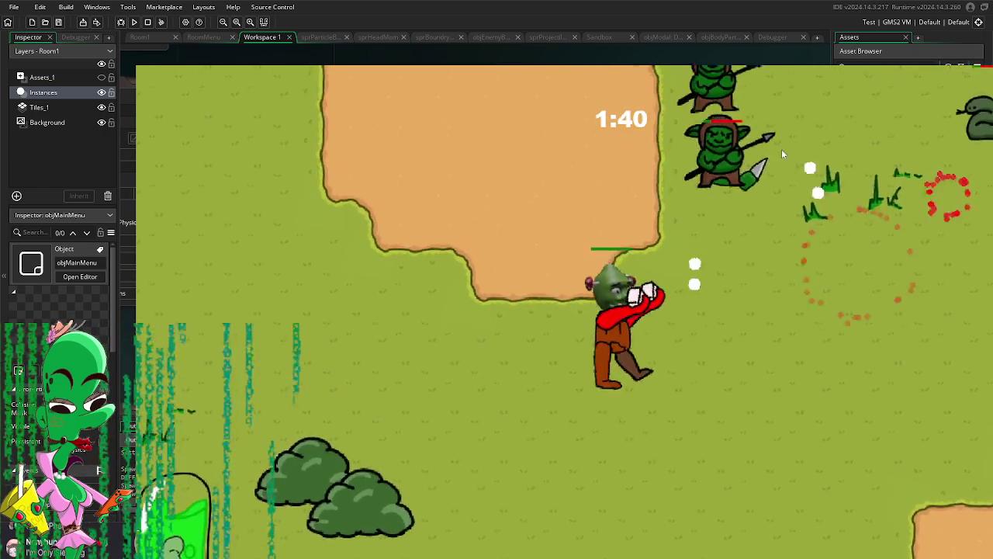
key(w)
key(d)
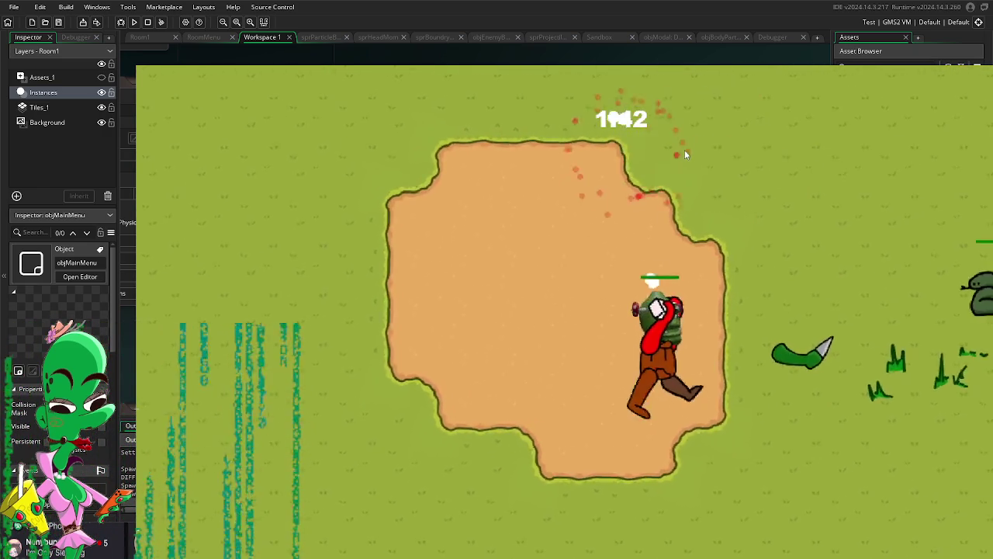
key(s)
key(d)
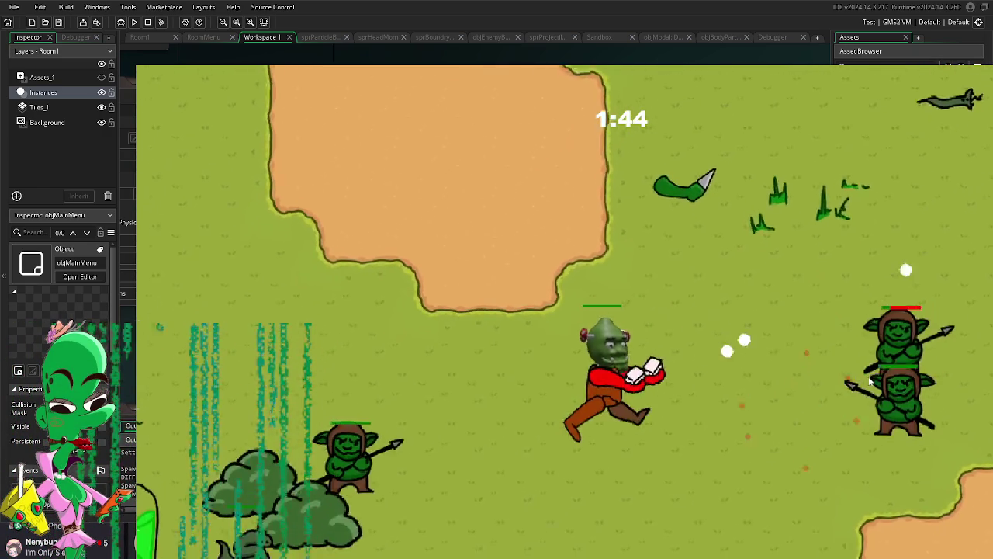
key(s)
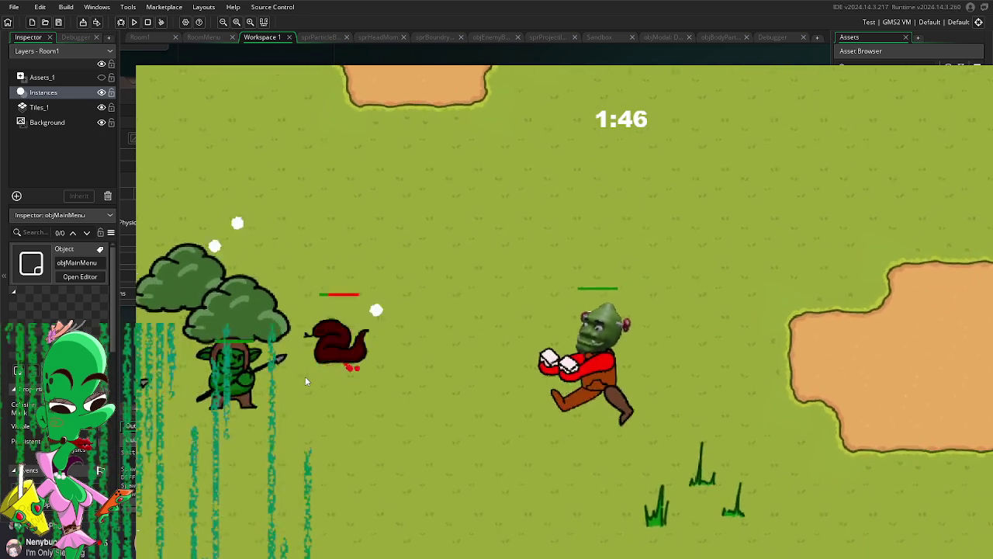
key(a)
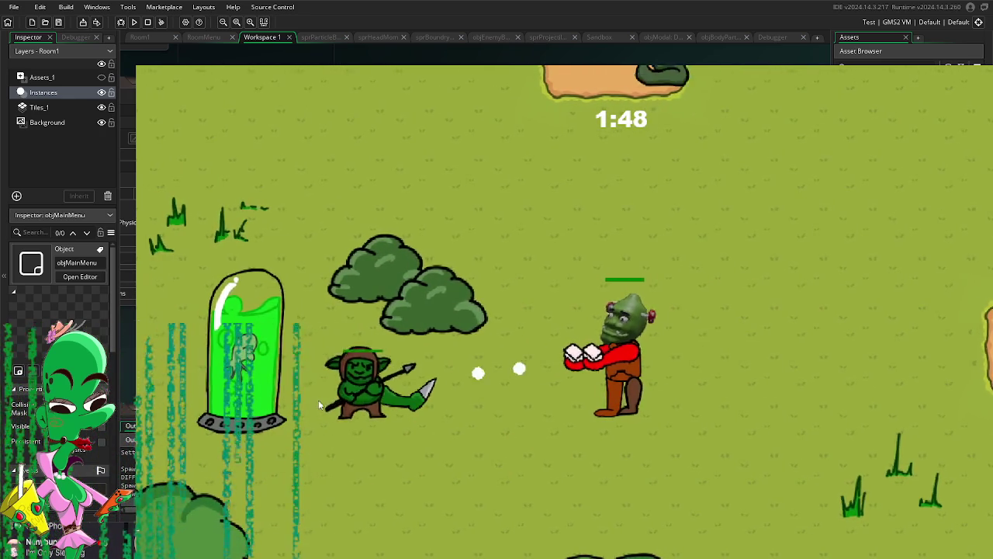
key(d)
key(w)
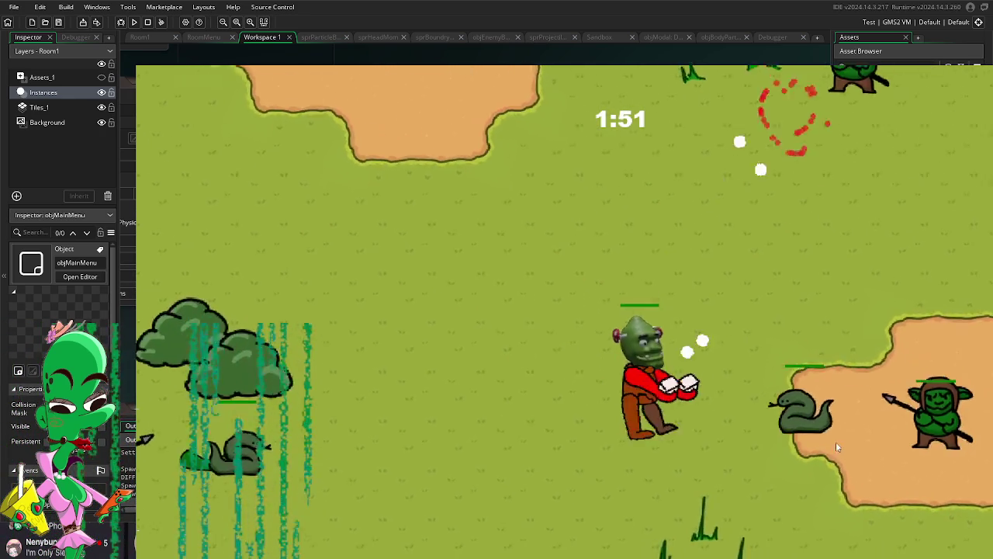
key(s)
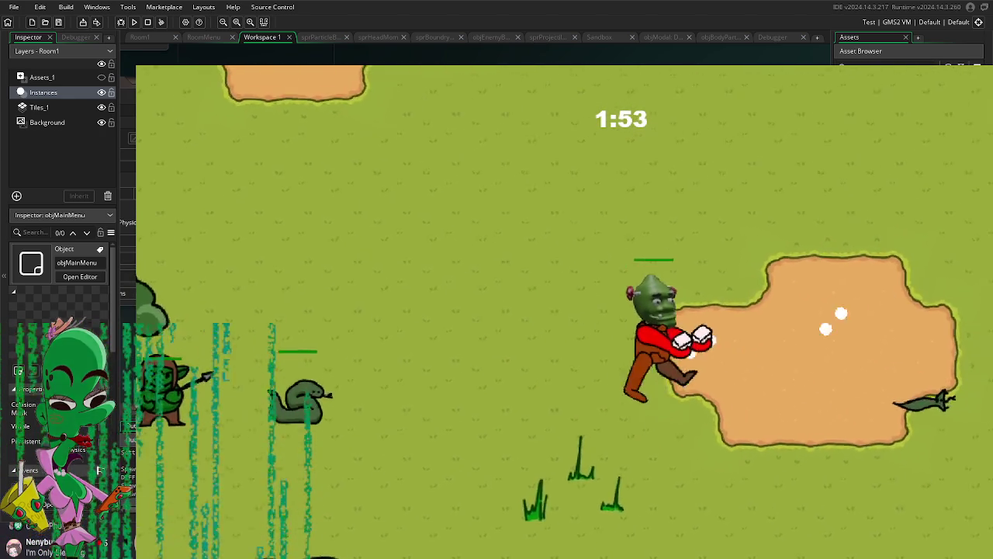
key(d)
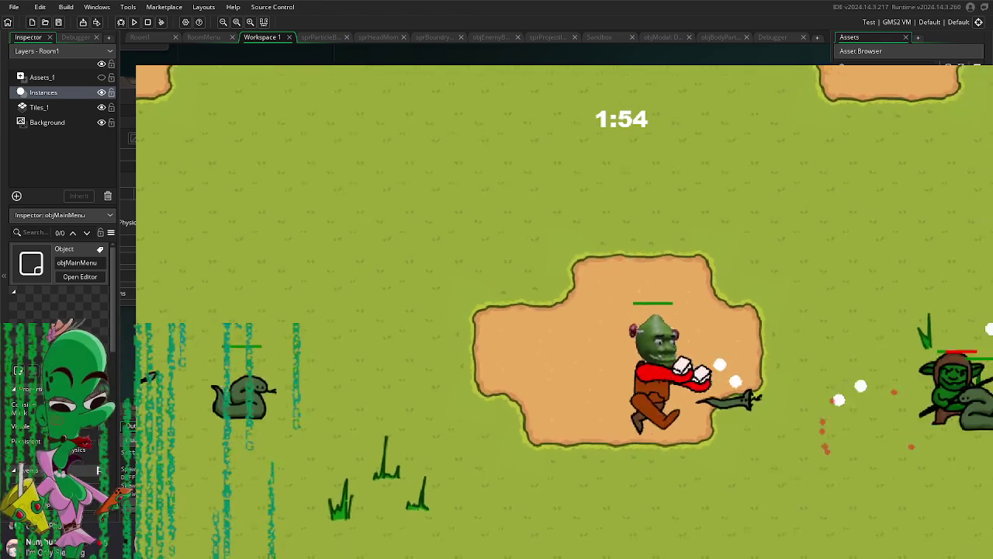
key(w)
key(a)
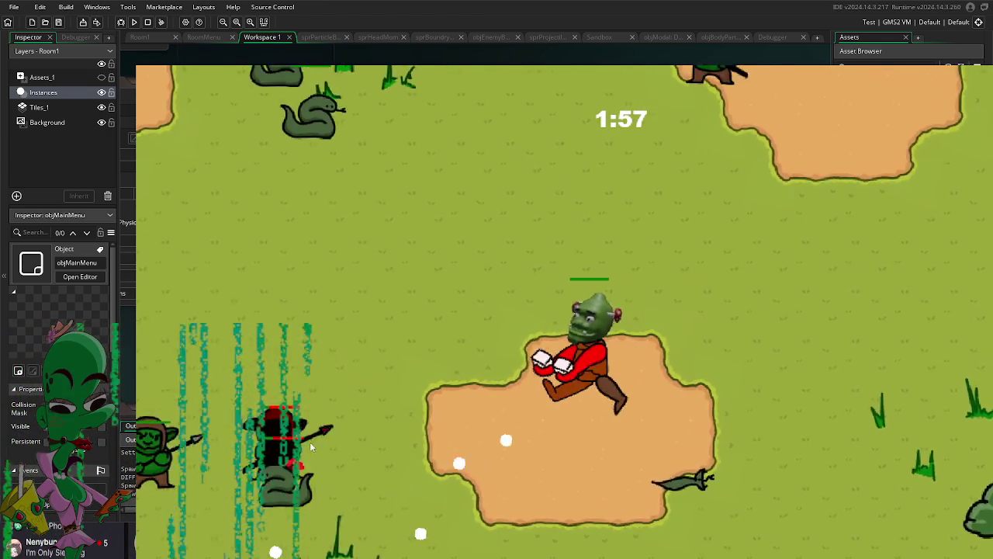
key(a)
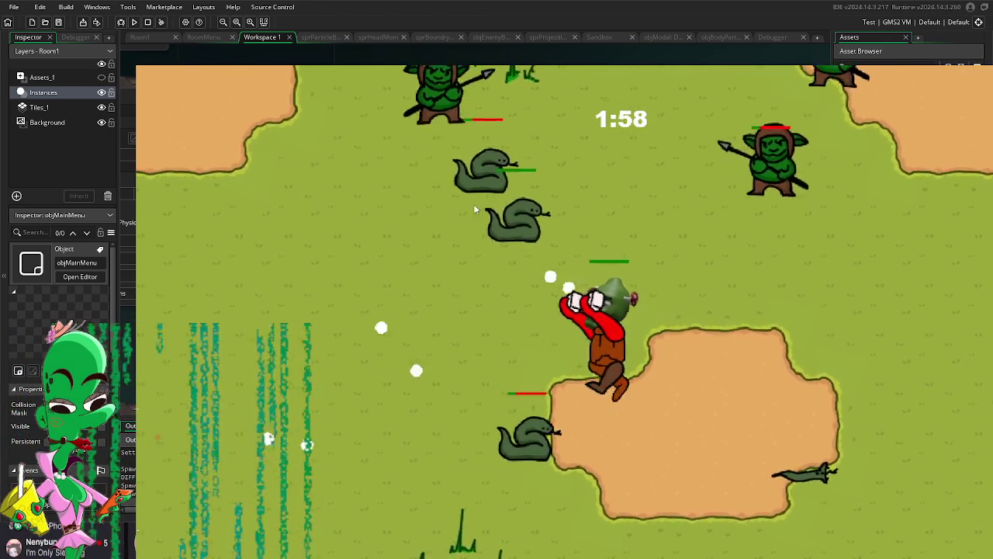
key(w)
key(a)
key(w)
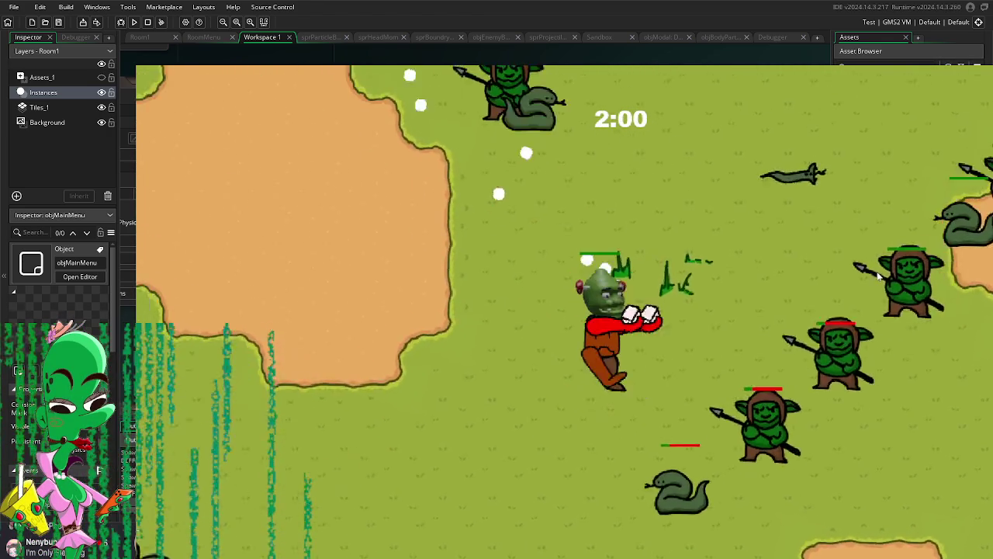
key(a)
key(s)
key(d)
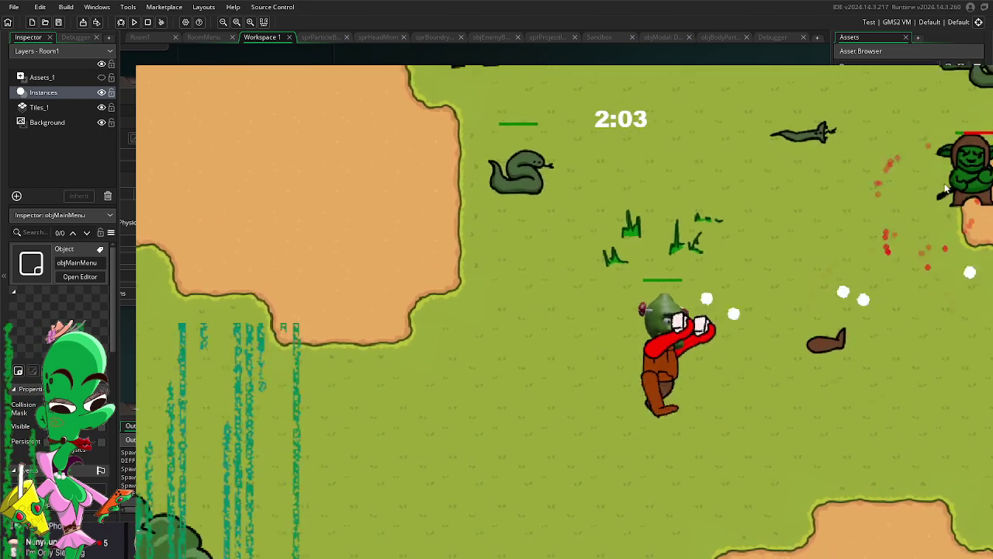
key(d)
key(Escape)
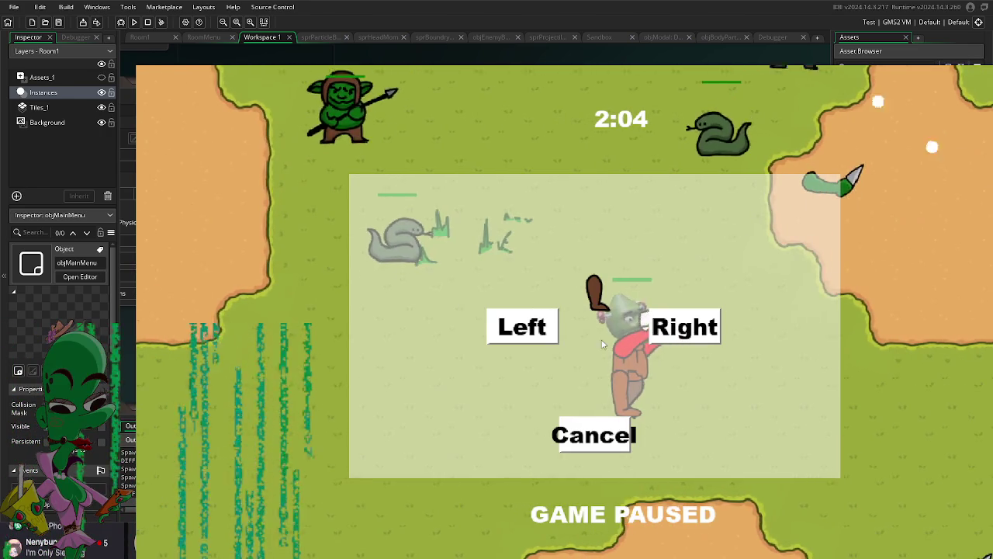
Step: Cancel the pause prompt to resume, then keep the character moving away from enemies
click(533, 338)
key(a)
key(s)
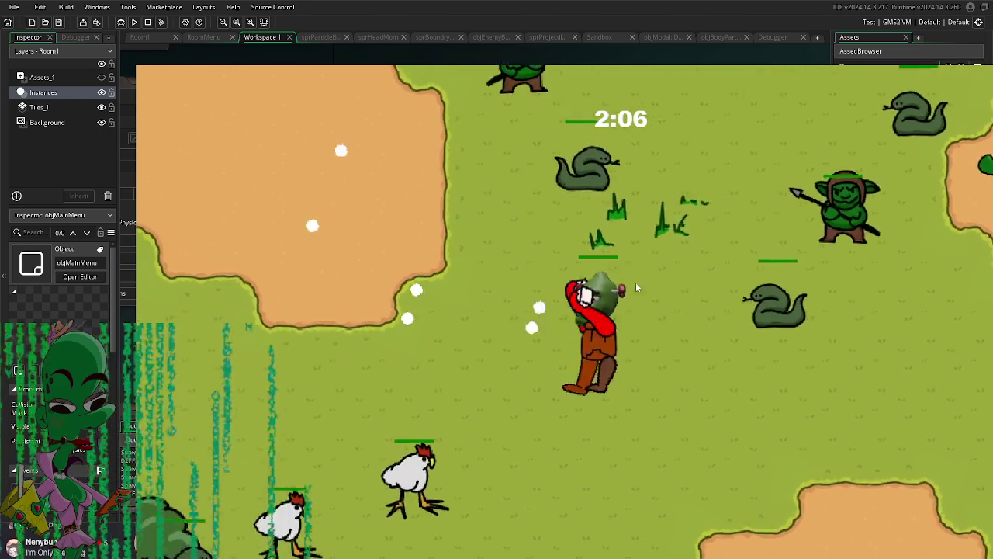
key(a)
key(w)
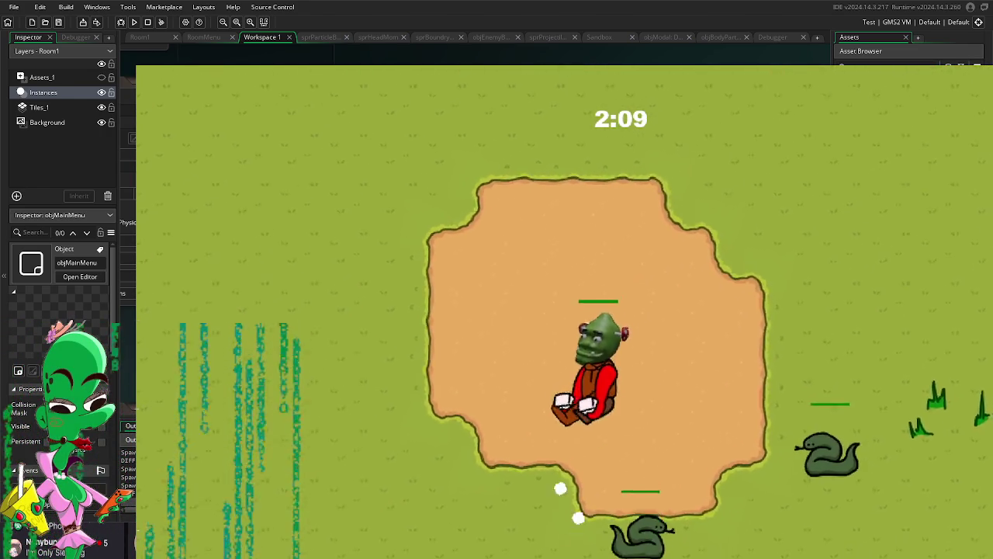
key(s)
key(d)
key(d)
key(s)
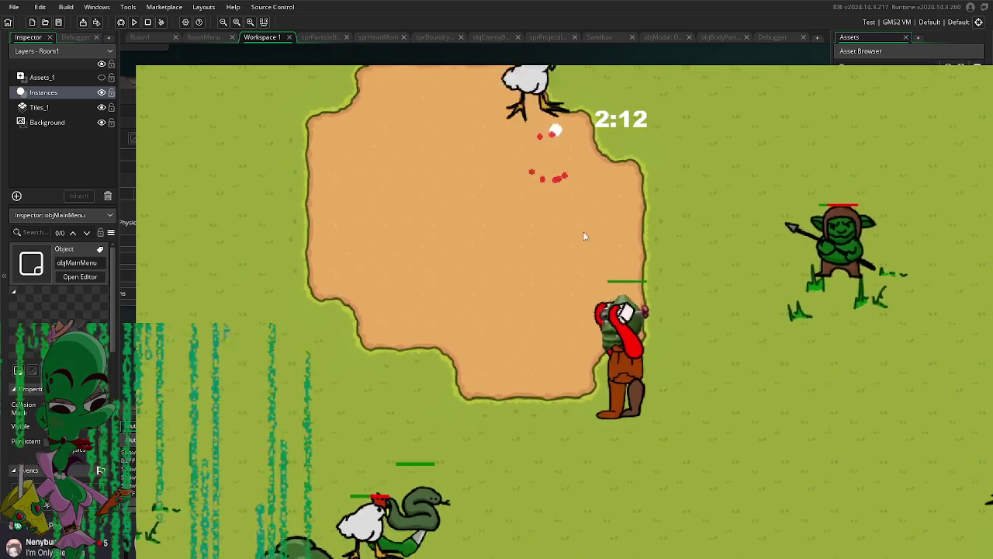
key(d)
key(s)
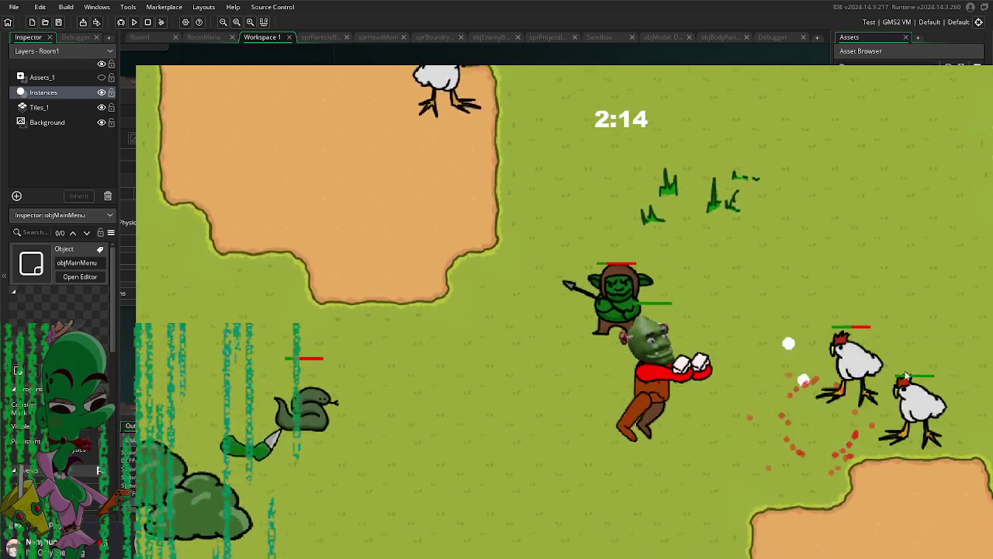
key(d)
key(s)
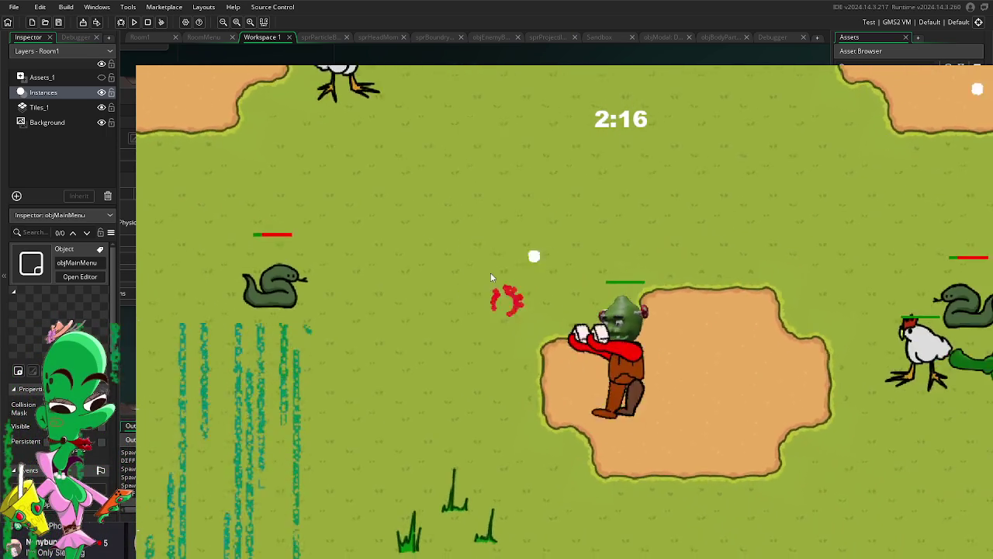
key(a)
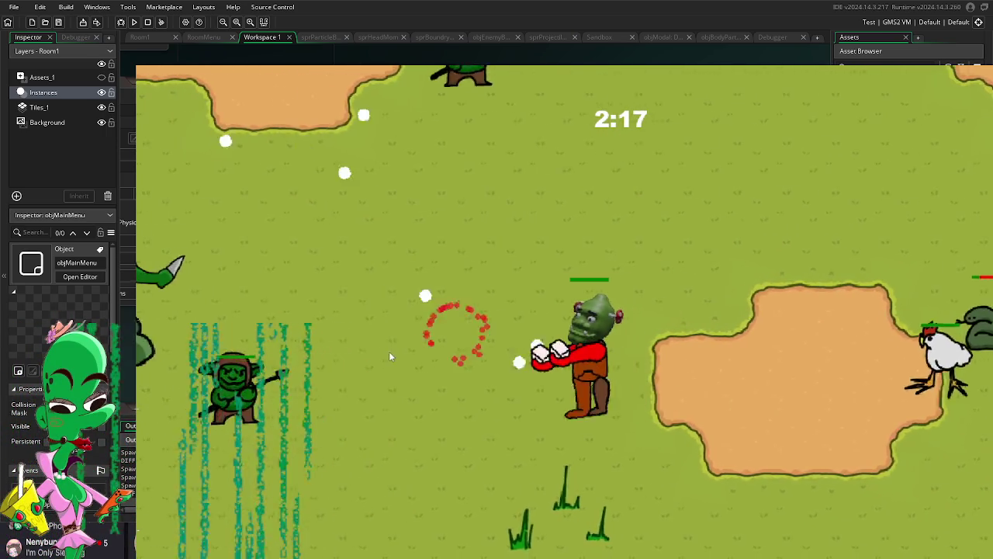
key(w)
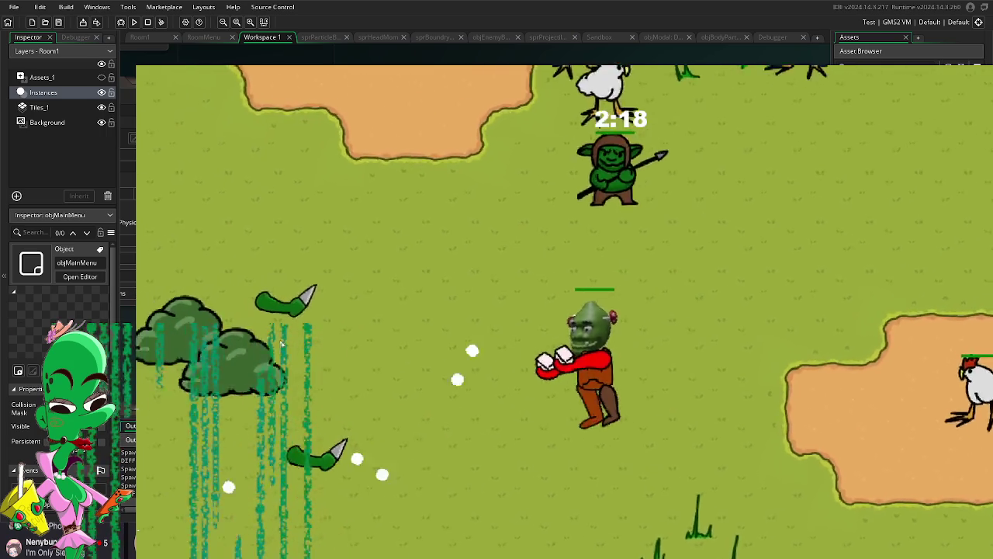
key(a)
key(w)
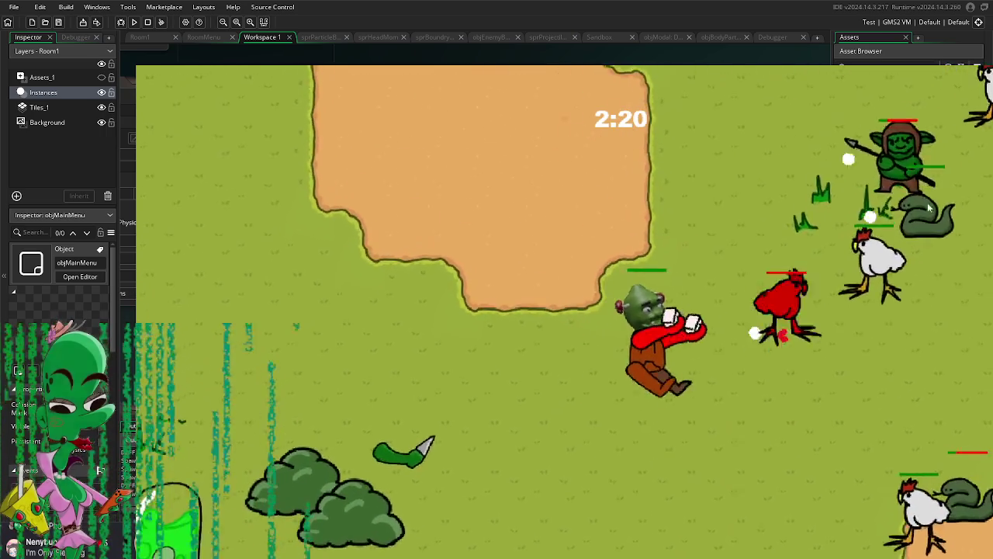
Step: Keep dodging as chickens join the enemies until 2:37, then pause again
key(w)
key(d)
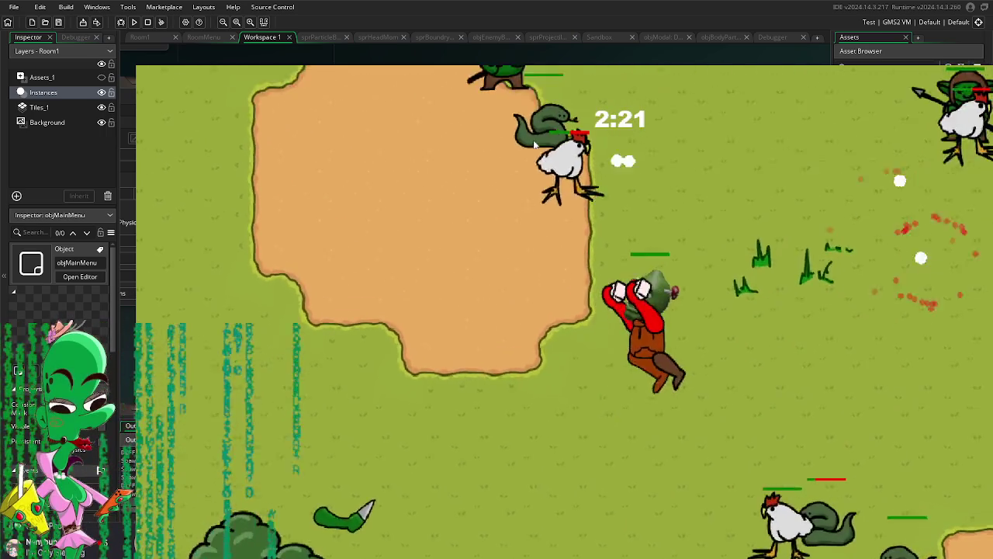
key(w)
key(d)
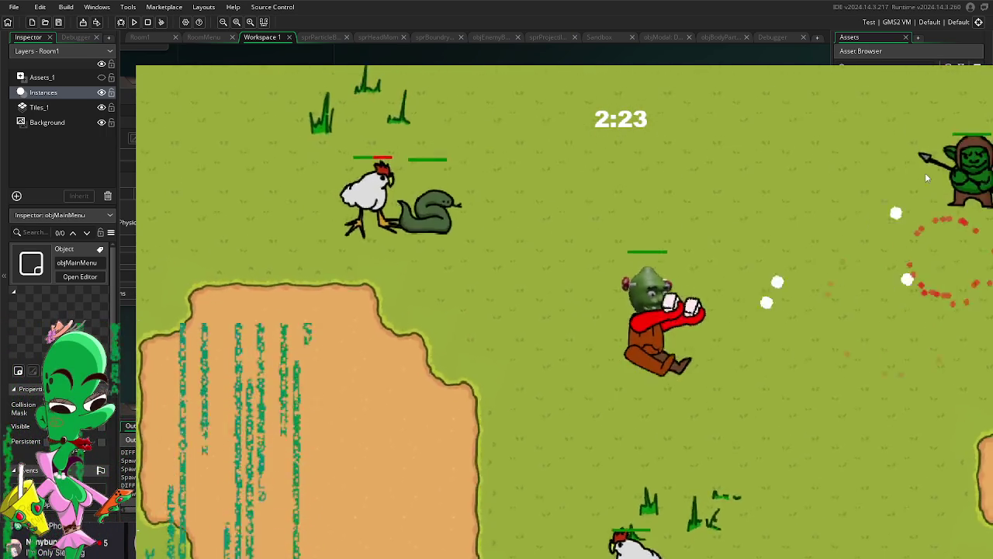
key(a)
key(w)
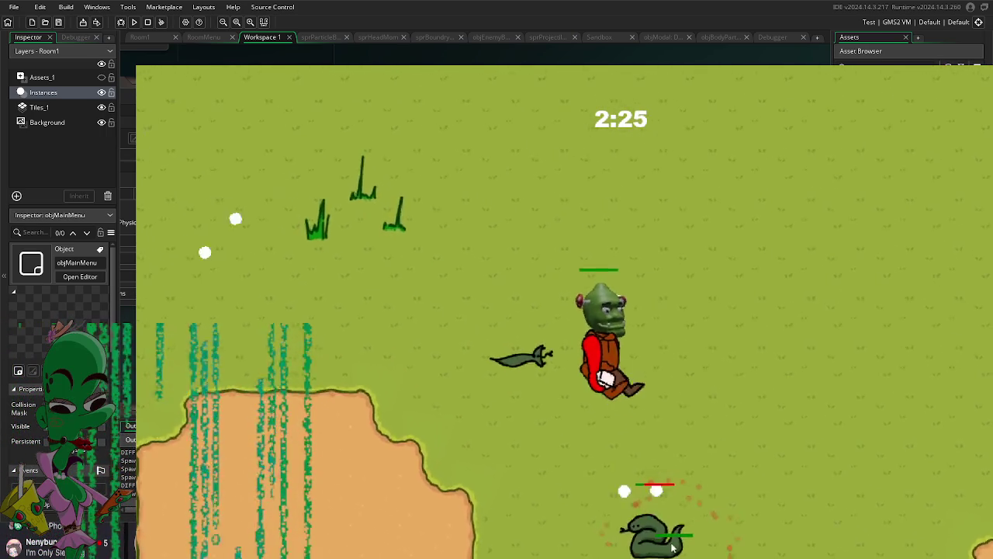
key(s)
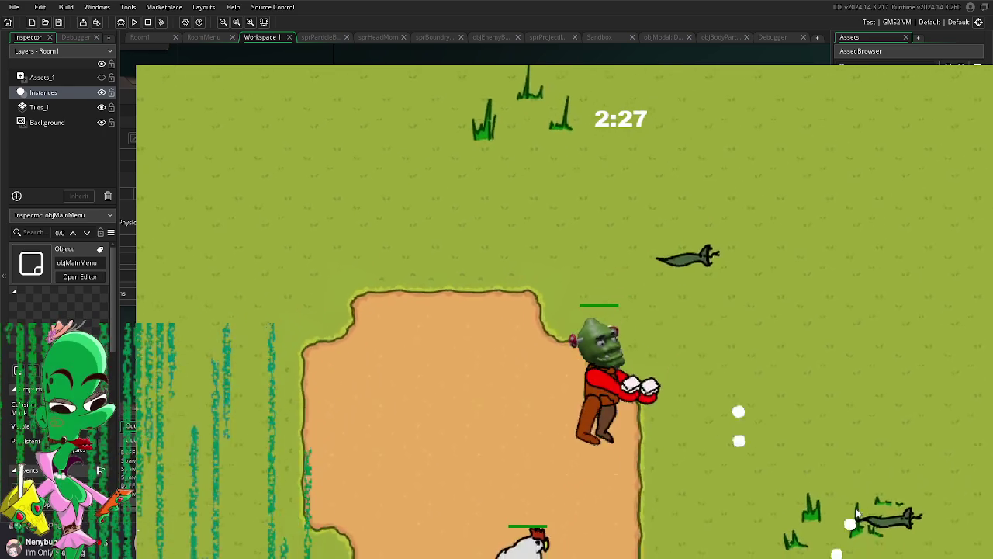
key(a)
key(s)
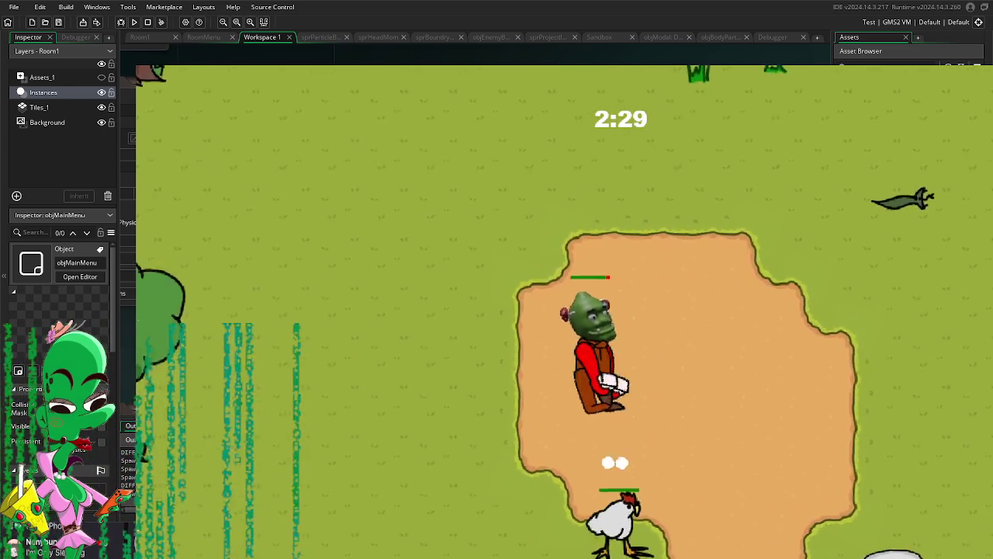
key(s)
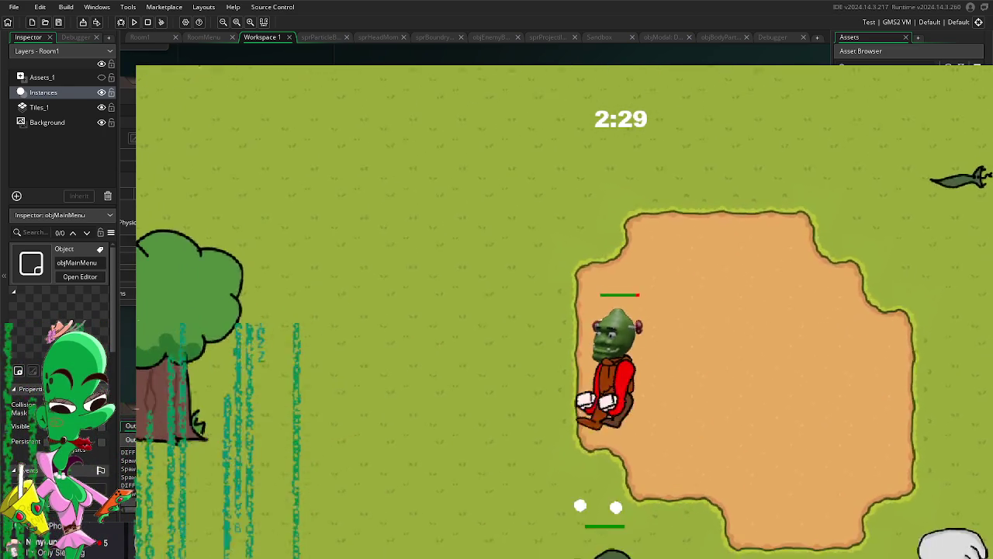
key(d)
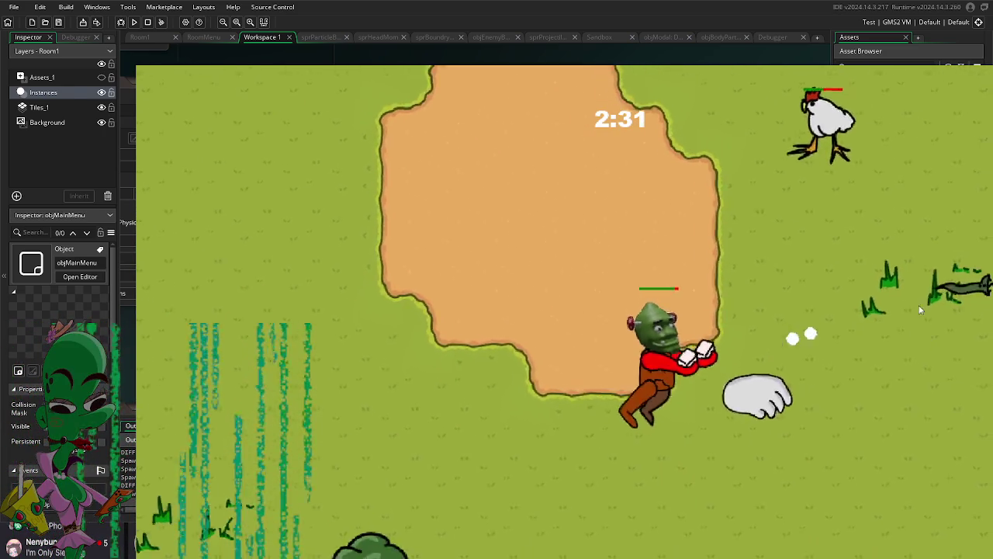
key(d)
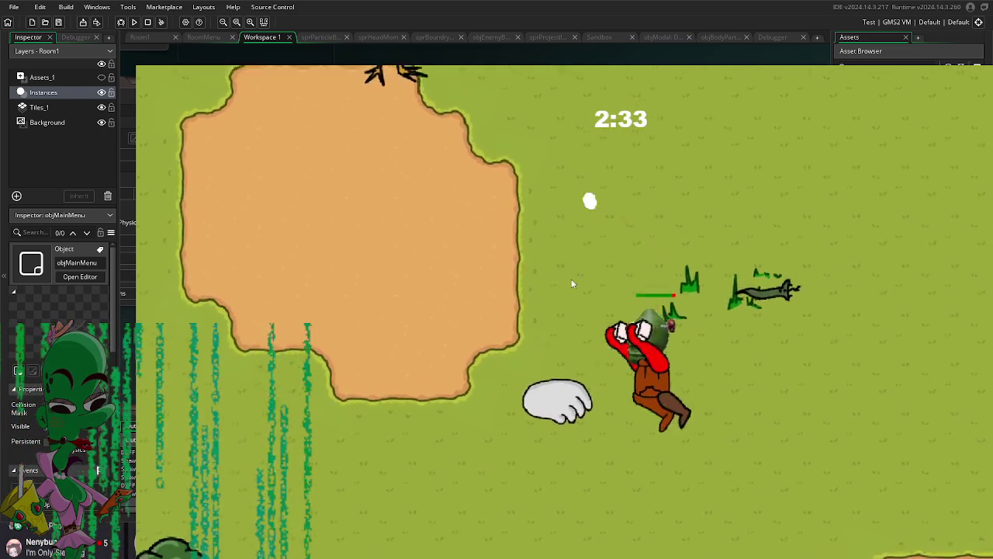
key(d)
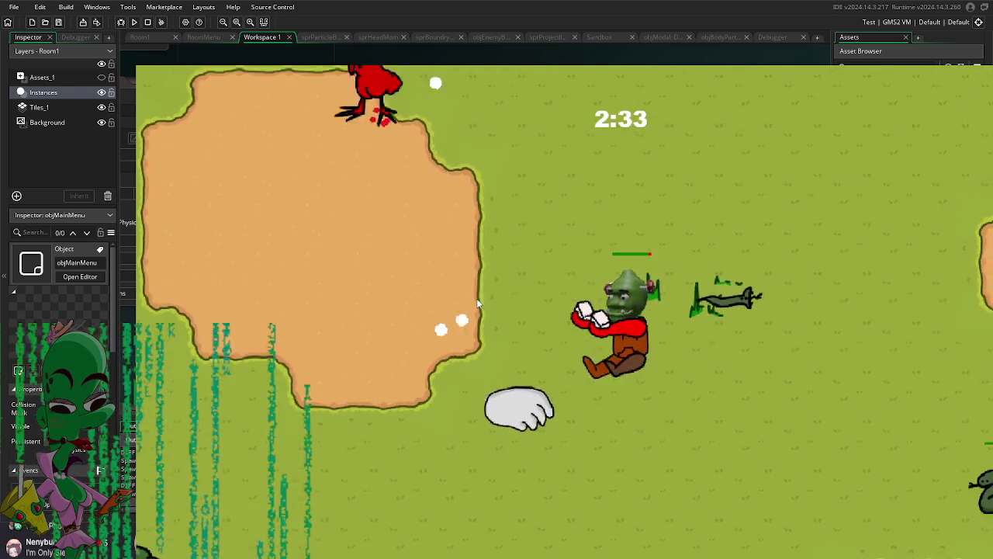
key(w)
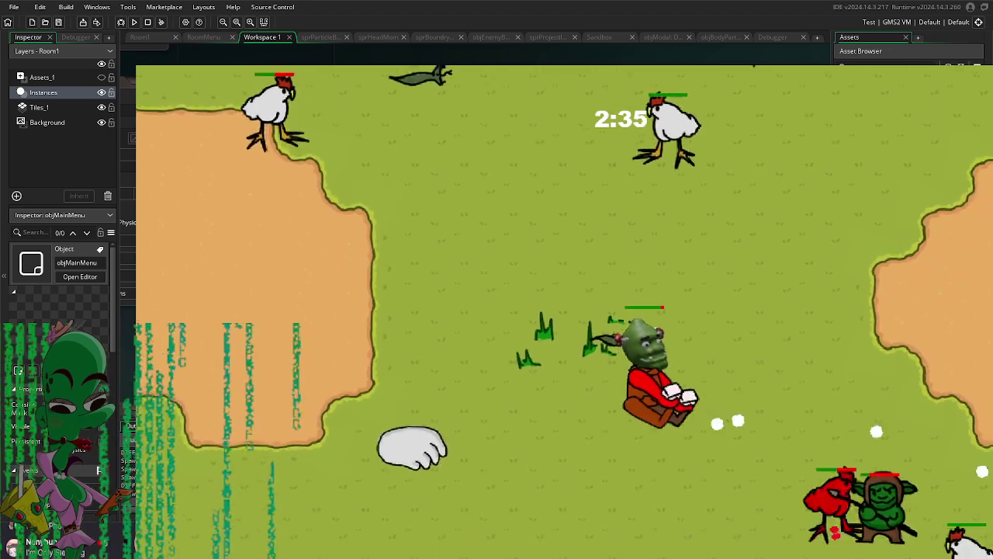
key(s)
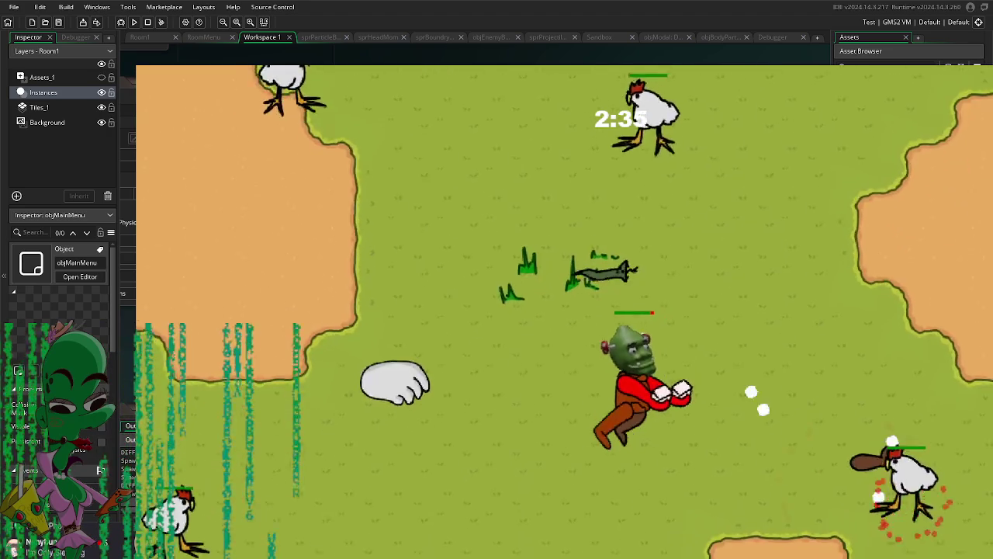
key(d)
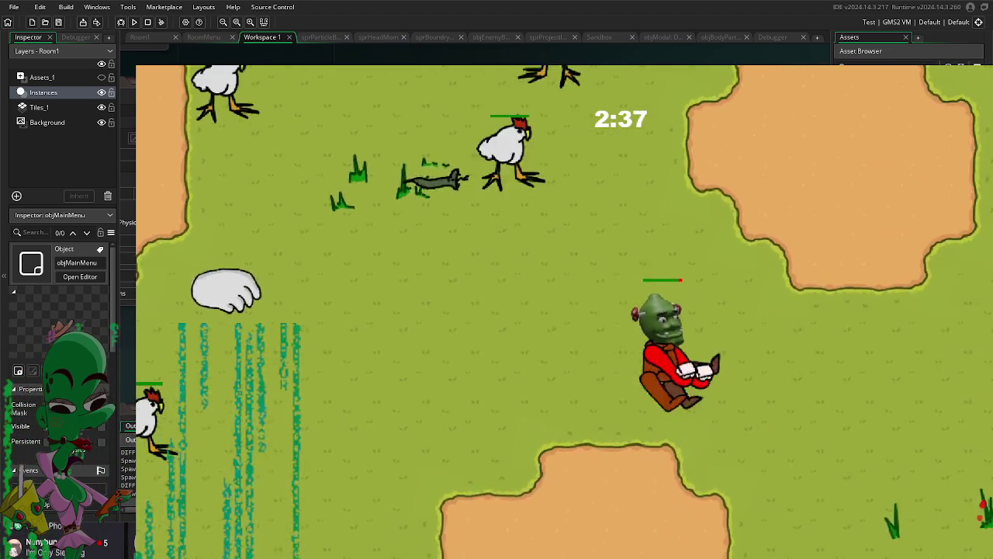
key(Escape)
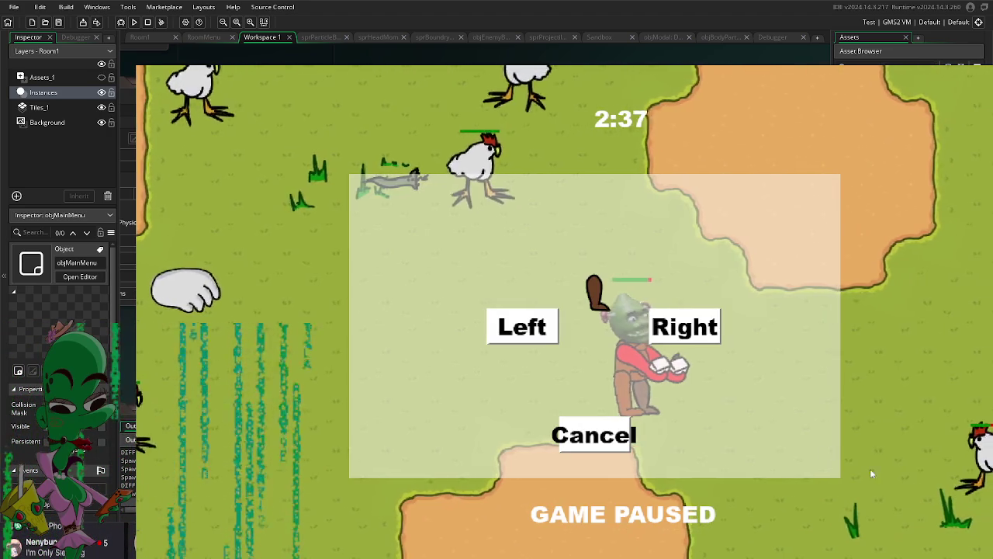
Step: Resume the paused game and steer the character up, down and left to dodge enemies
click(507, 332)
key(w)
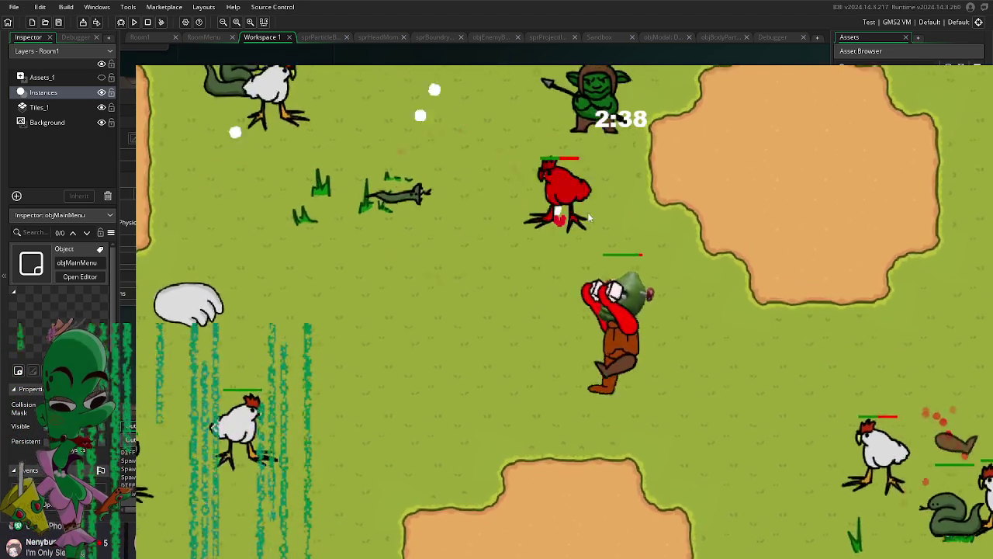
key(s)
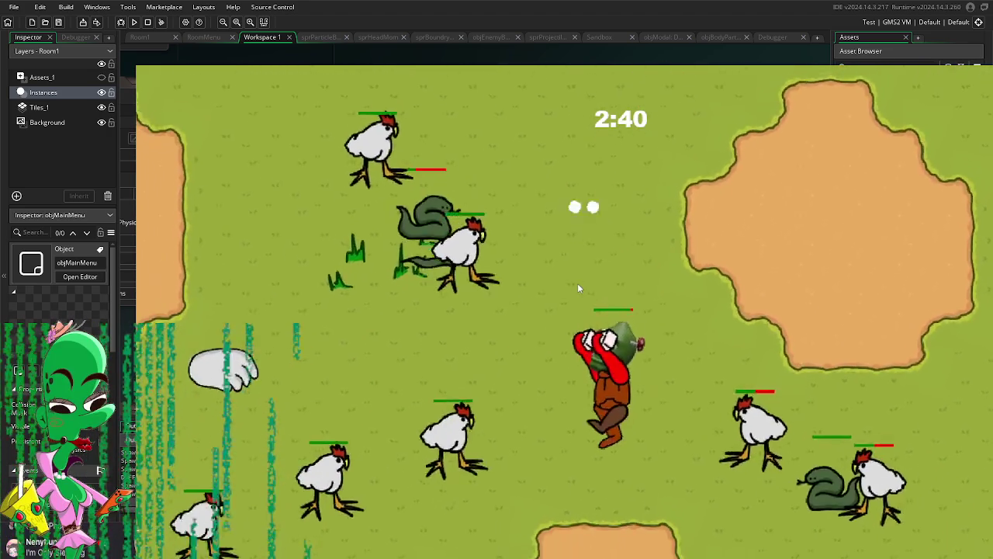
key(a)
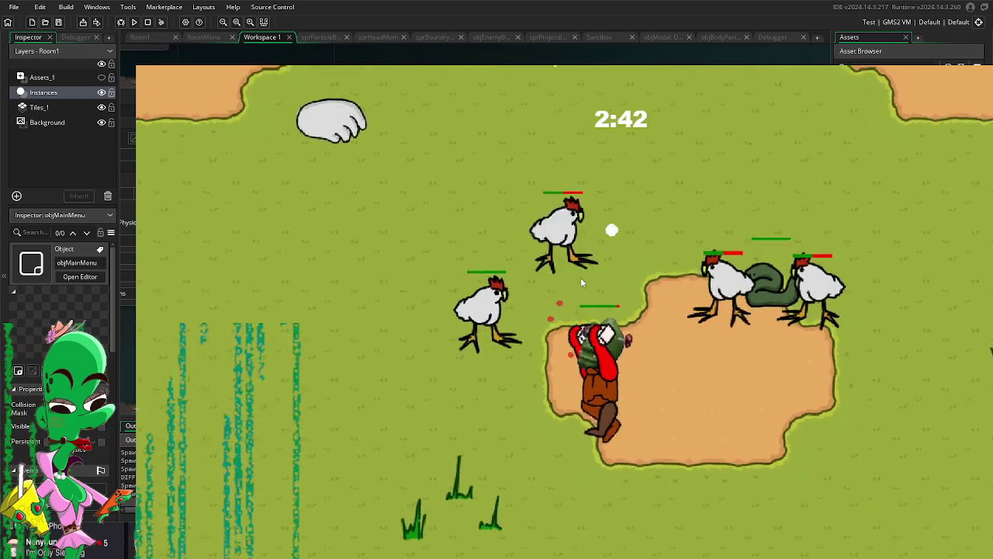
key(w)
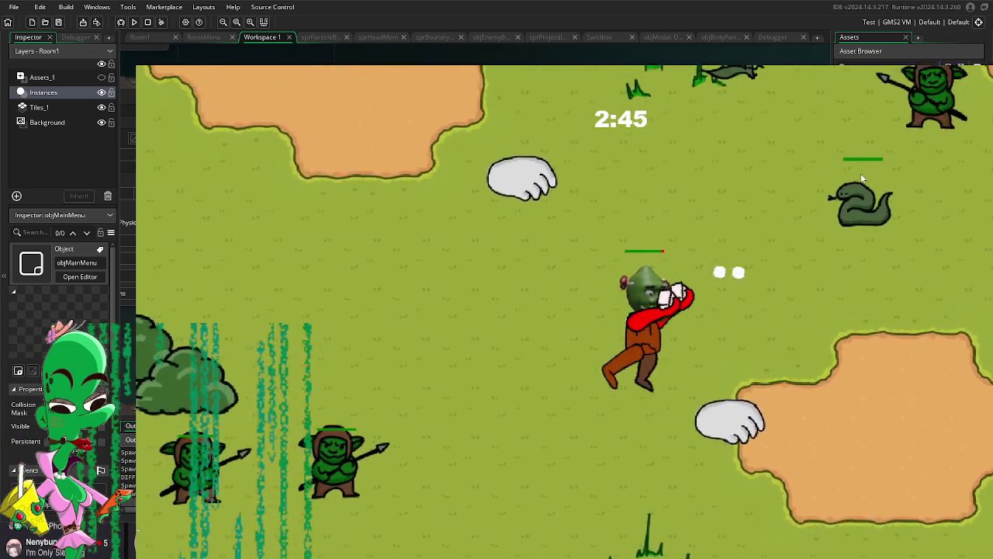
key(s)
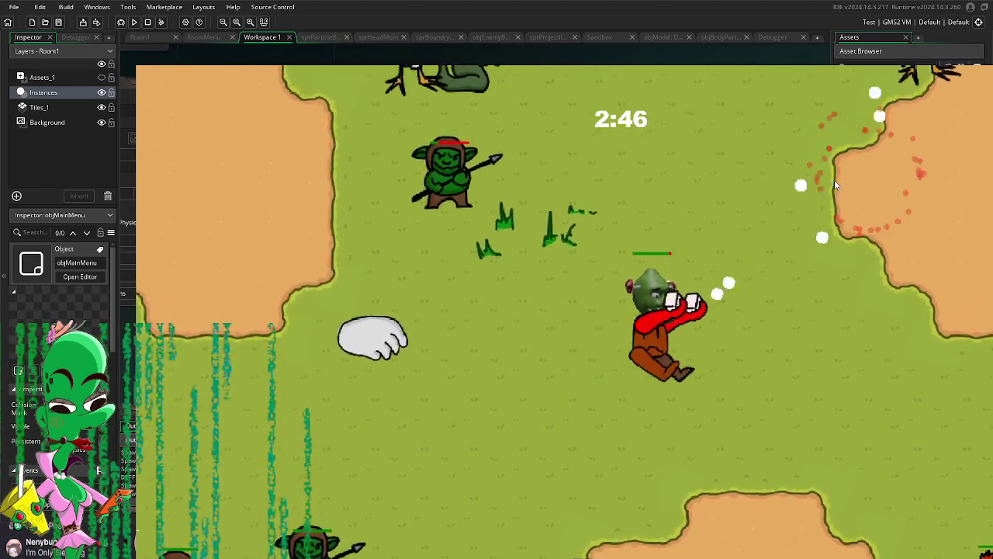
key(w)
key(a)
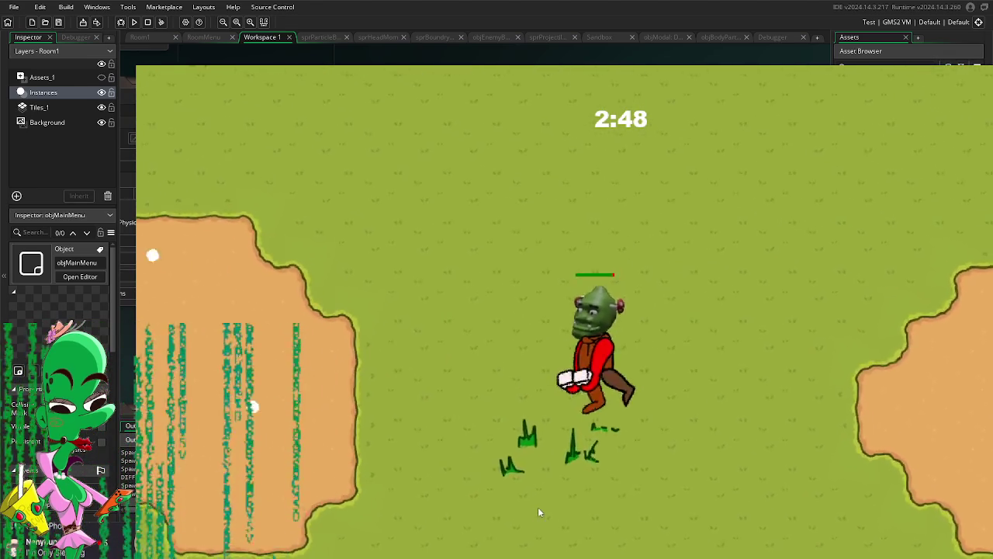
key(w)
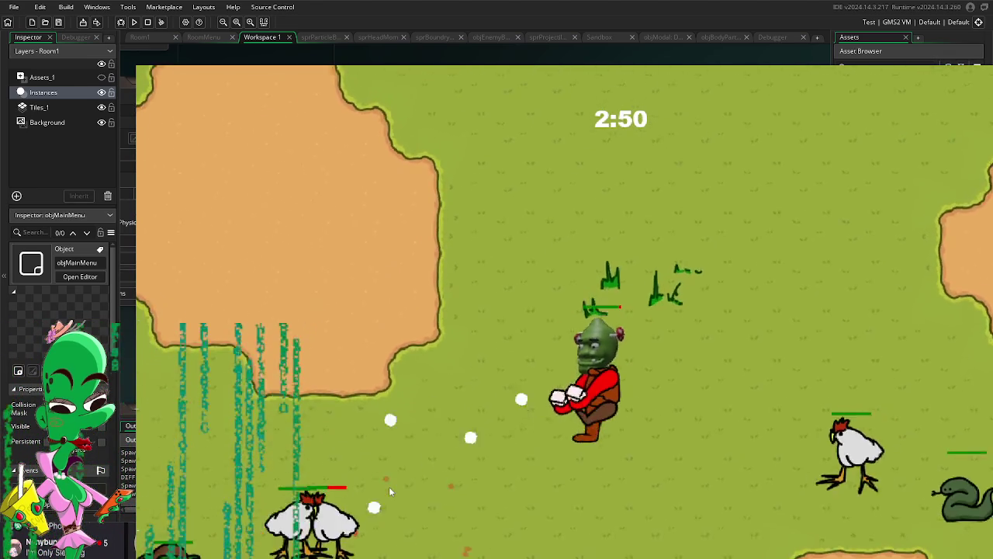
Step: Keep the character weaving right, then up-left, until the timer passes 3:00
key(s)
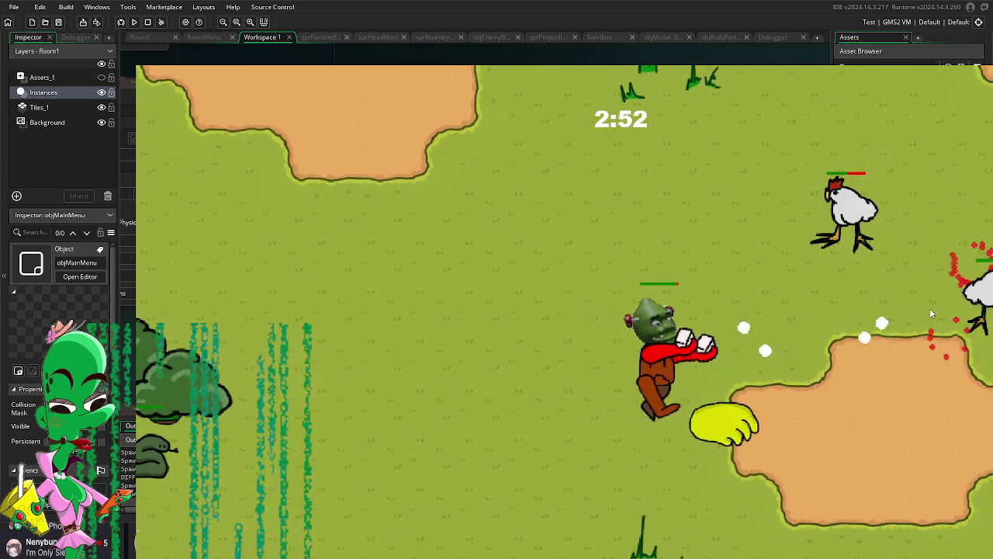
key(d)
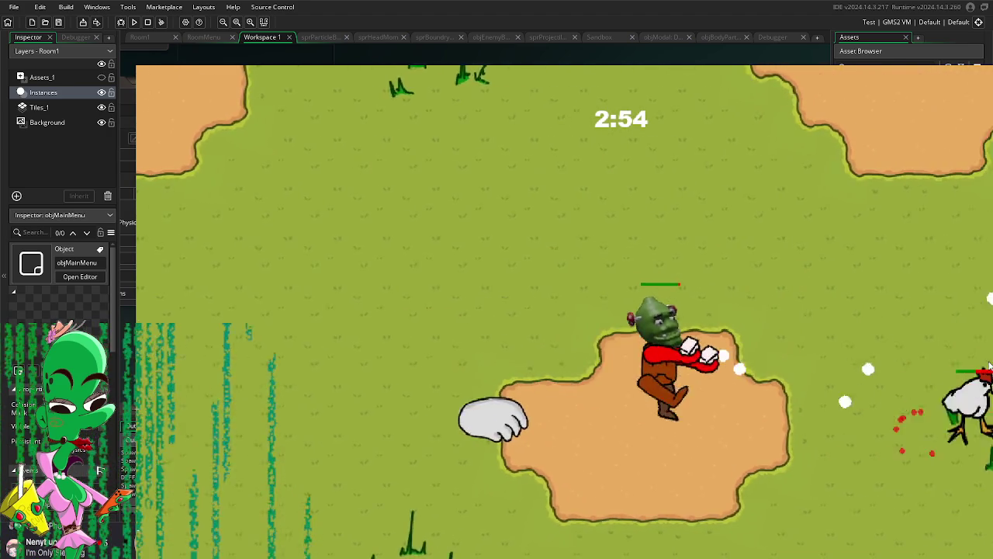
key(d)
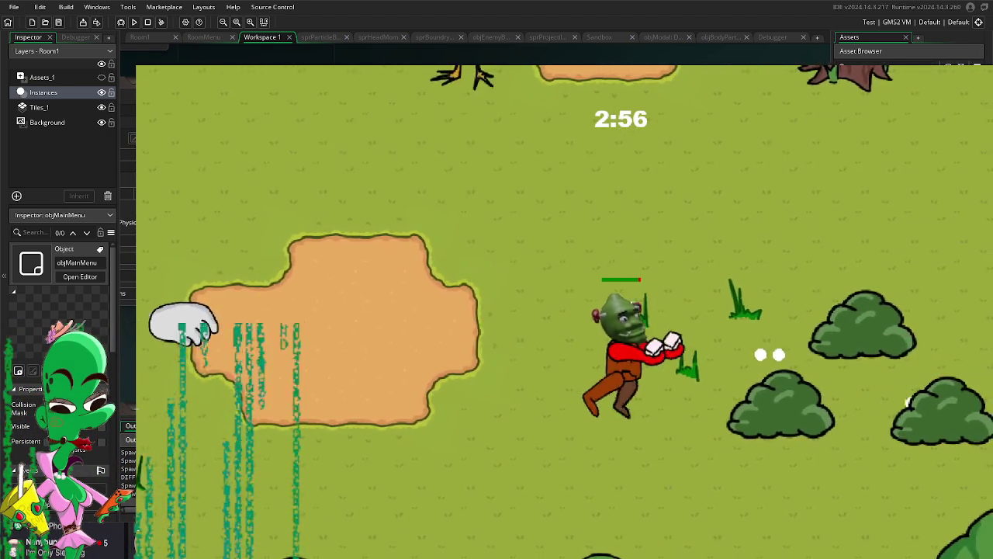
key(a)
key(w)
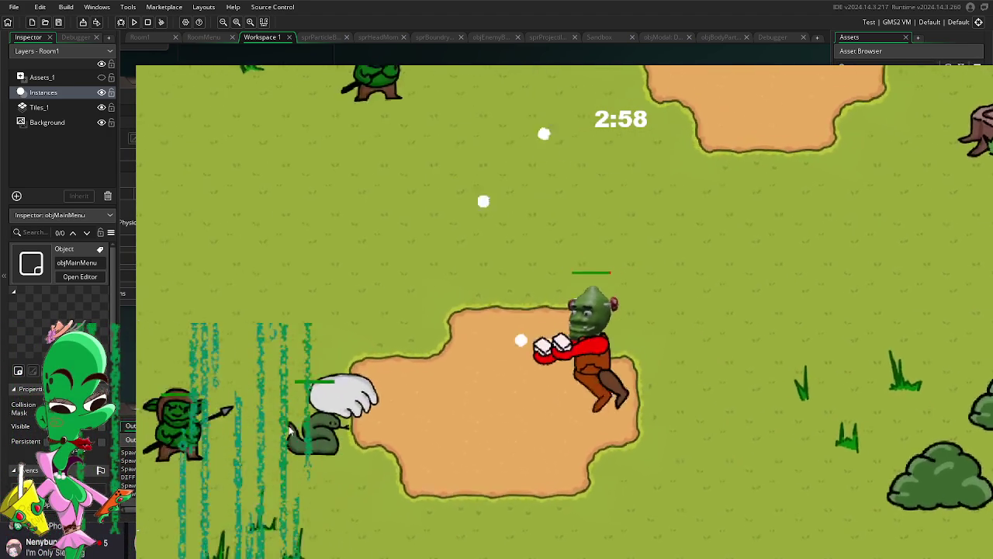
key(a)
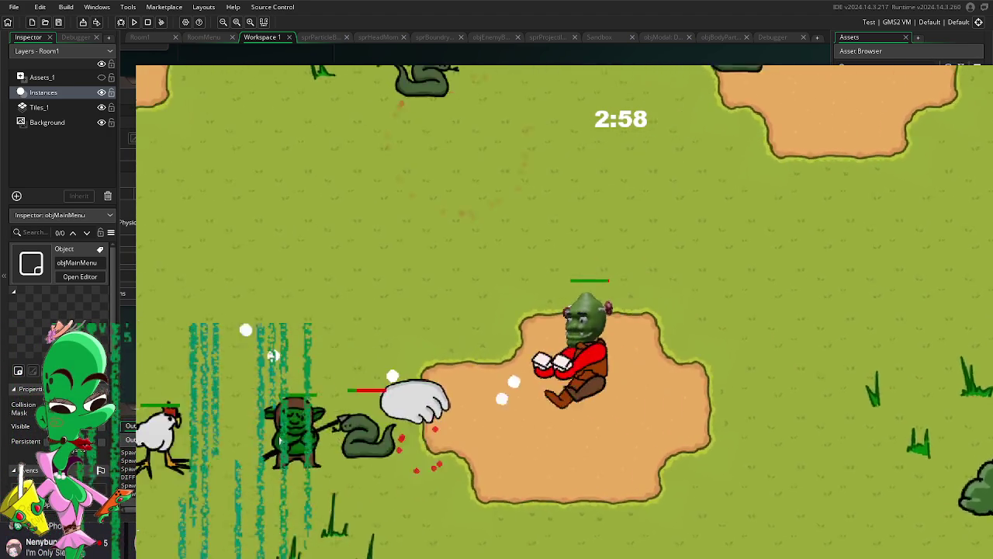
key(s)
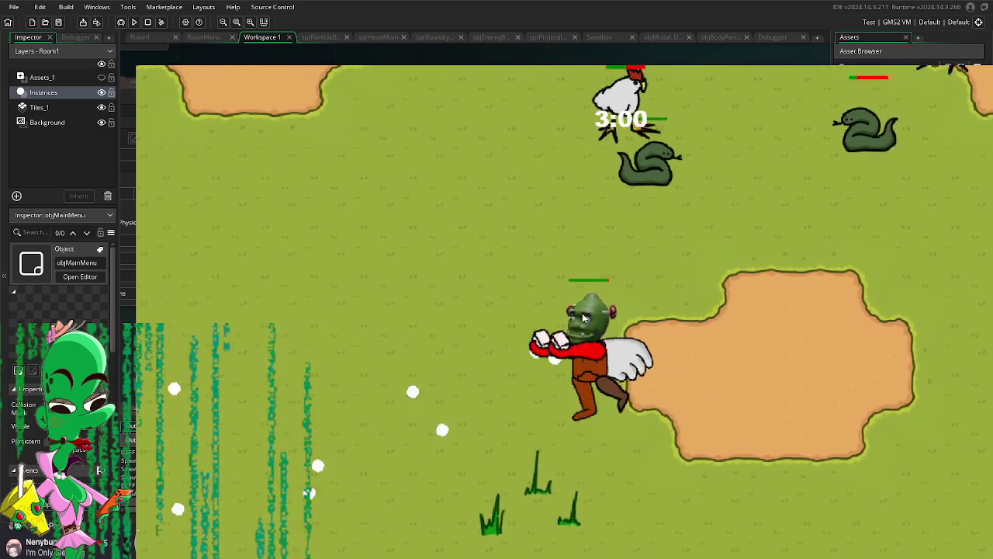
key(w)
key(a)
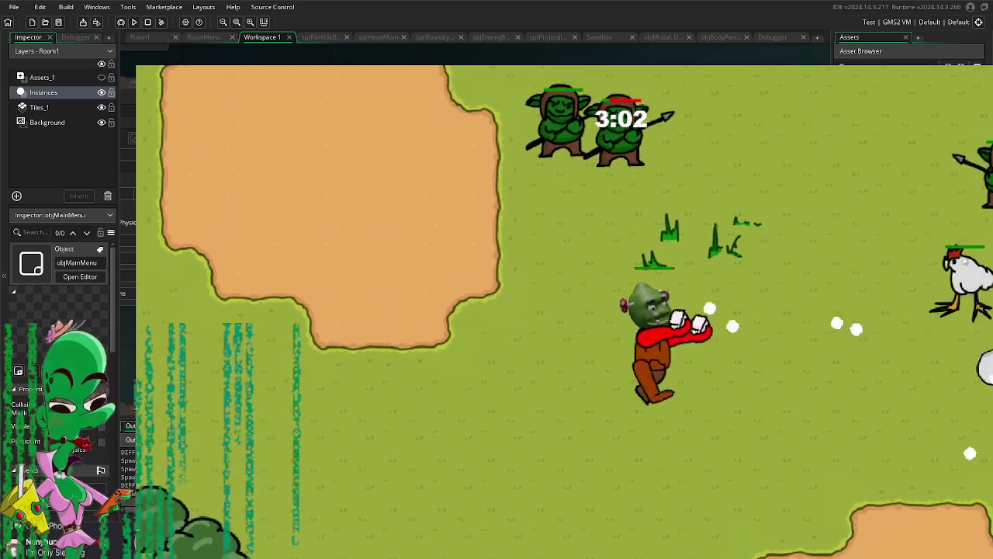
Step: Lead the character upward toward new enemies, then down-right away from the crowd
key(d)
key(w)
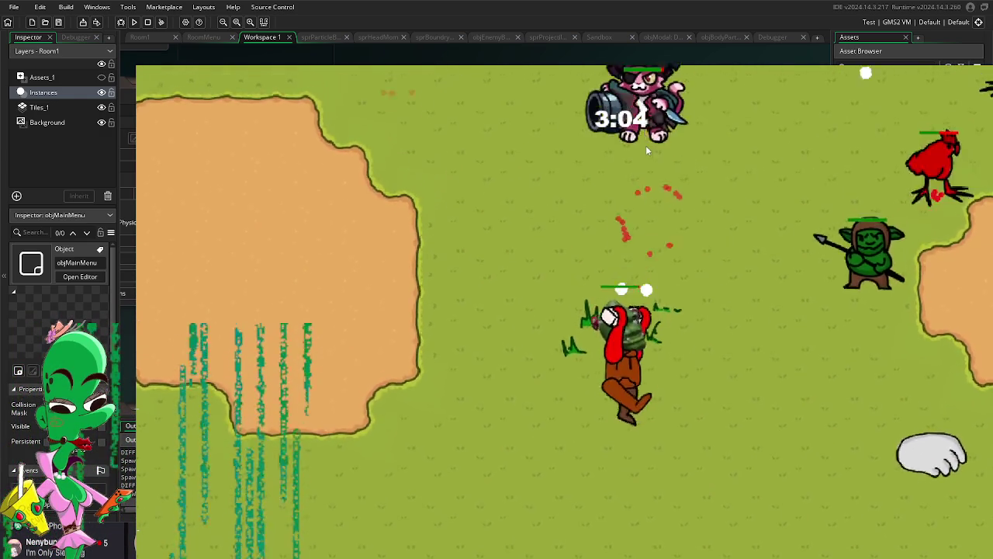
key(a)
key(w)
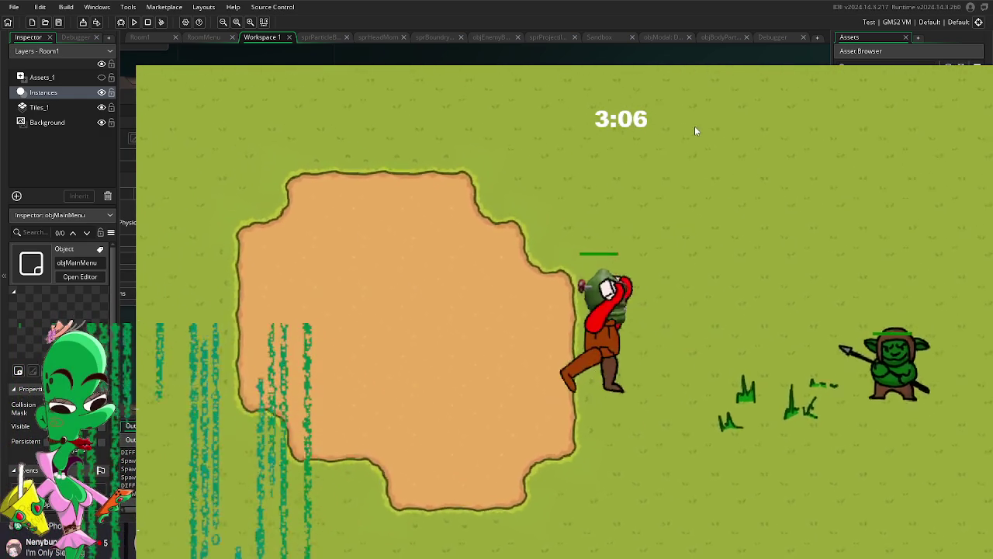
key(w)
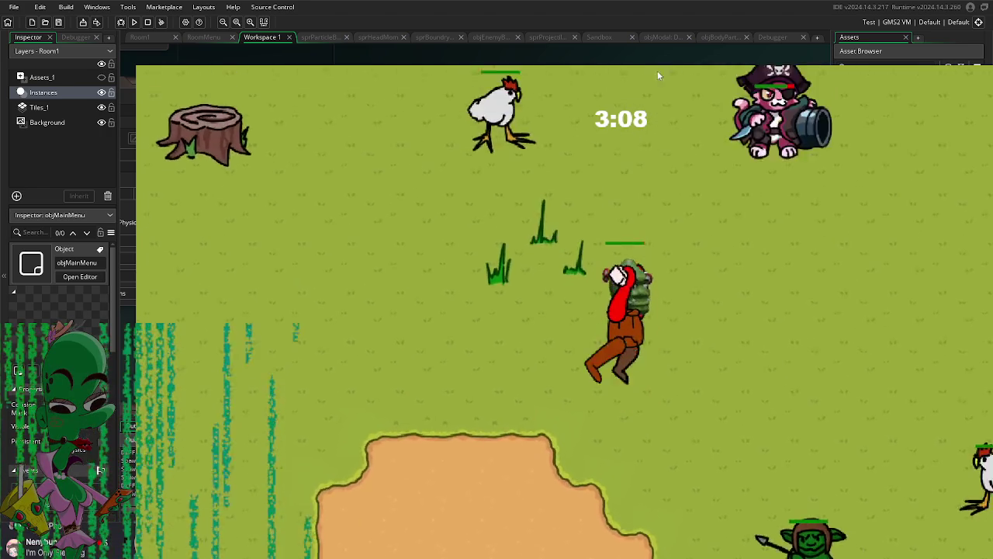
key(w)
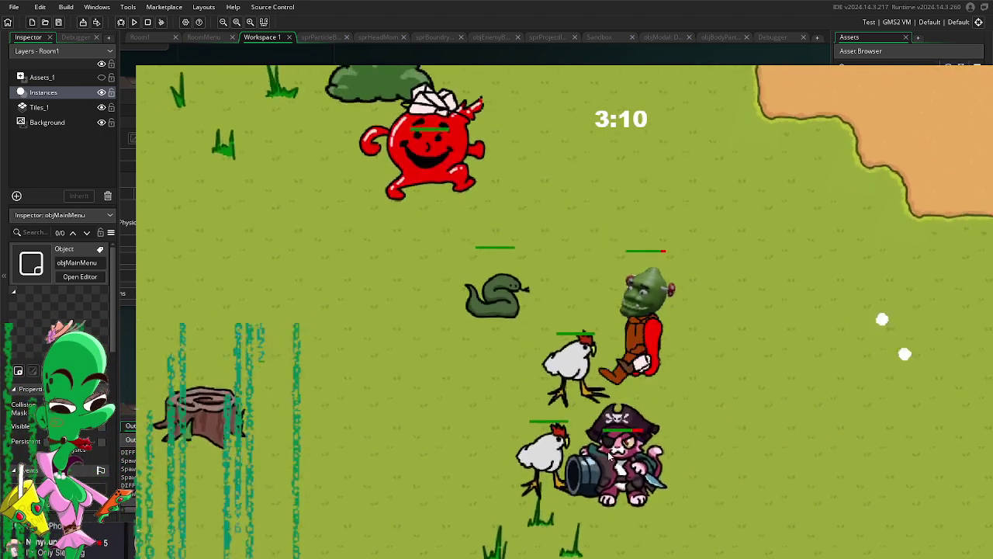
key(w)
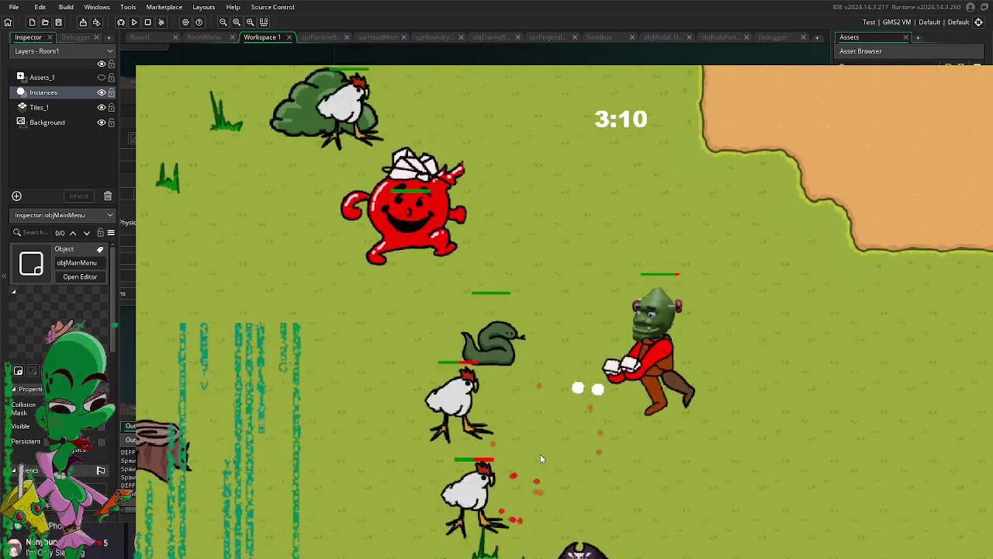
key(d)
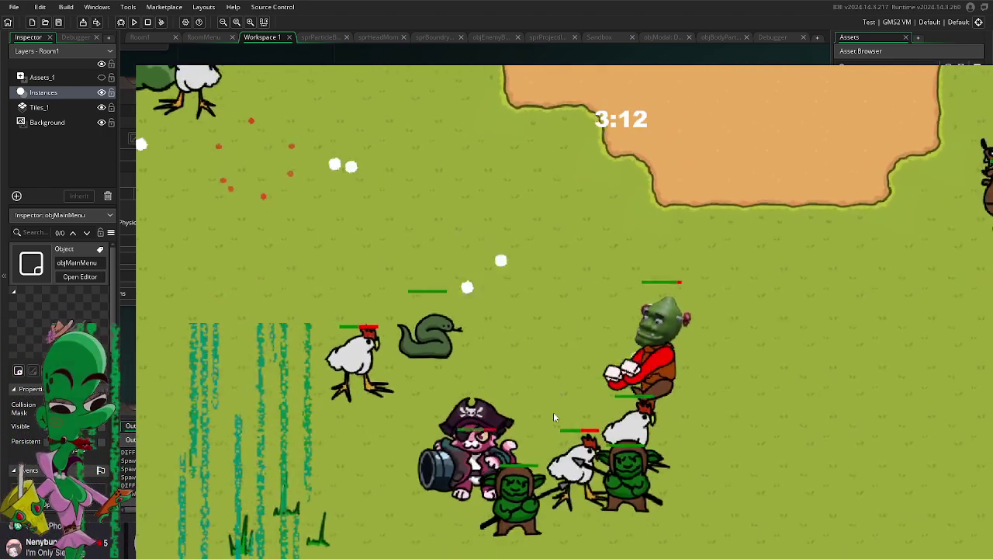
key(d)
key(s)
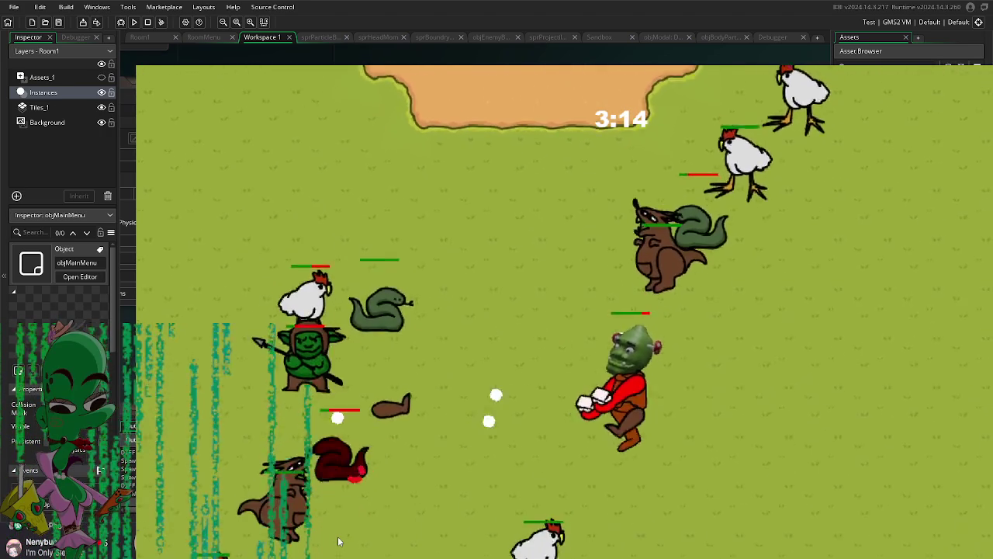
key(s)
key(d)
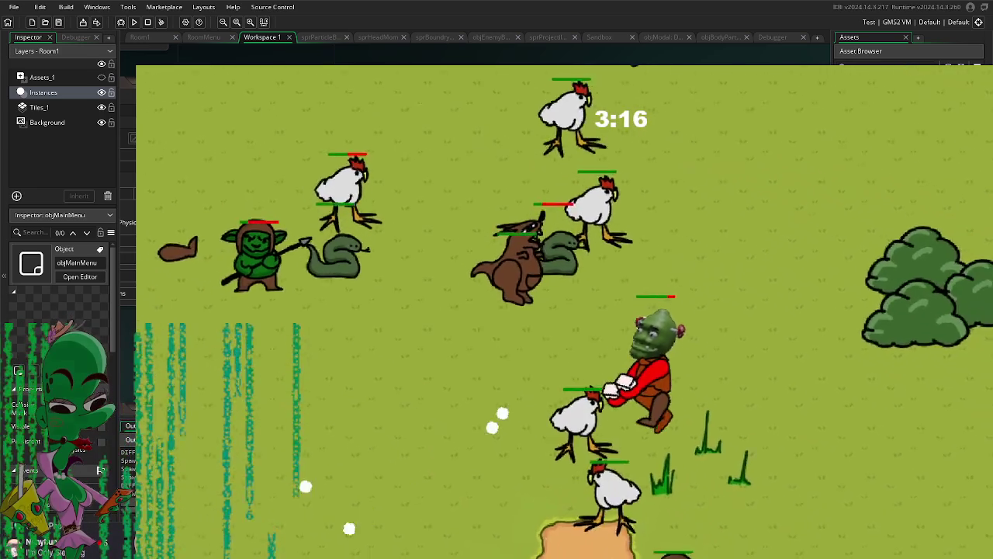
key(s)
key(d)
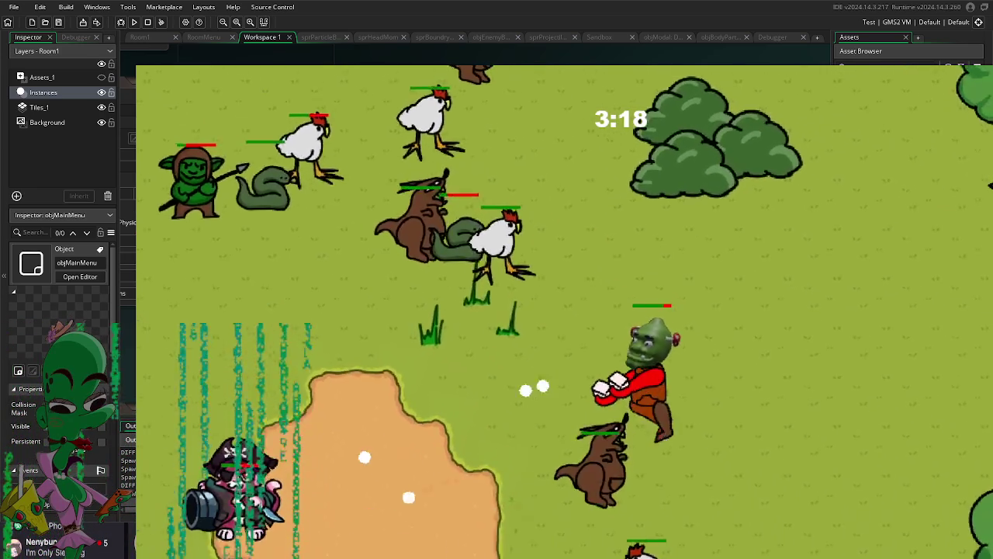
key(s)
key(d)
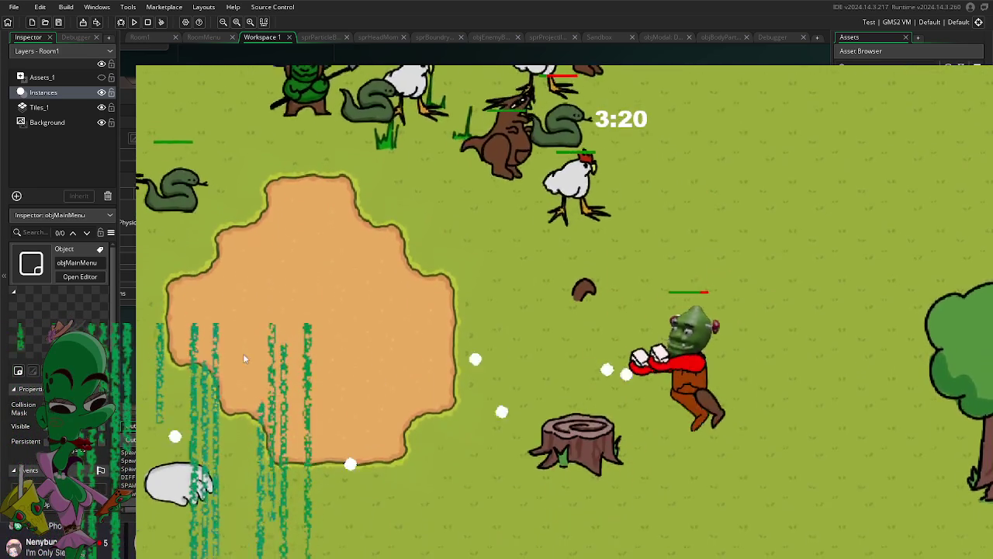
Step: Circle left and up into the dirt area, staying alive as the timer nears 3:36
key(s)
key(a)
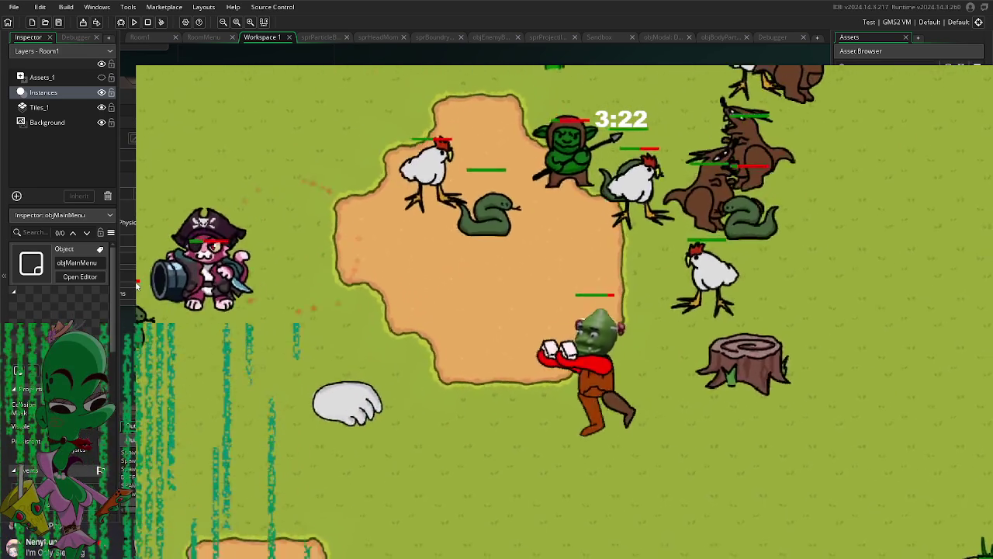
key(a)
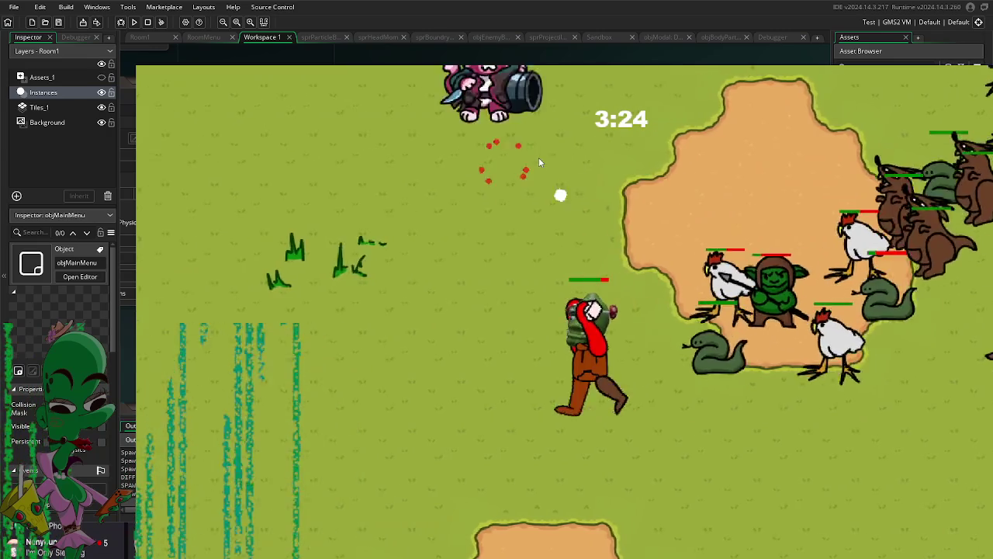
key(w)
key(a)
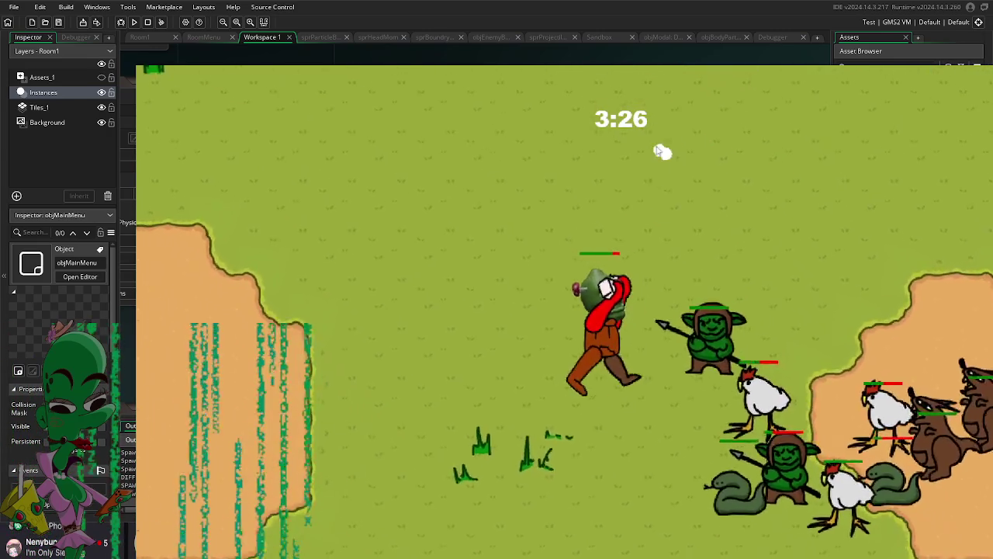
key(w)
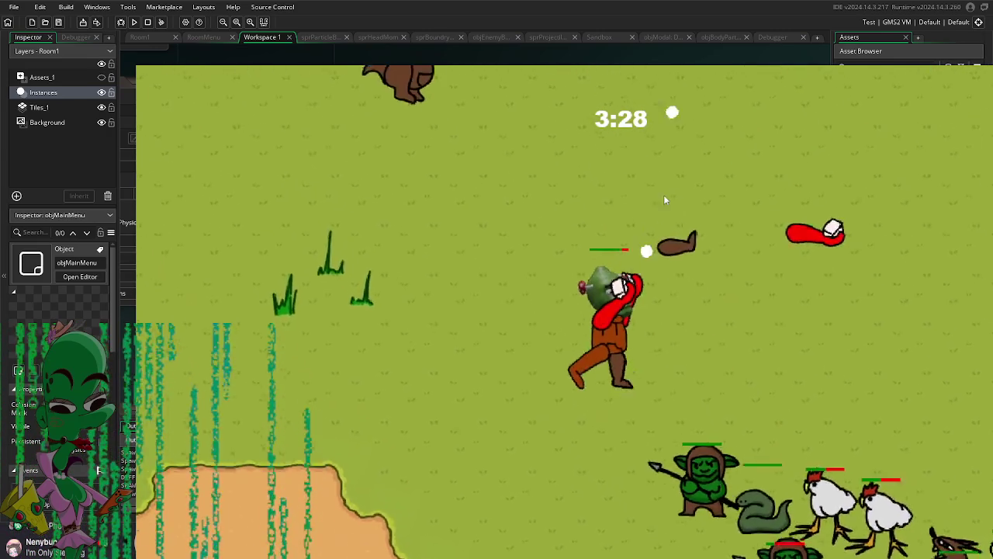
key(w)
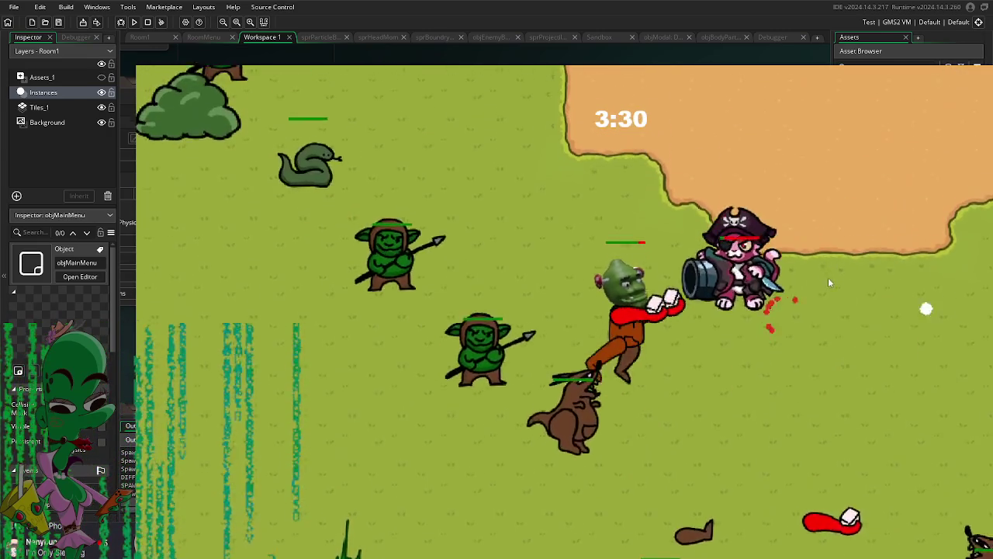
key(w)
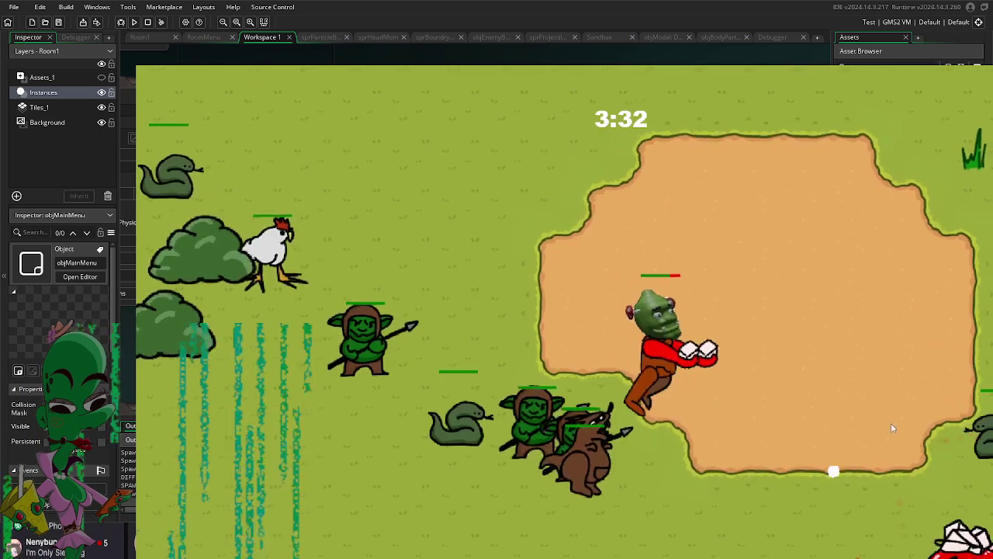
key(d)
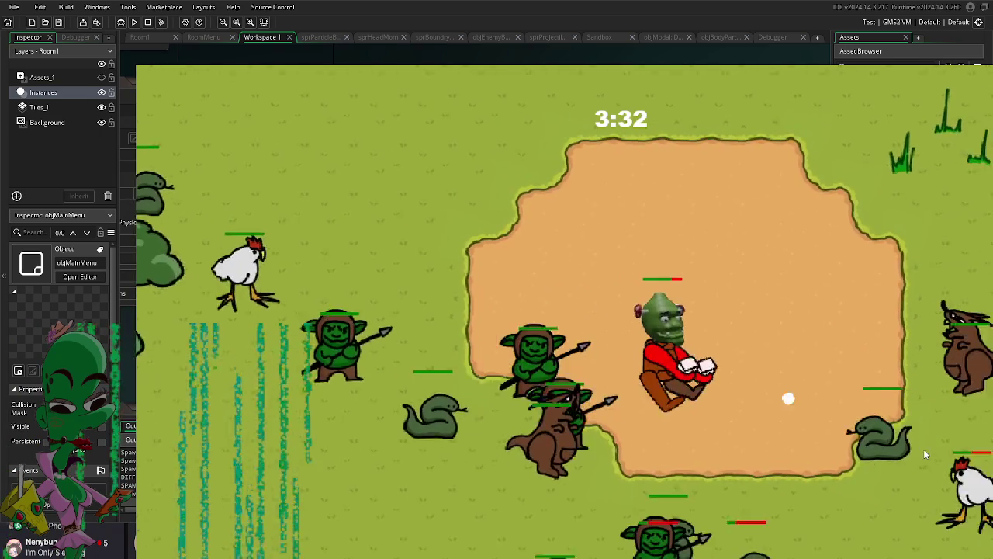
key(w)
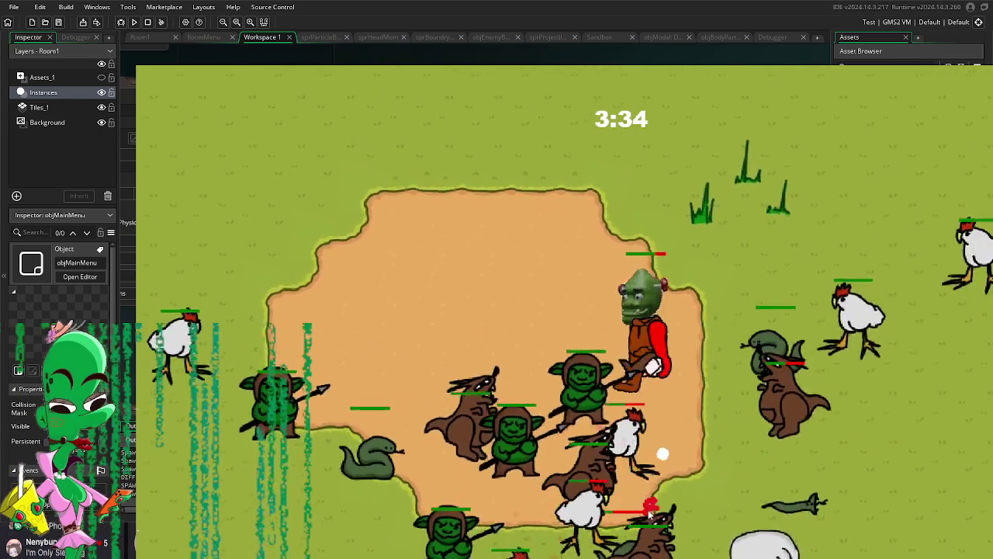
key(w)
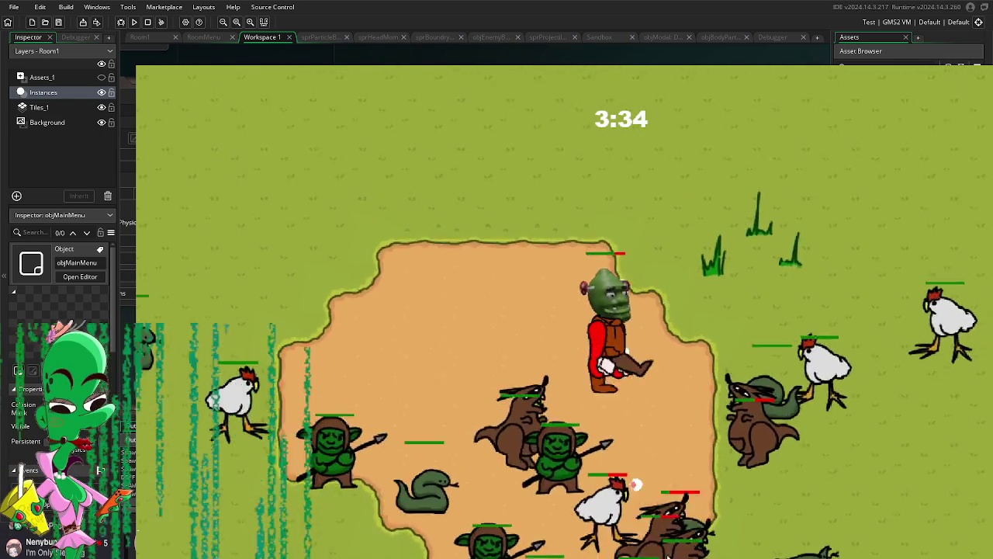
key(a)
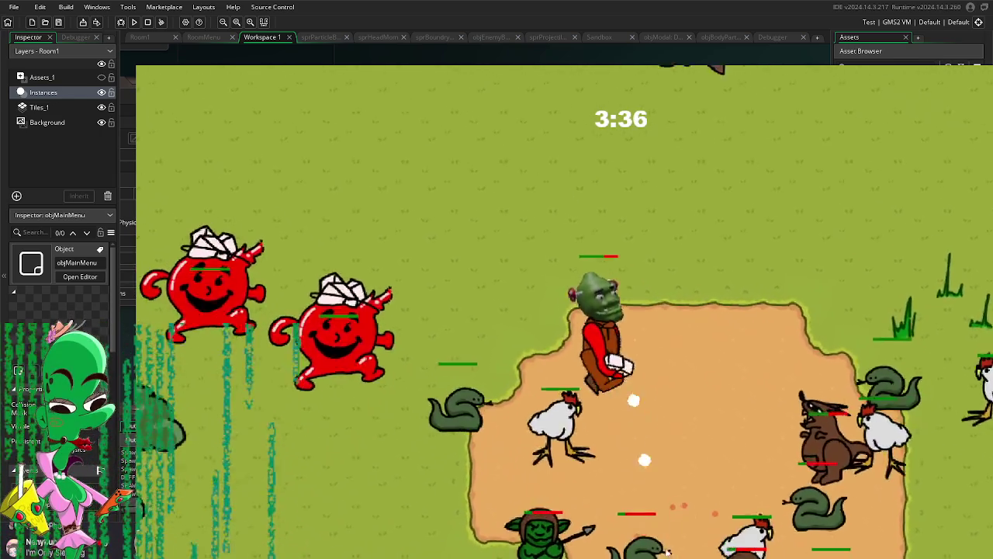
key(w)
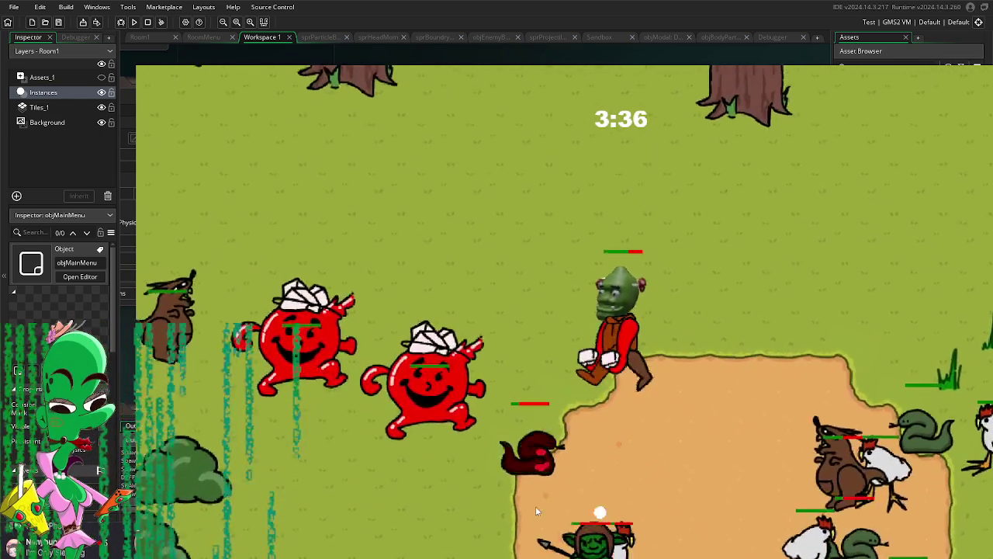
Step: Walk the player down and left away from enemies, then pause the game with Escape
key(d)
key(s)
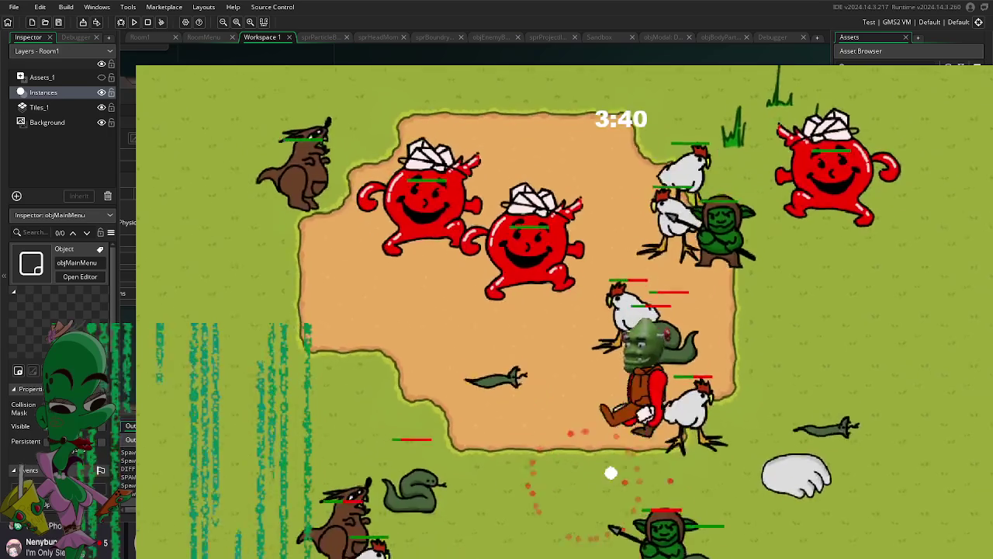
key(d)
key(d)
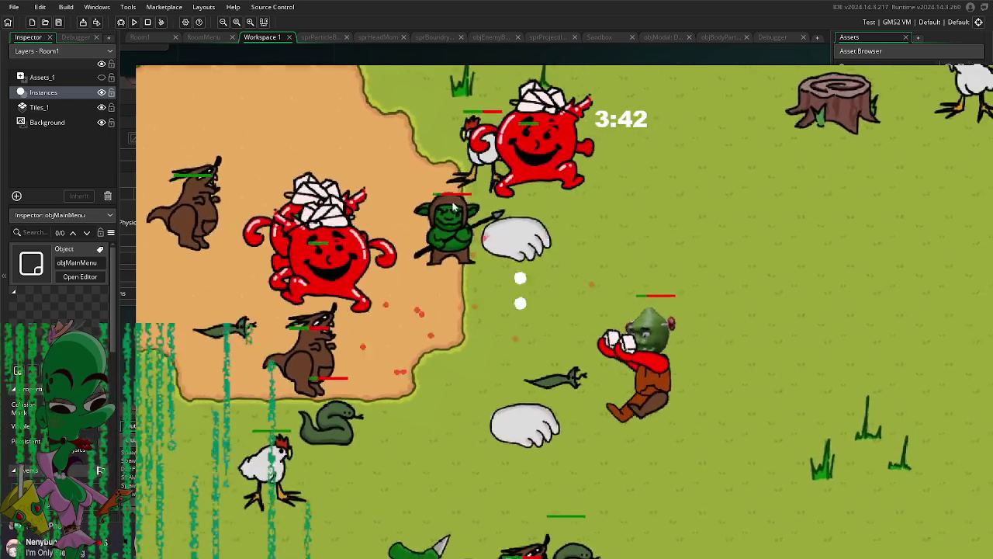
key(s)
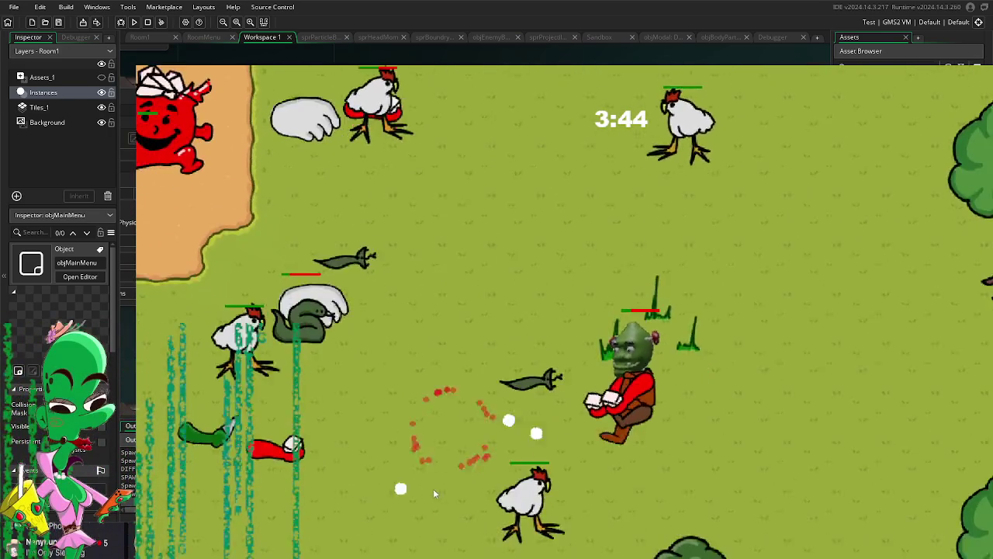
key(a)
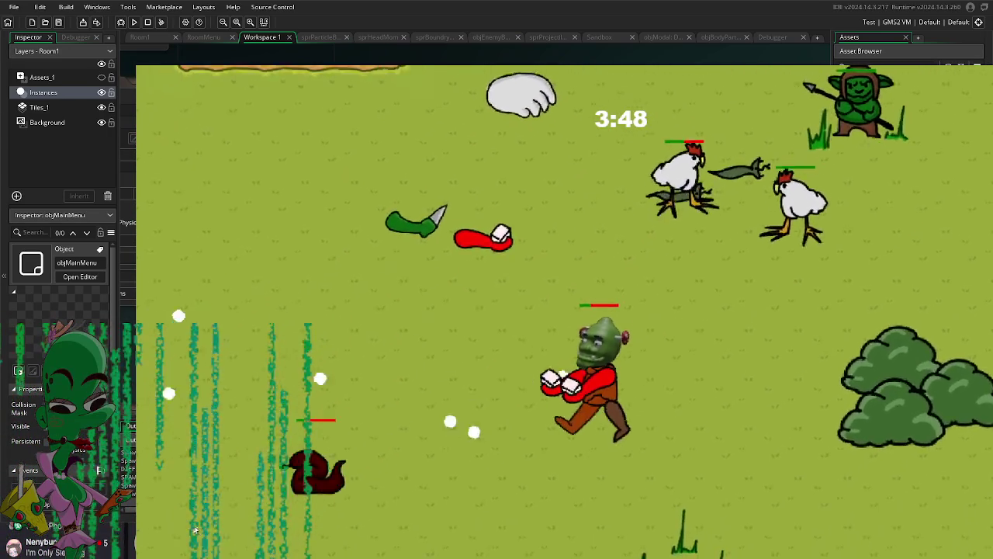
key(s)
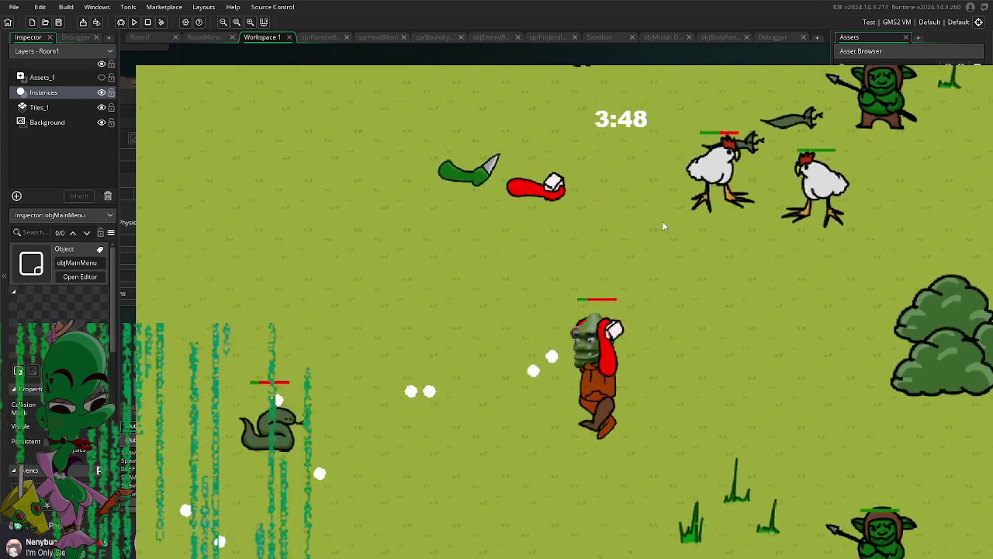
key(s)
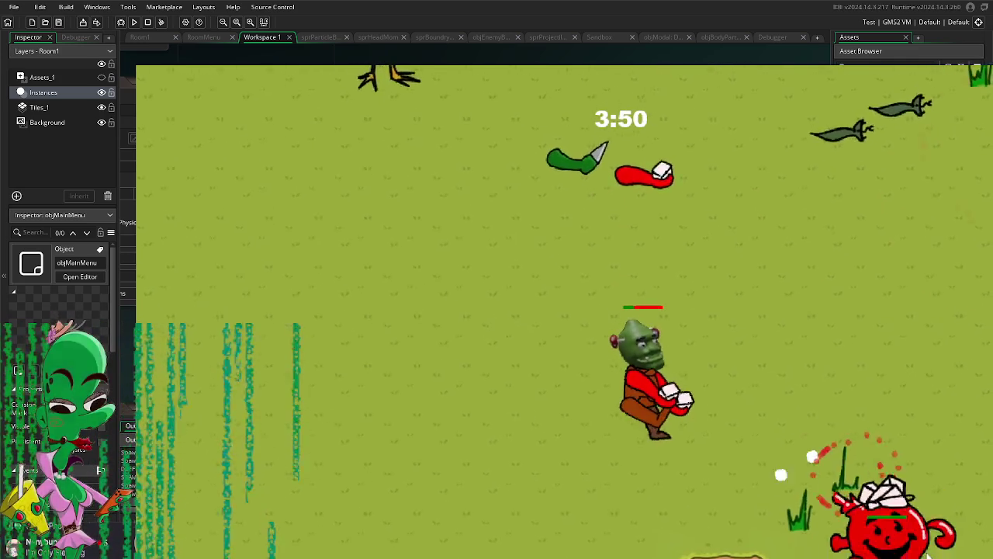
key(s)
key(s)
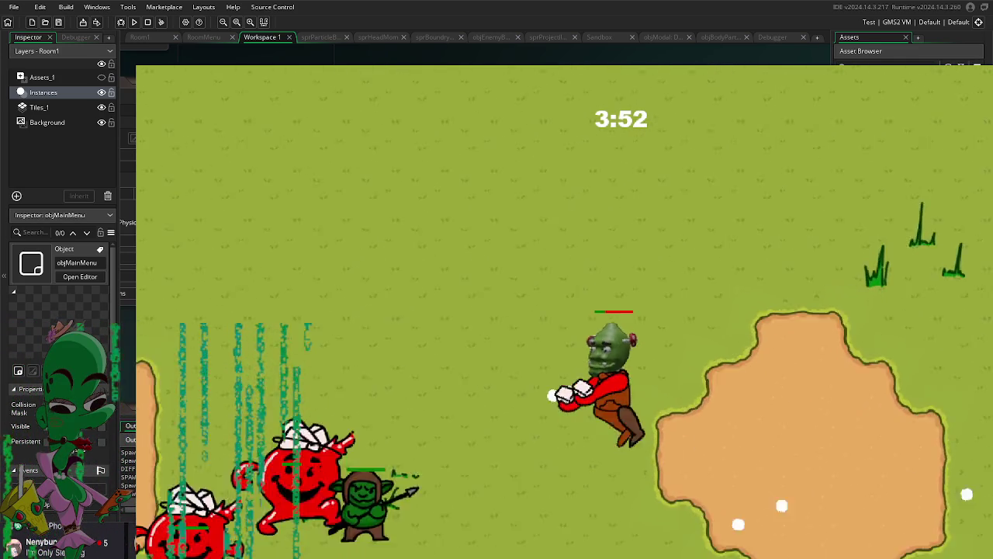
key(s)
key(a)
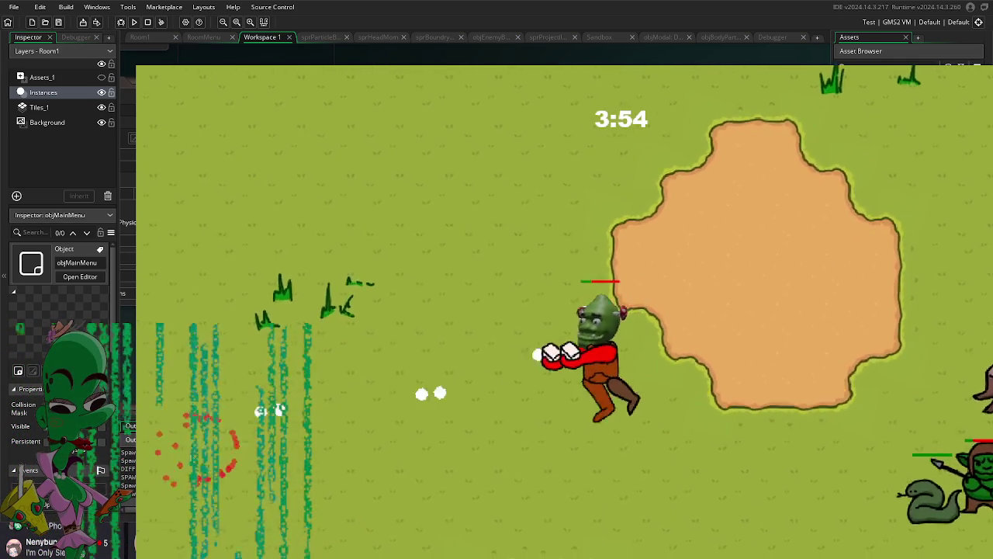
key(a)
key(s)
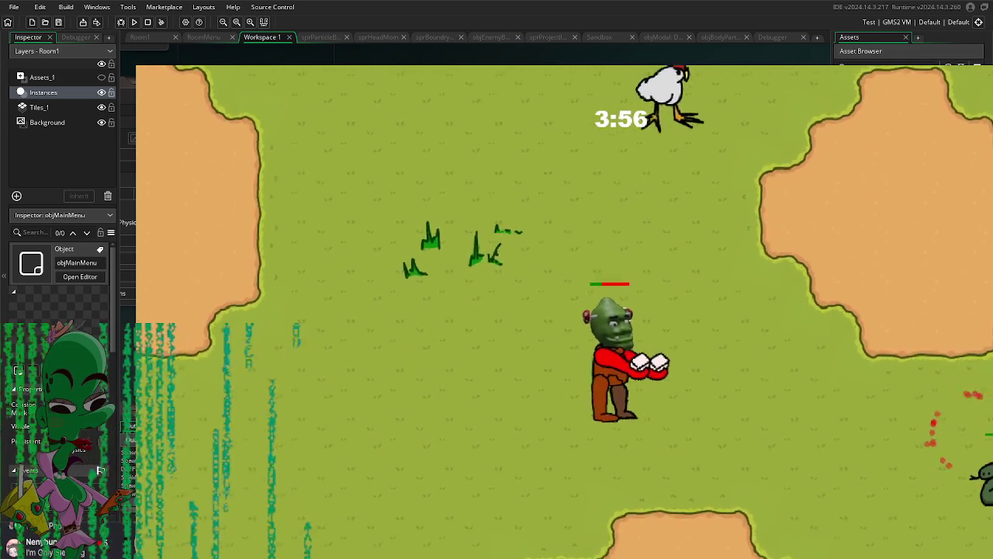
key(Escape)
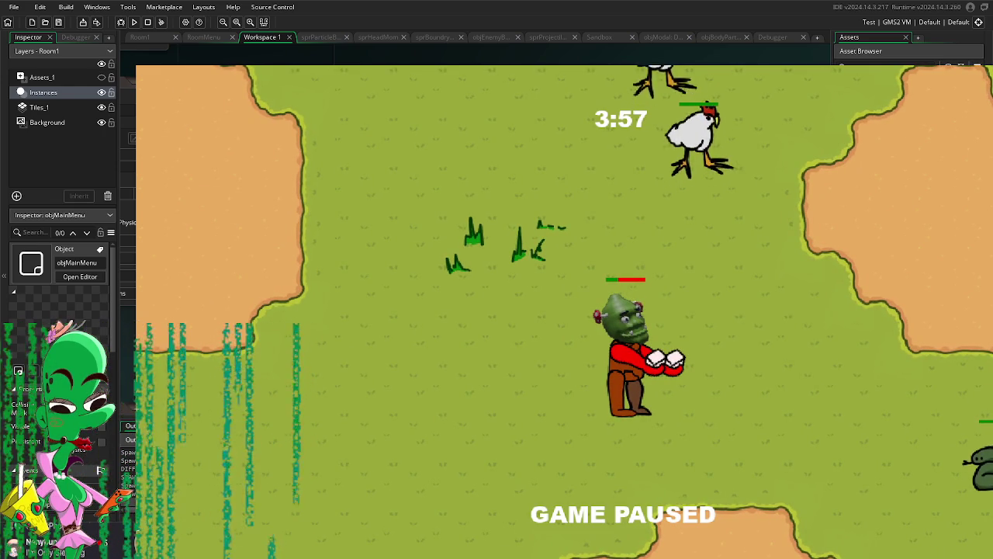
Step: Resume play and steer the player diagonally up-left, then up-right
key(a)
key(w)
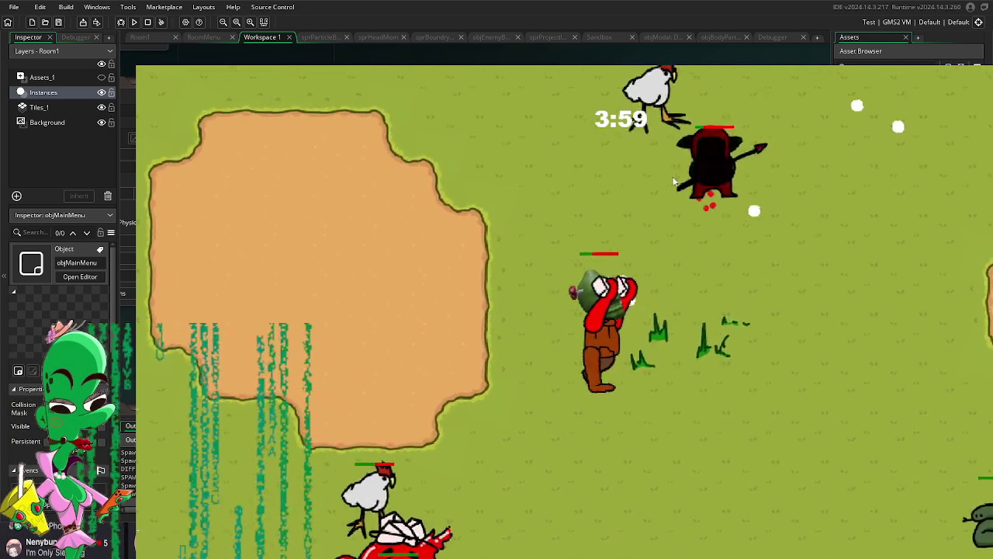
key(a)
key(w)
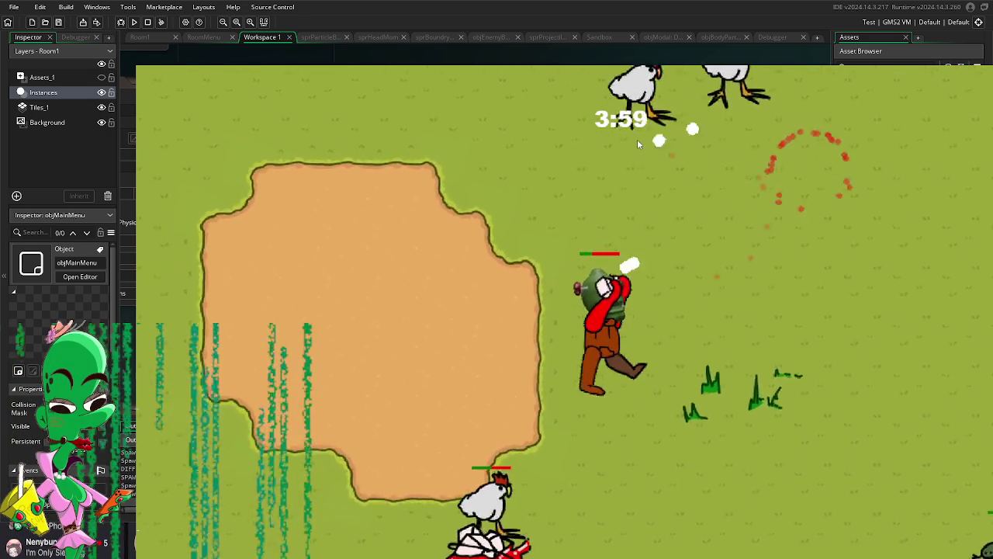
key(a)
key(w)
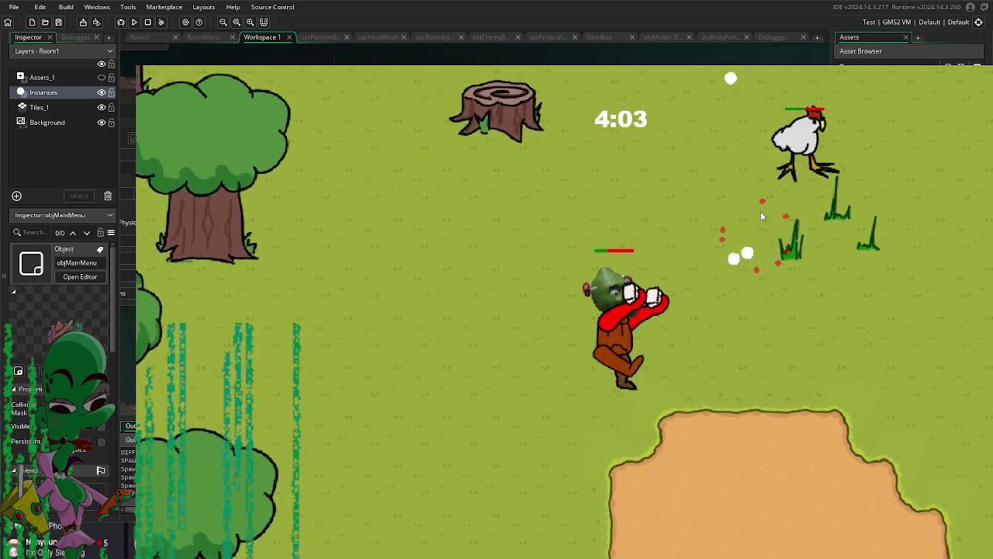
key(d)
key(w)
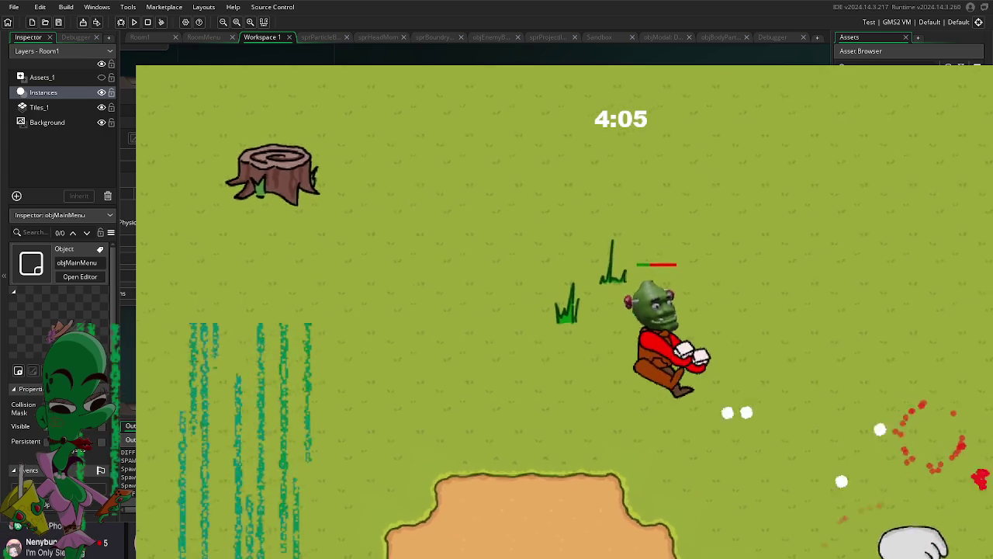
key(d)
key(w)
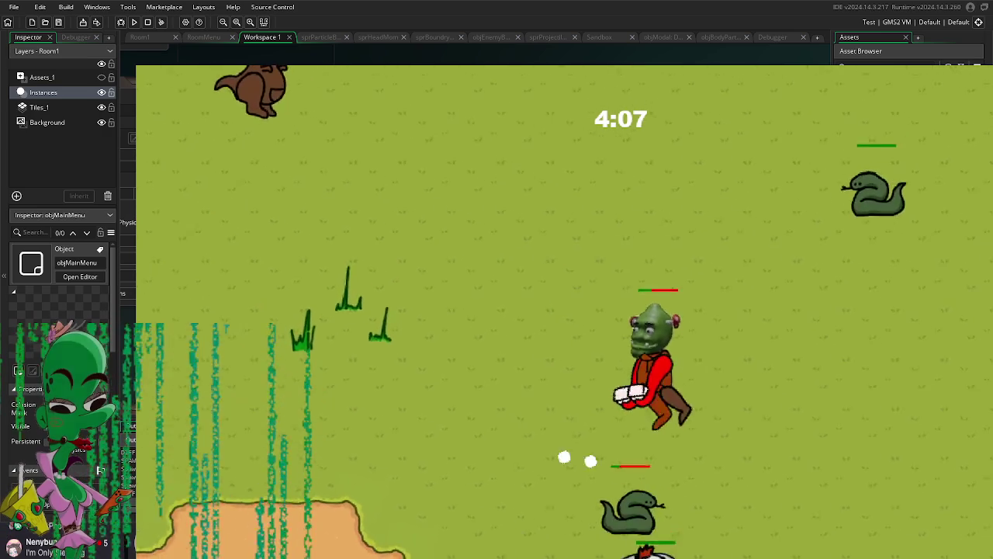
Step: Attack while moving right-down, then left toward a pickup until the Left/Right prompt appears
key(d)
key(s)
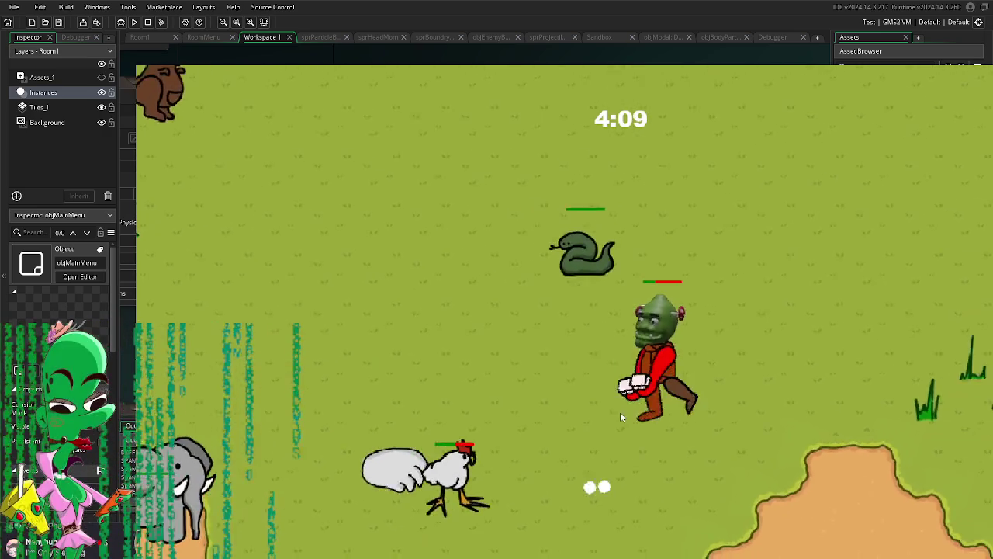
key(d)
key(s)
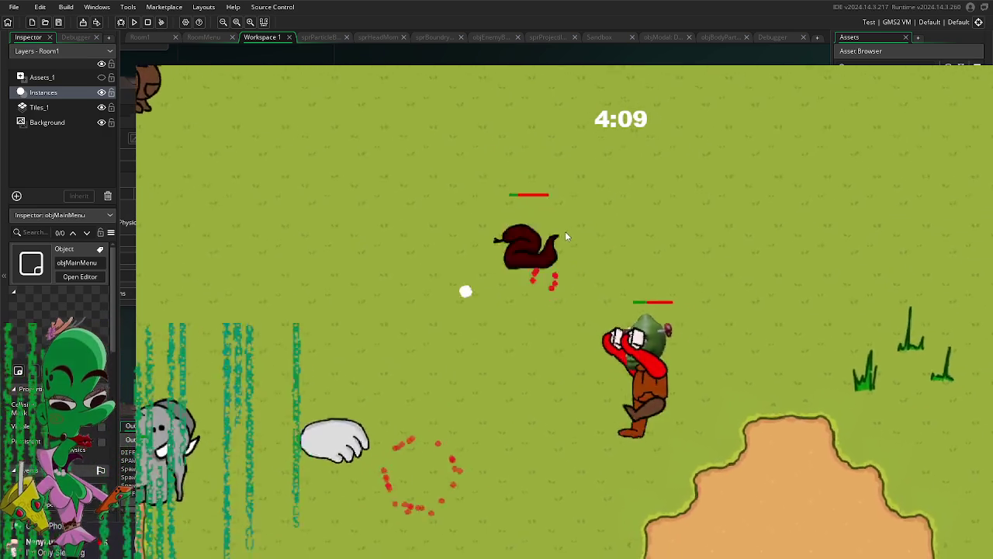
key(a)
key(s)
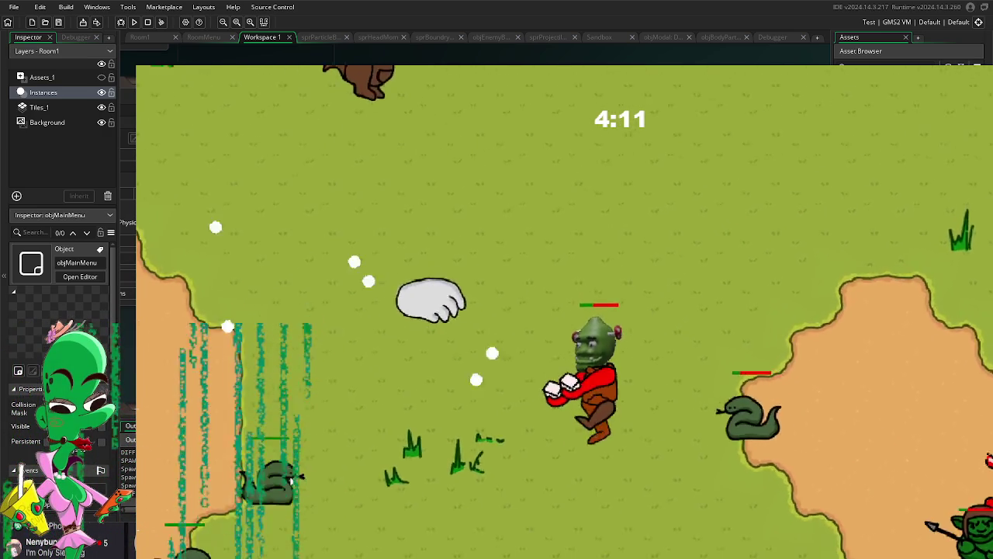
key(a)
key(s)
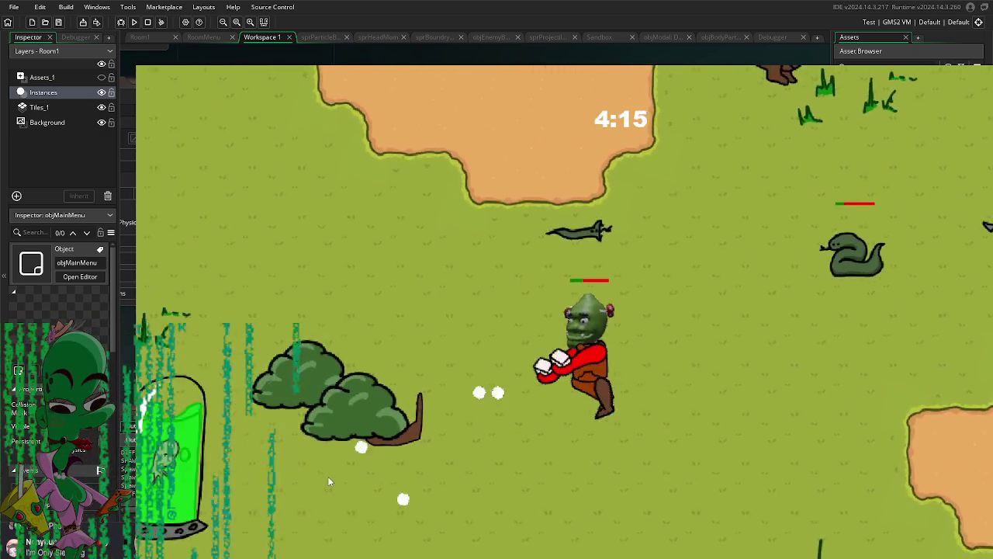
key(a)
key(Escape)
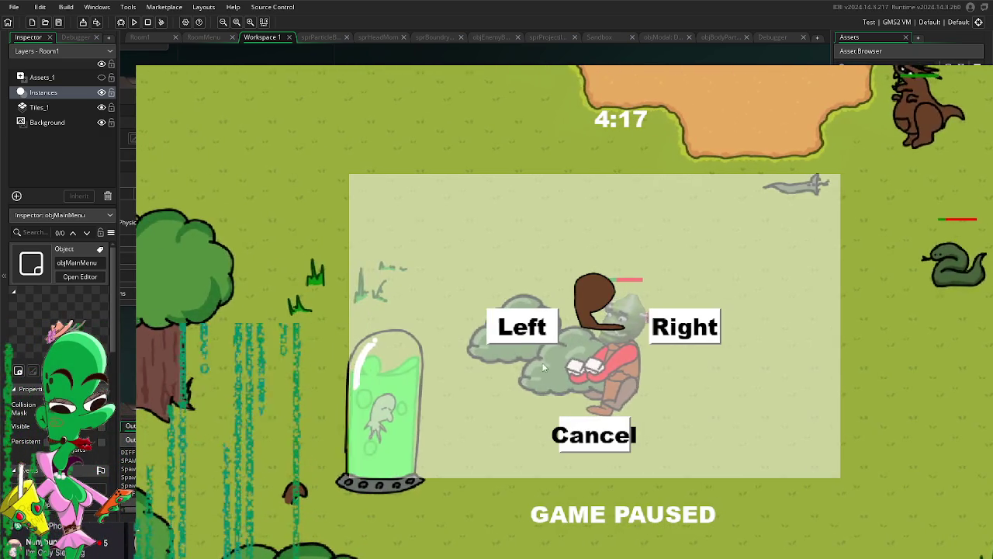
Step: Choose Right on the pause prompt and keep firing while crossing the dirt arena
click(662, 330)
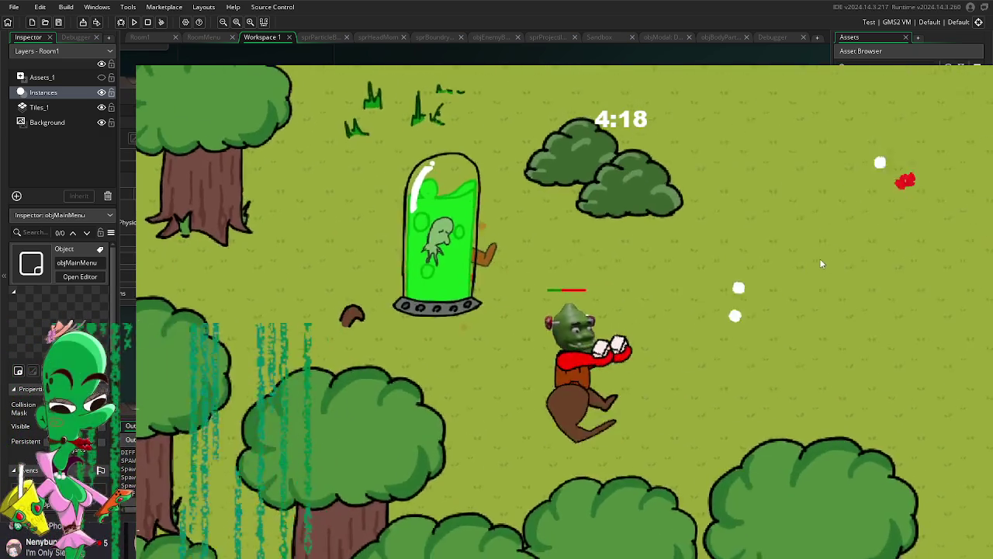
key(w)
key(w)
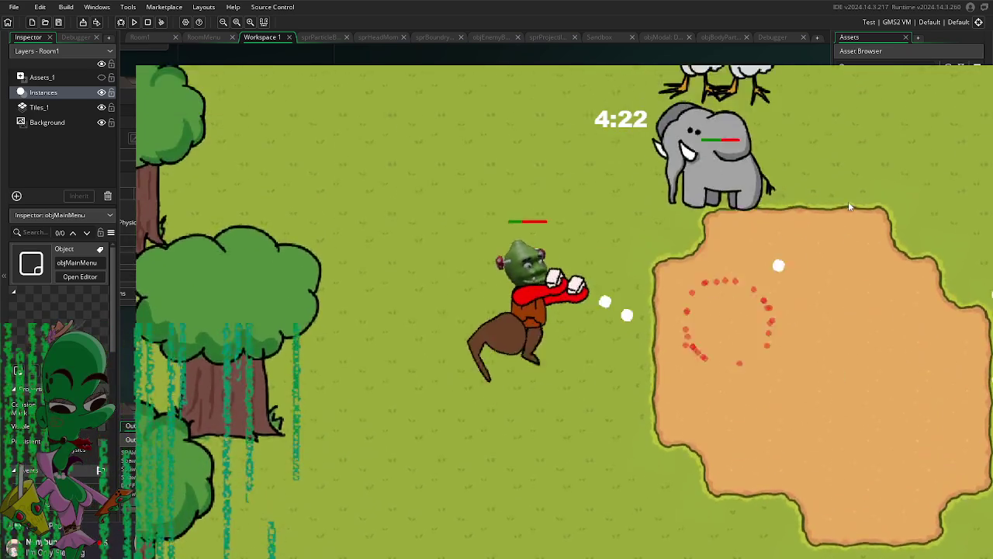
key(w)
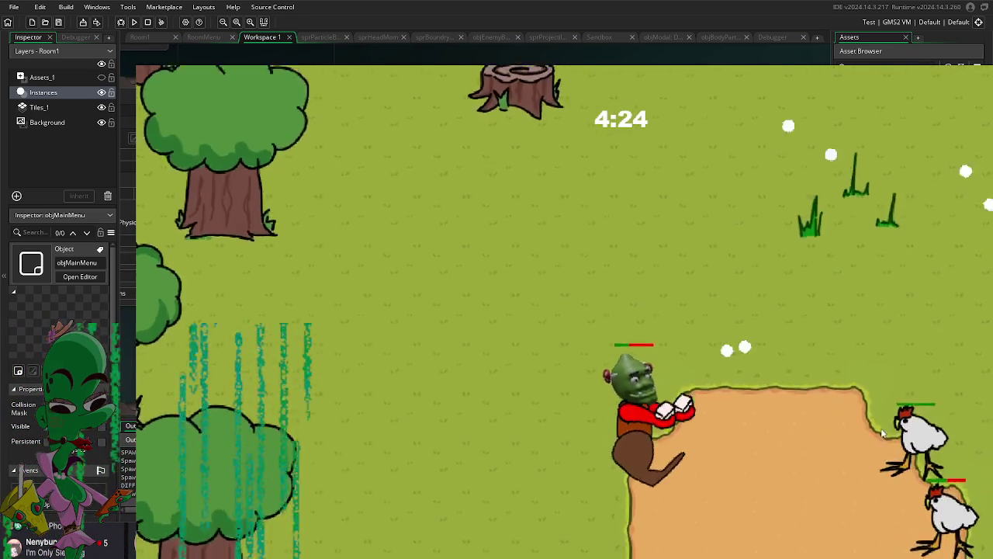
key(s)
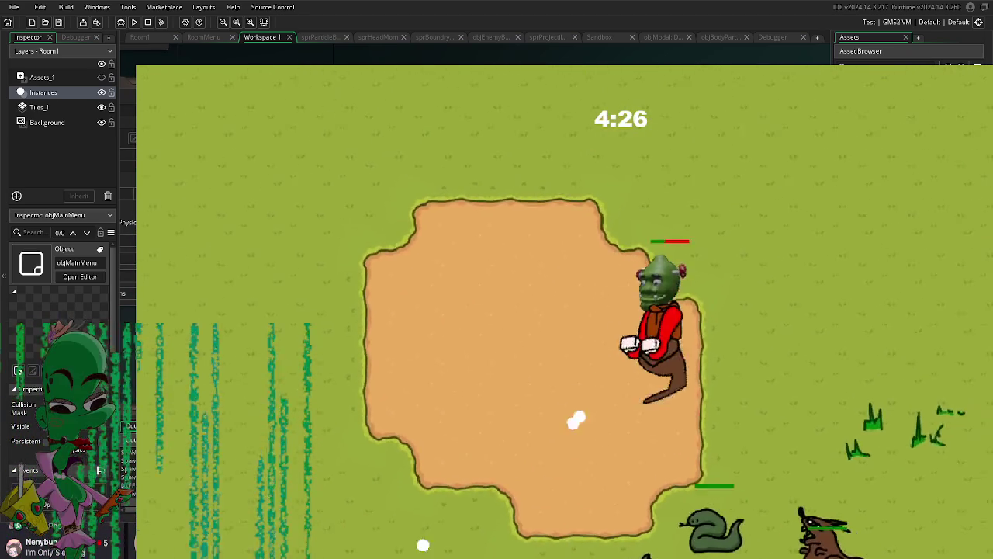
key(d)
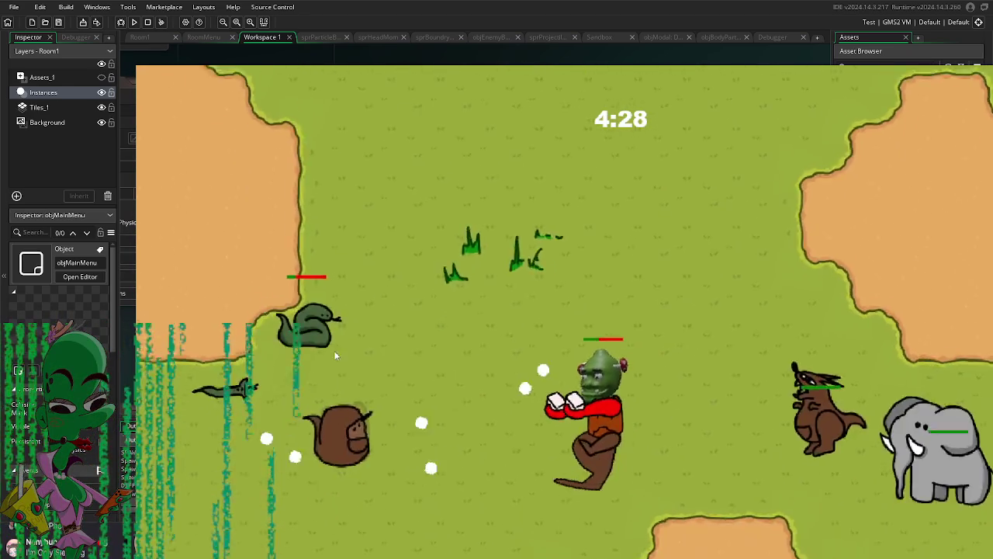
key(s)
key(a)
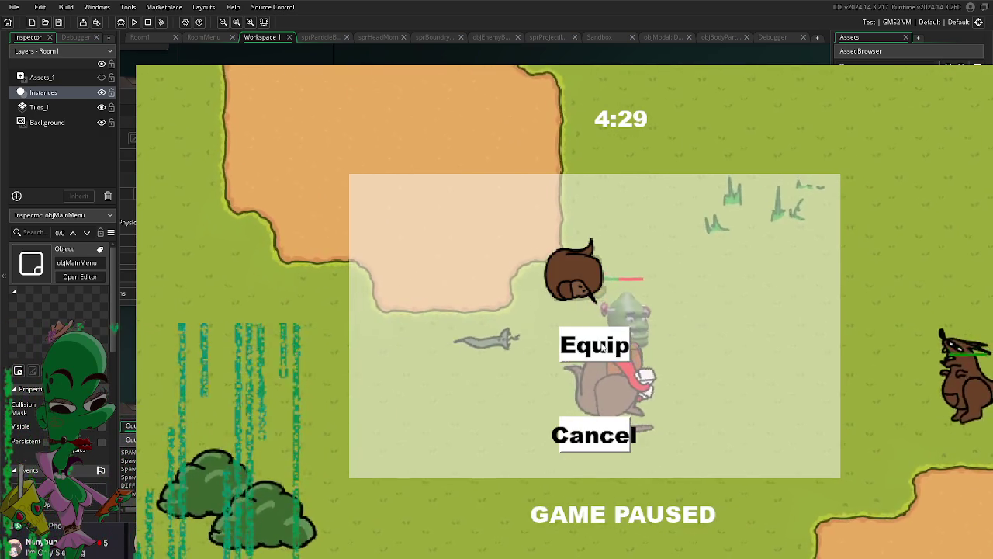
Step: Equip the picked-up item and continue moving the player up and right
click(592, 344)
key(d)
key(w)
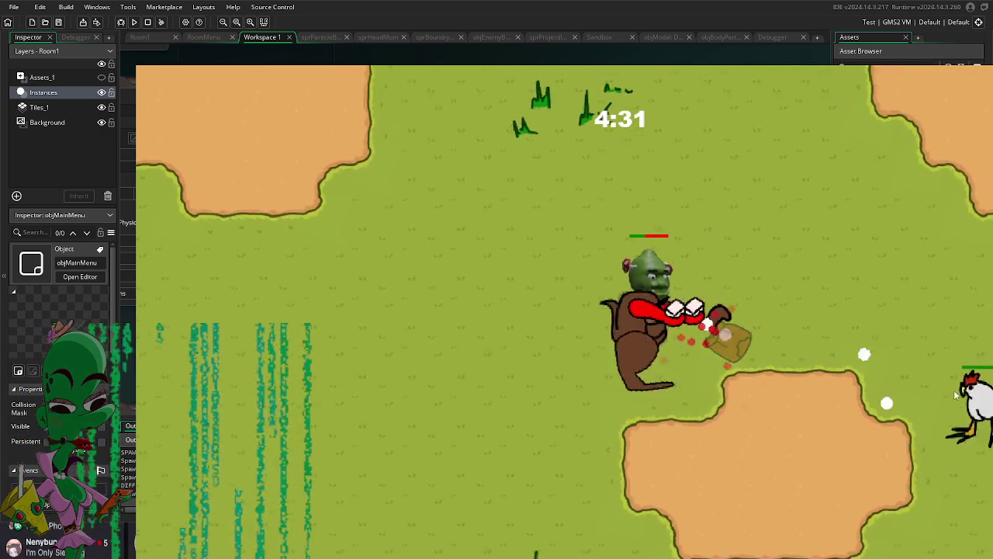
key(d)
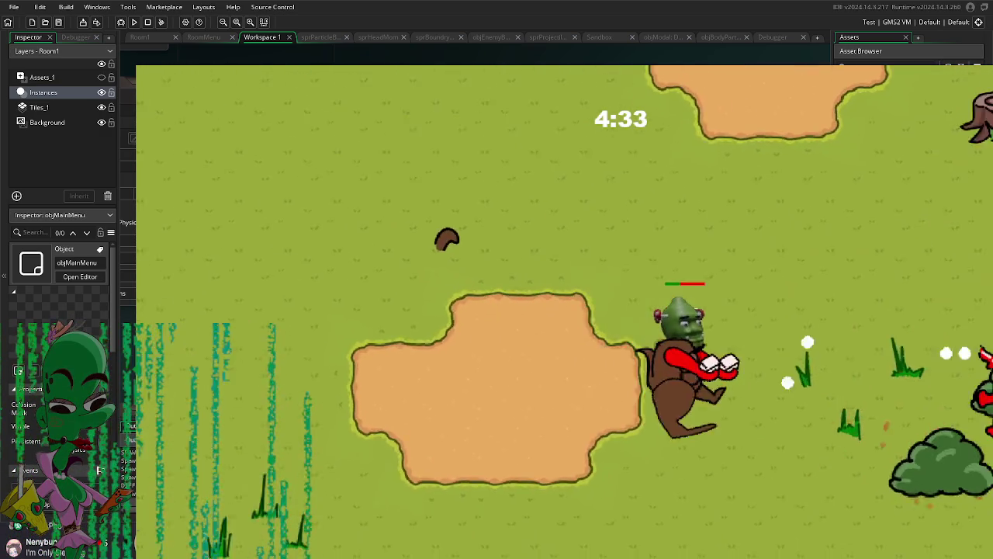
key(d)
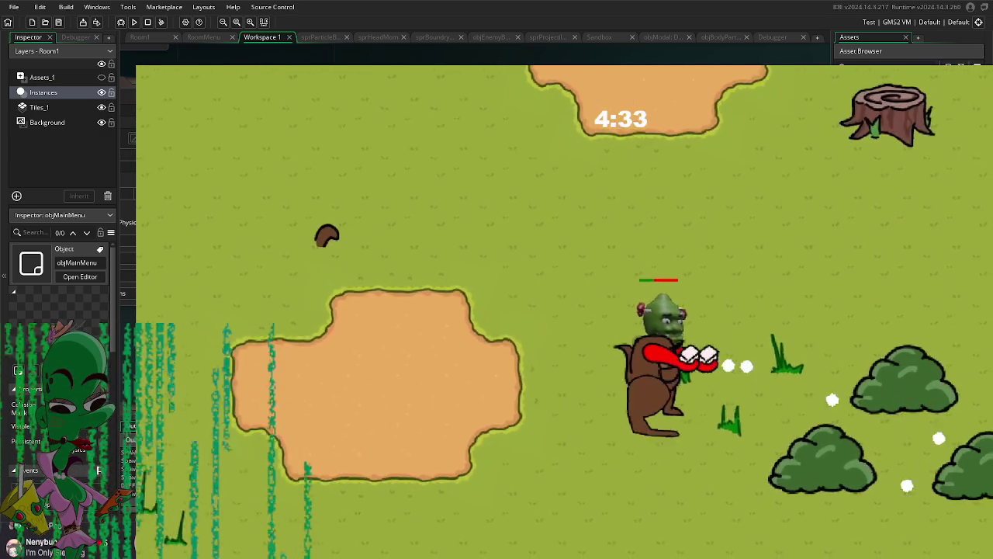
key(w)
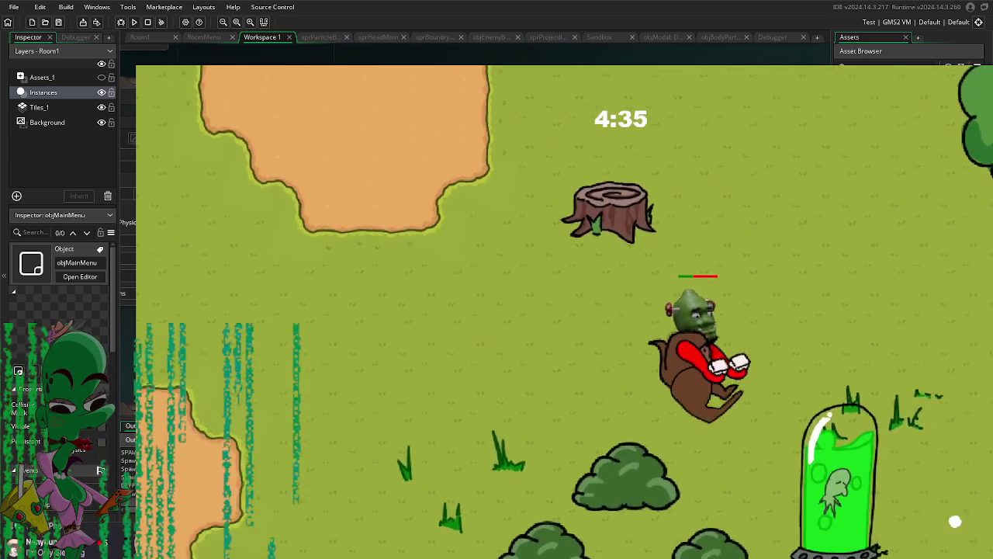
key(w)
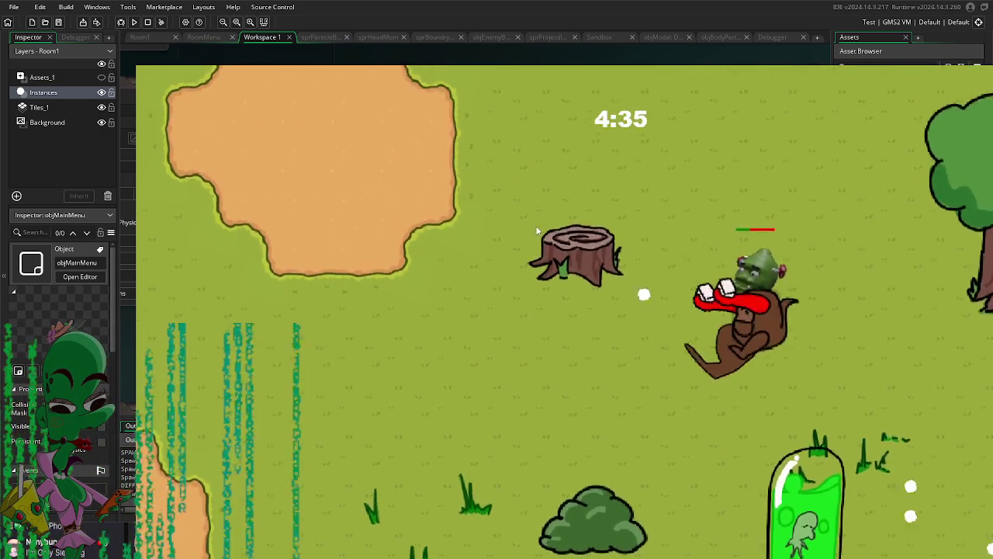
key(a)
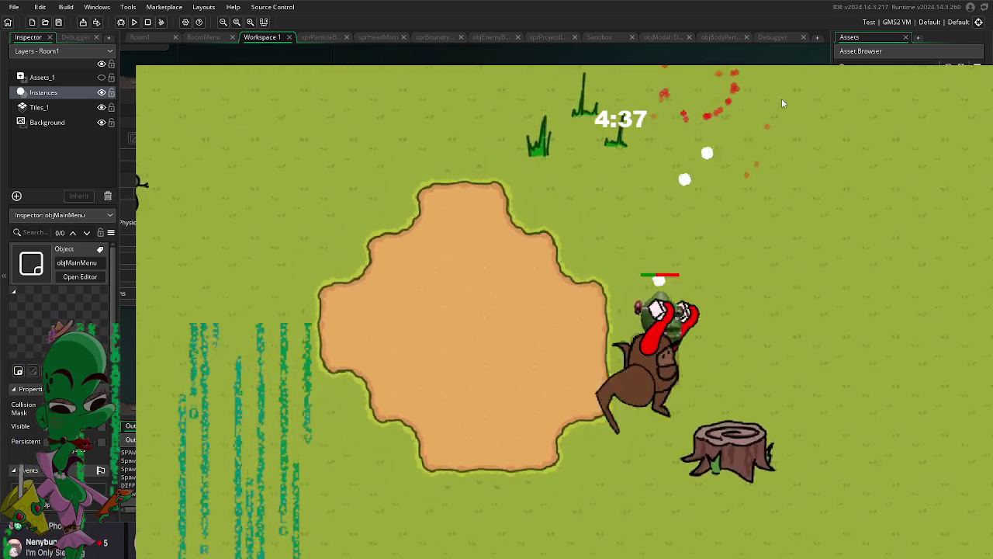
key(w)
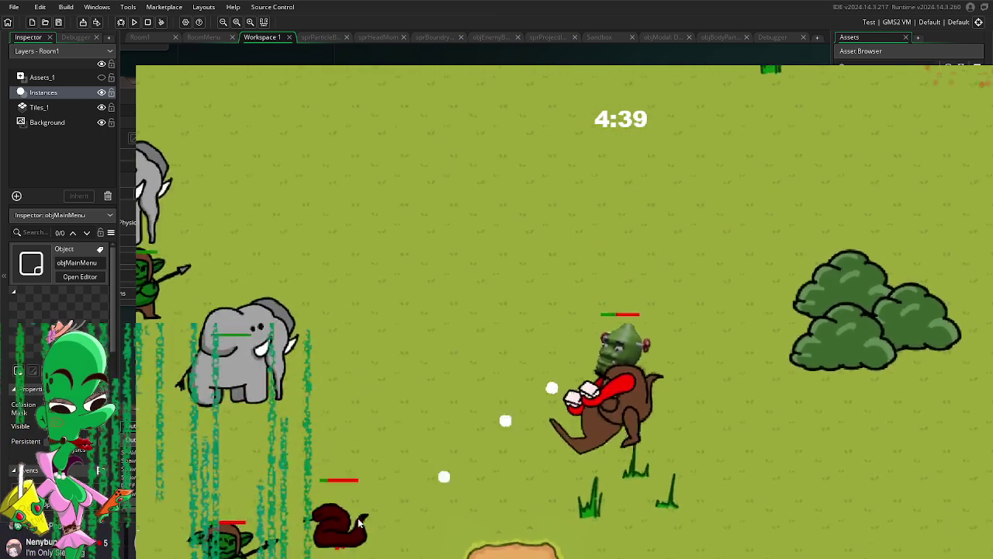
Step: Weave the player up and left onto another pickup, triggering the 5:13 equip prompt
key(s)
key(a)
key(w)
key(w)
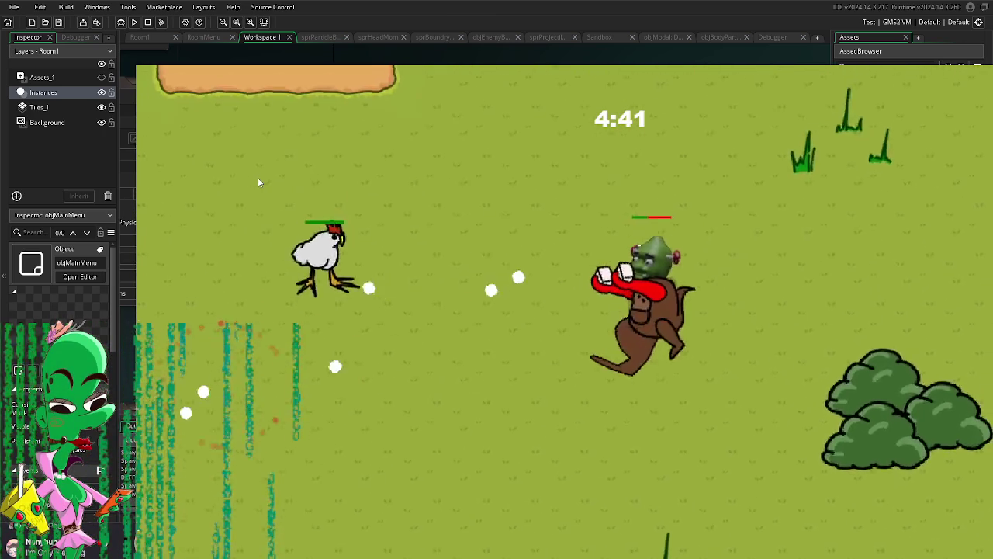
key(a)
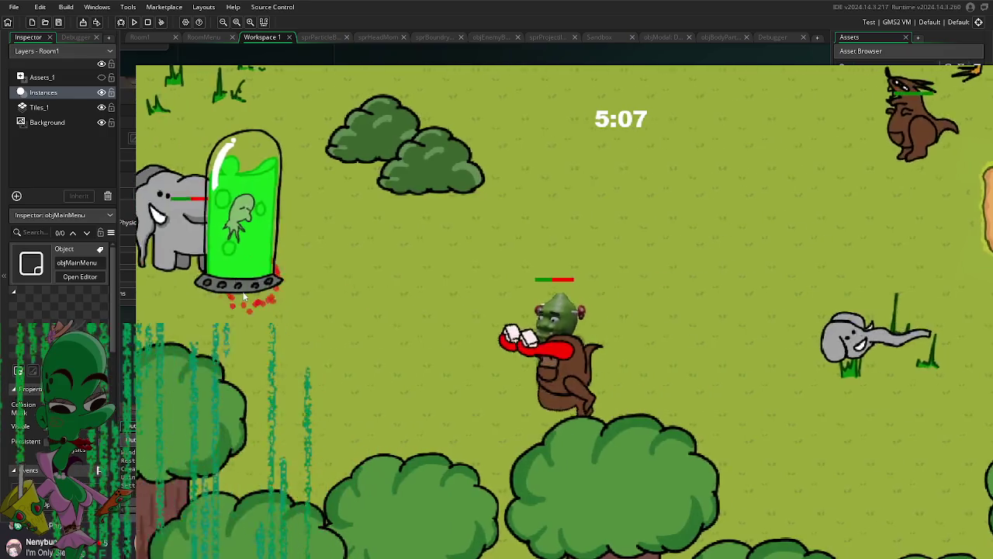
key(w)
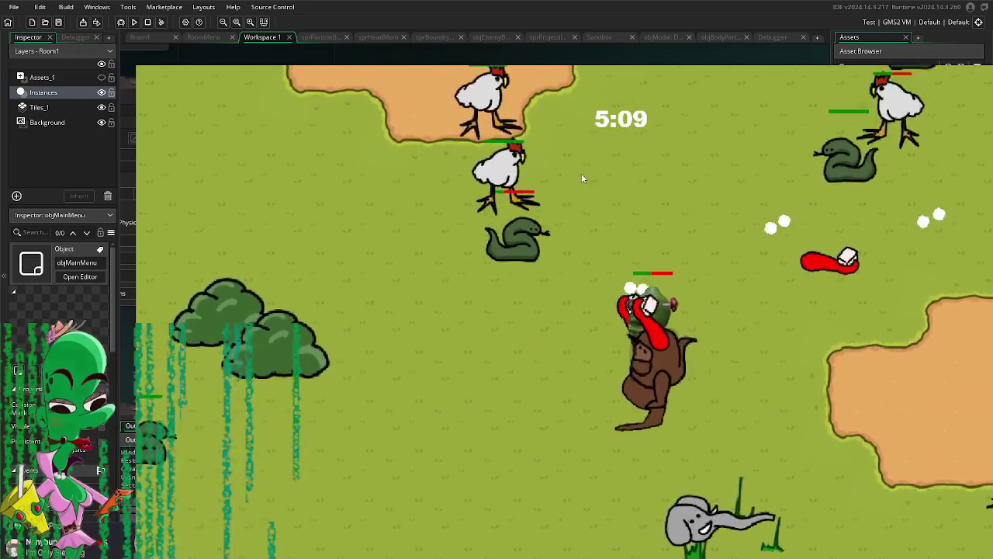
key(a)
key(w)
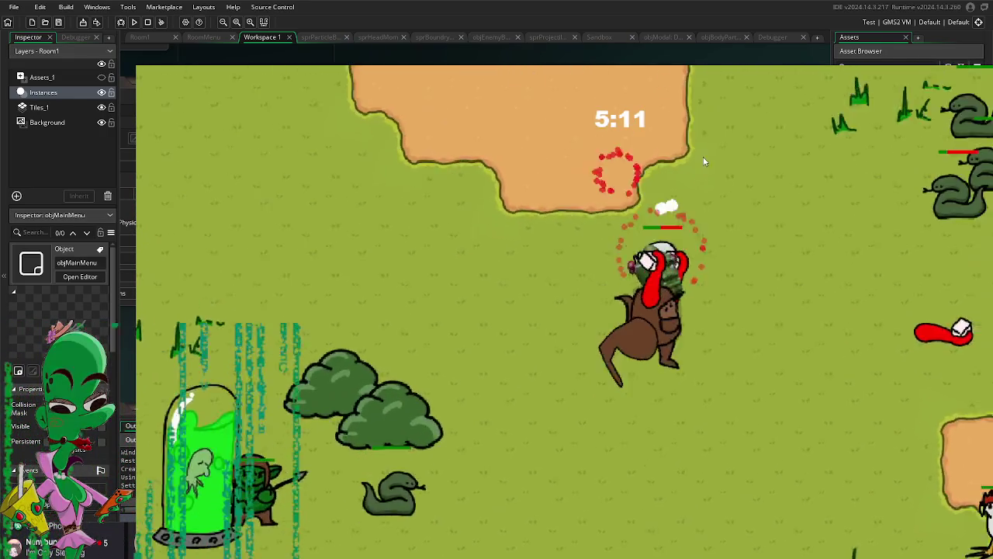
key(w)
key(d)
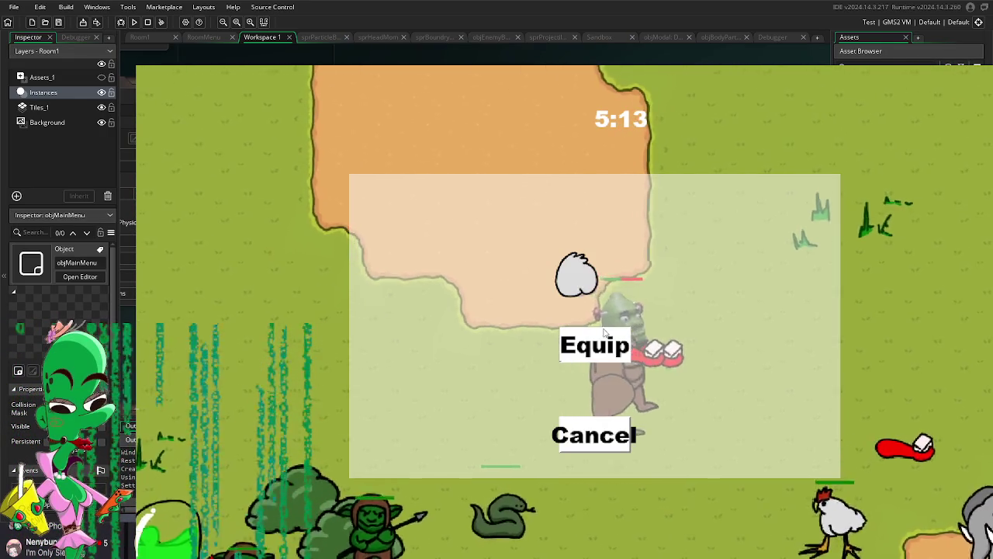
Step: Confirm Equip on the offered item, then walk the player around onto another pickup
key(Return)
key(a)
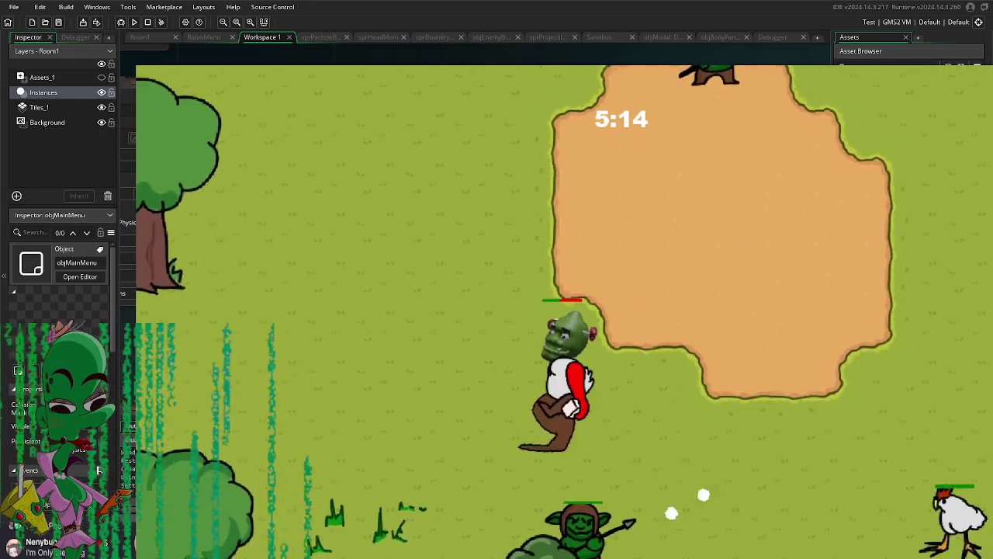
key(a)
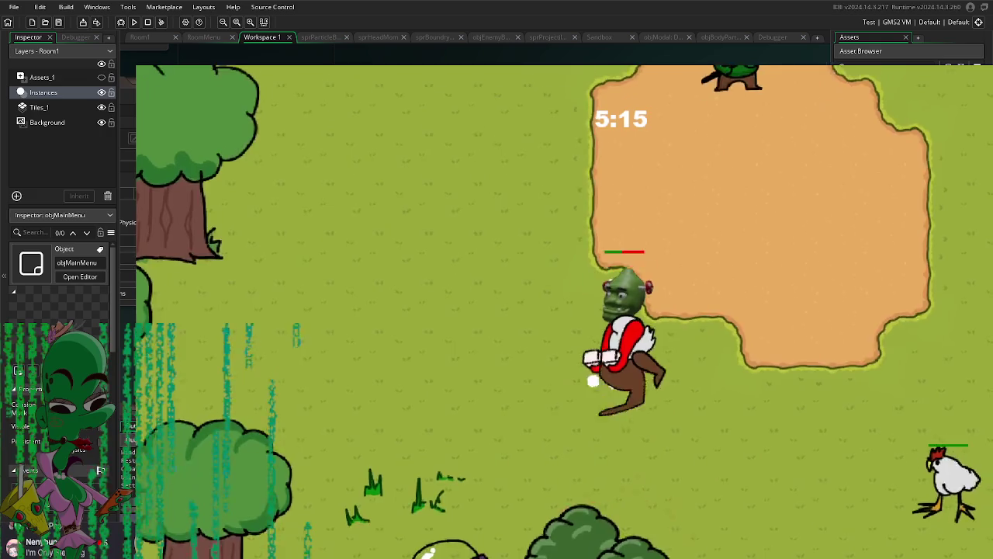
key(w)
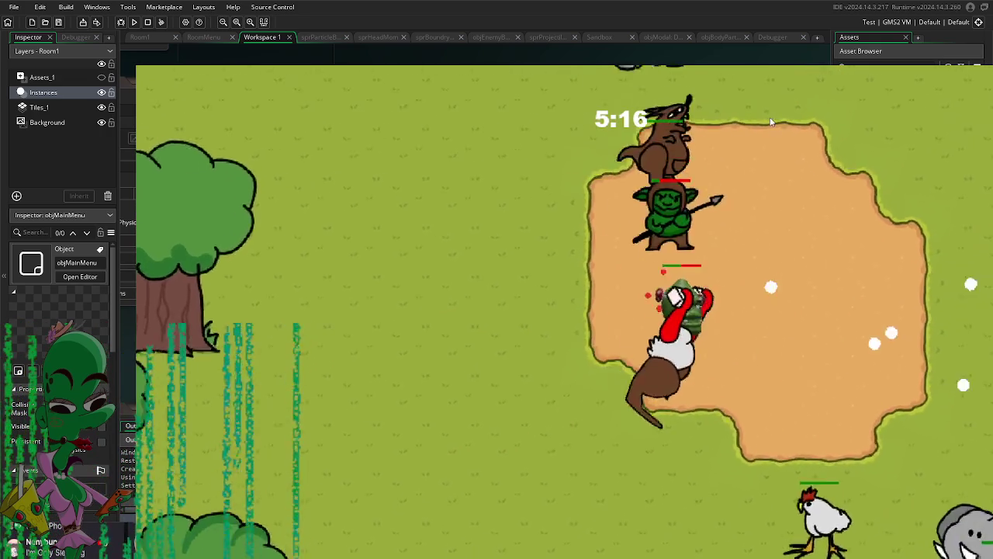
key(d)
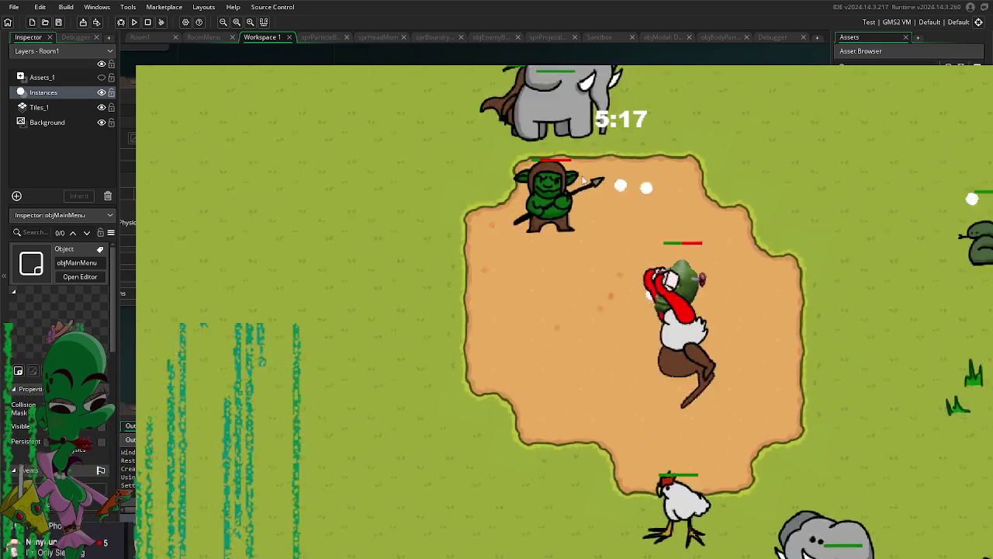
key(w)
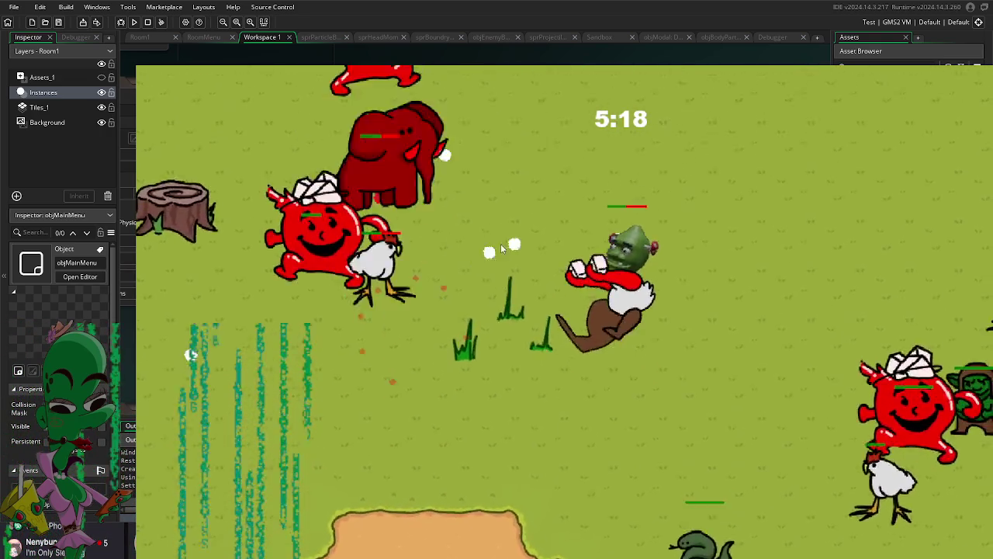
key(w)
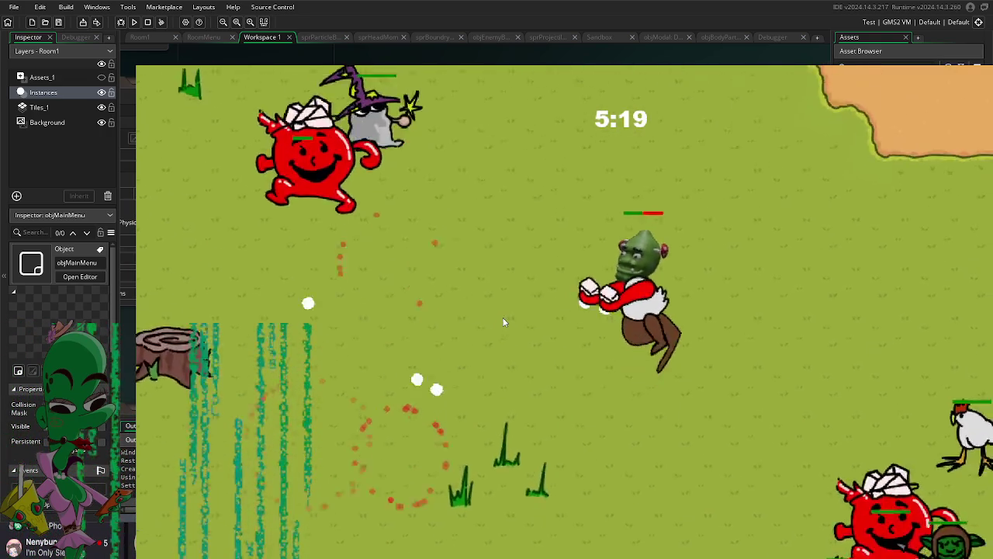
key(d)
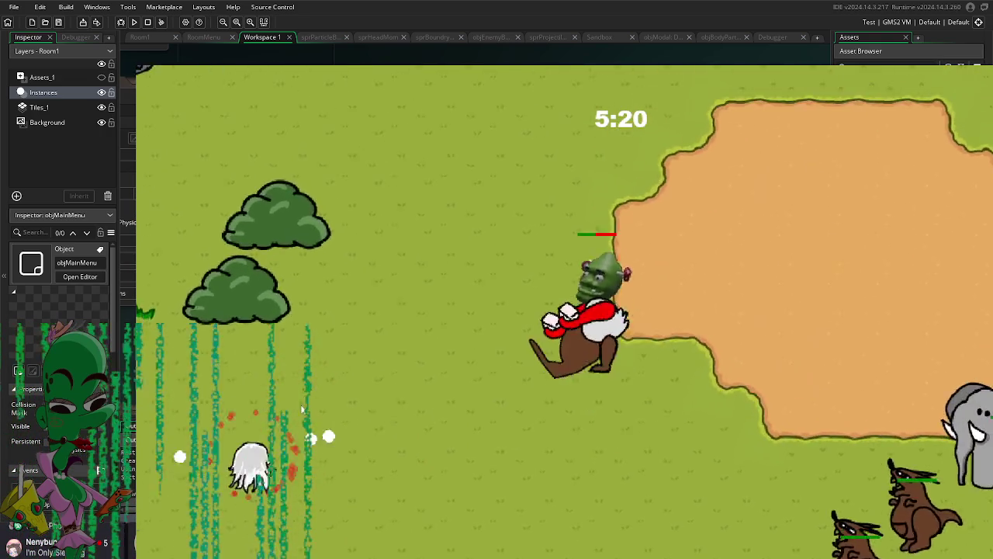
key(a)
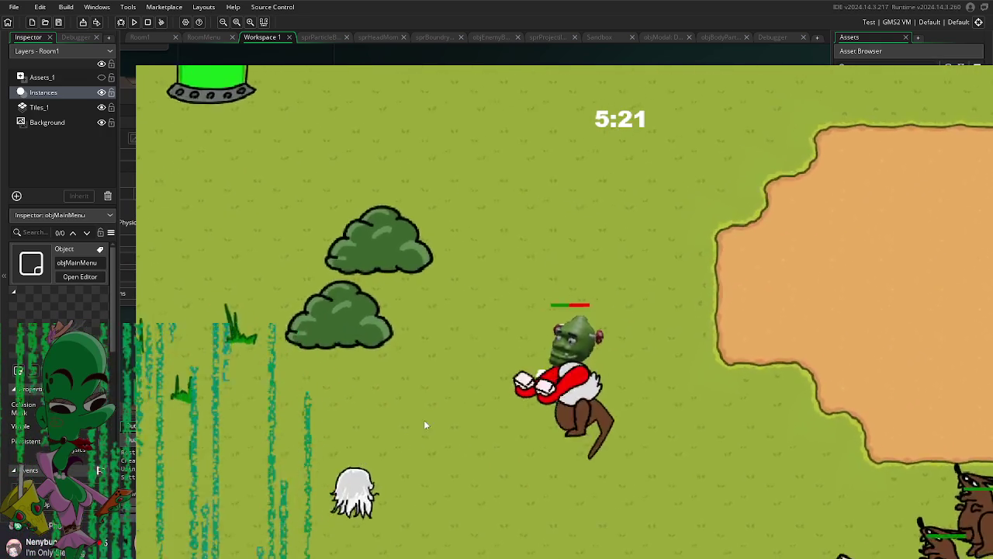
key(s)
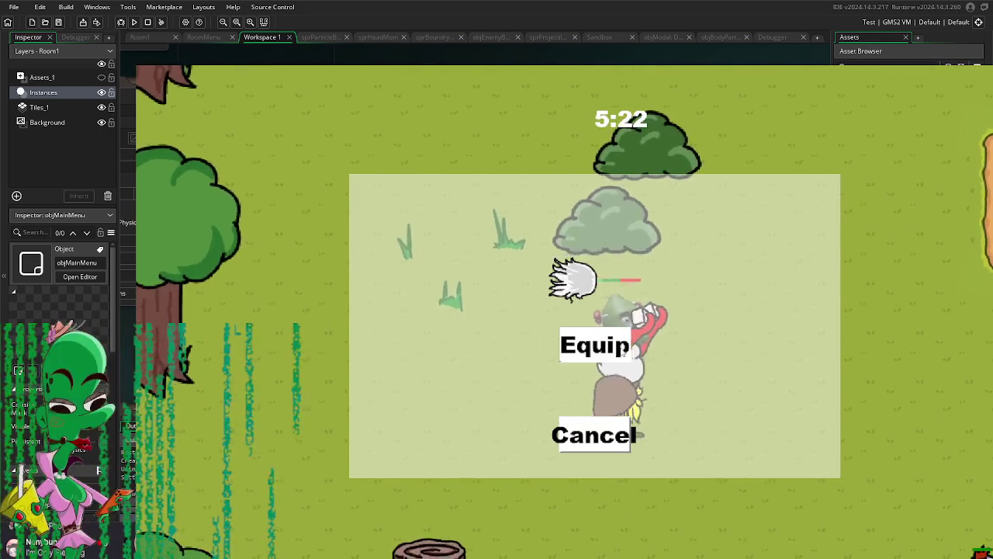
Step: Answer the new item prompt and keep the player moving up-right then down-right
click(623, 350)
key(d)
key(w)
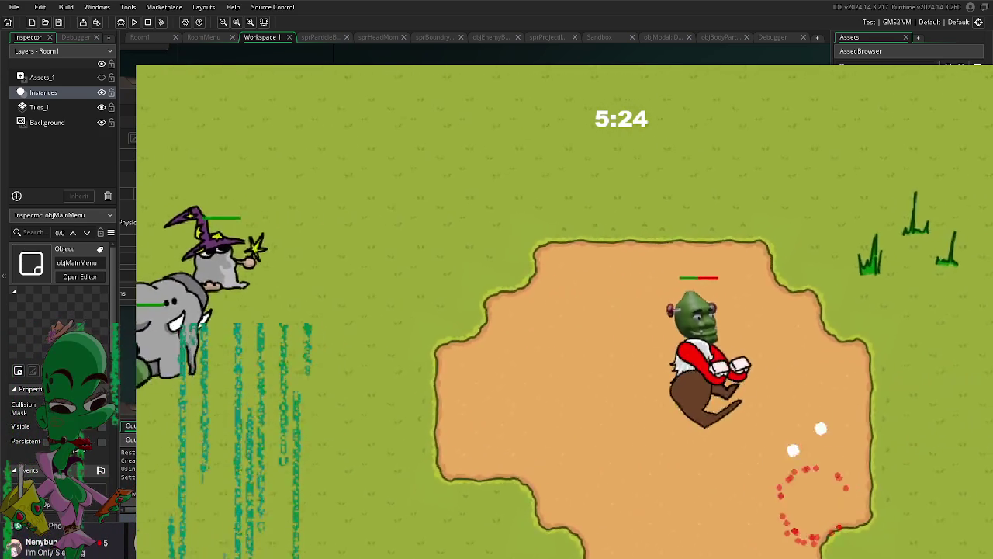
key(s)
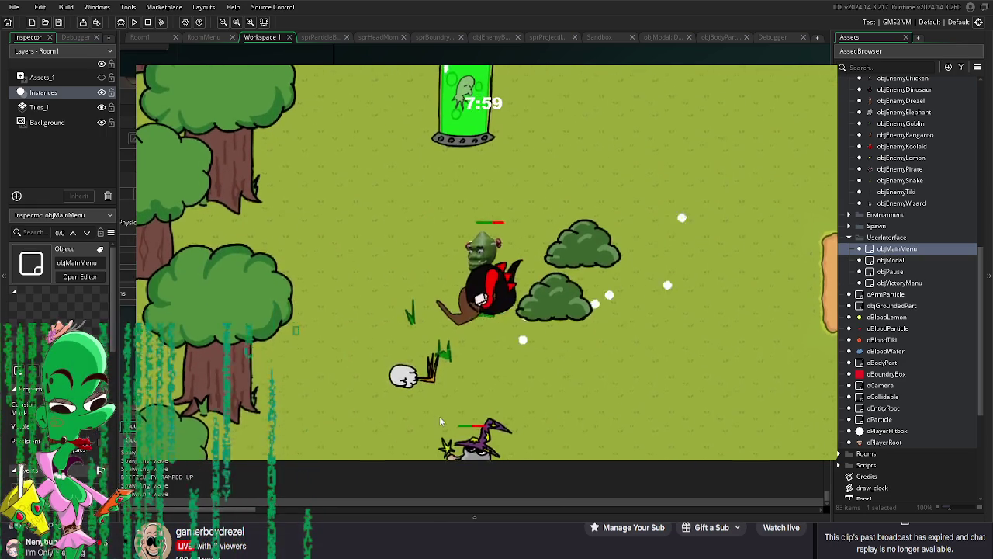
Step: Answer the left/right prompt, play on to 11:32, and briefly pause with Escape
key(Escape)
click(423, 242)
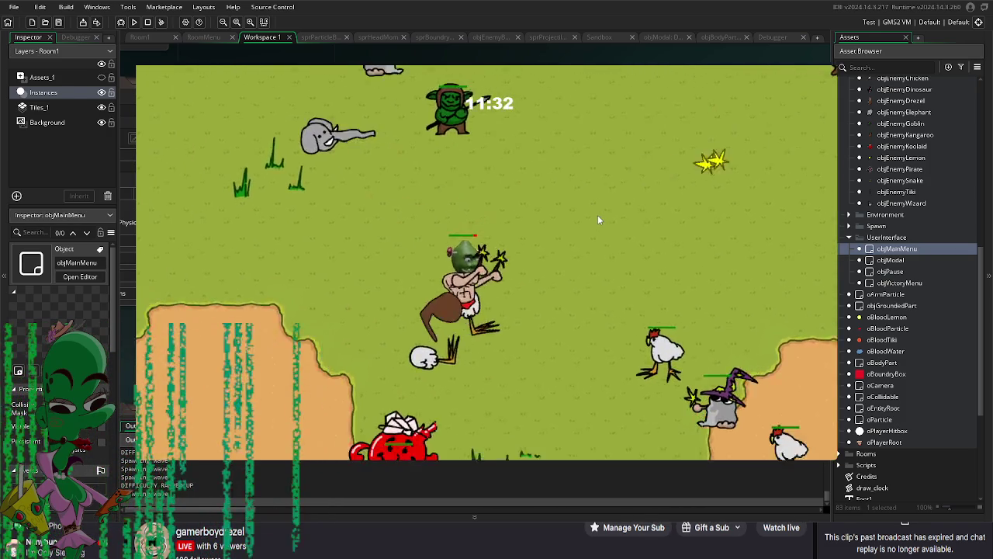
key(Escape)
key(Escape)
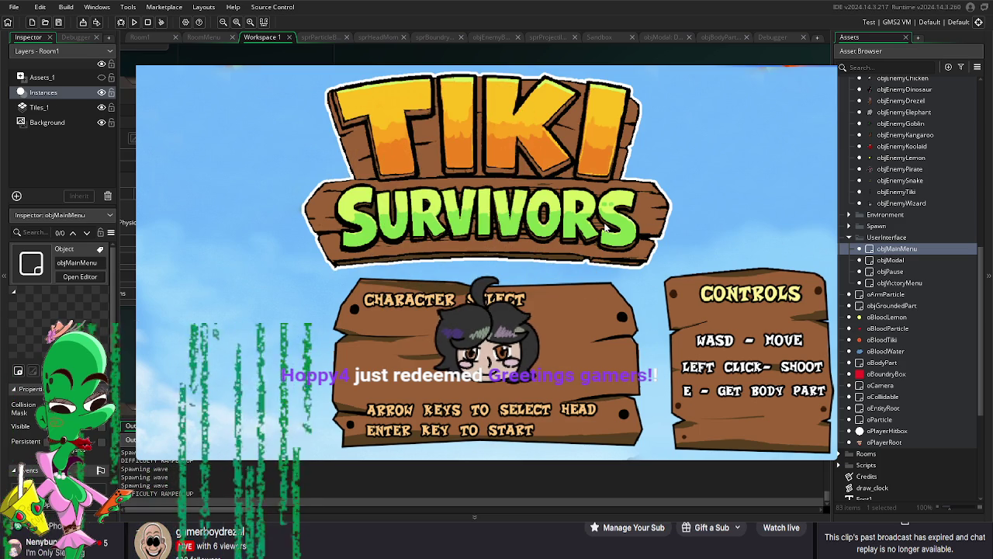
Step: Pick a character head, start the survival round, attack once, then close the game
key(Right)
key(Right)
key(Right)
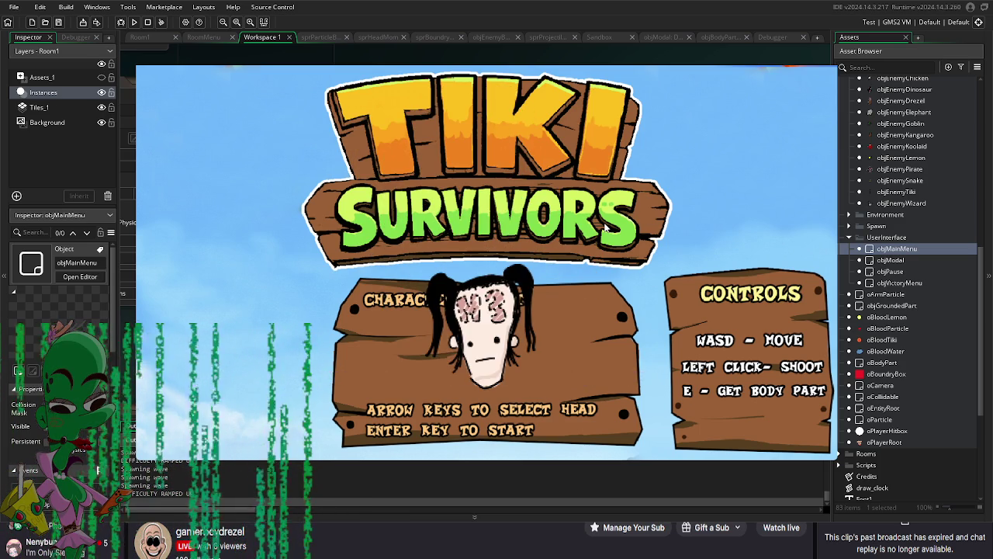
key(Right)
key(Right)
key(Right)
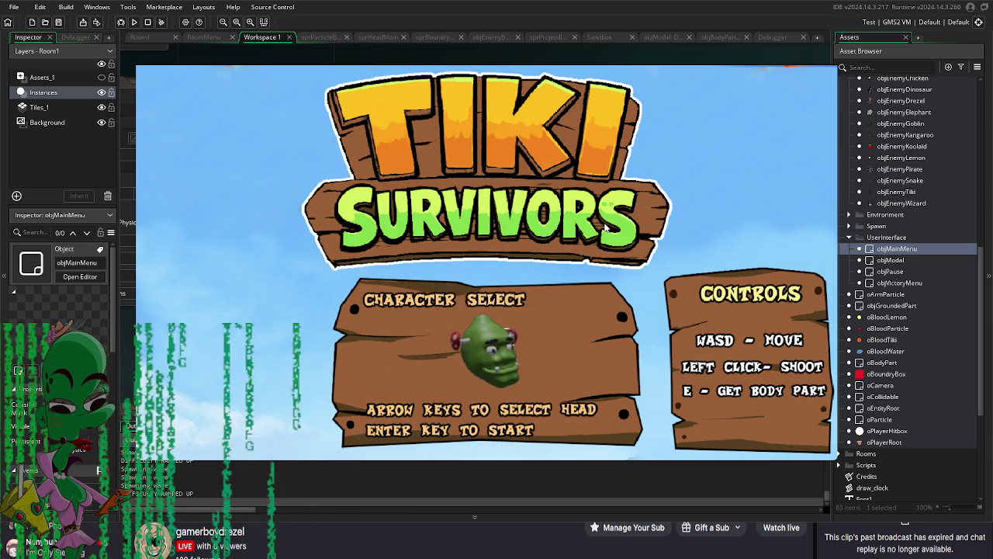
key(Return)
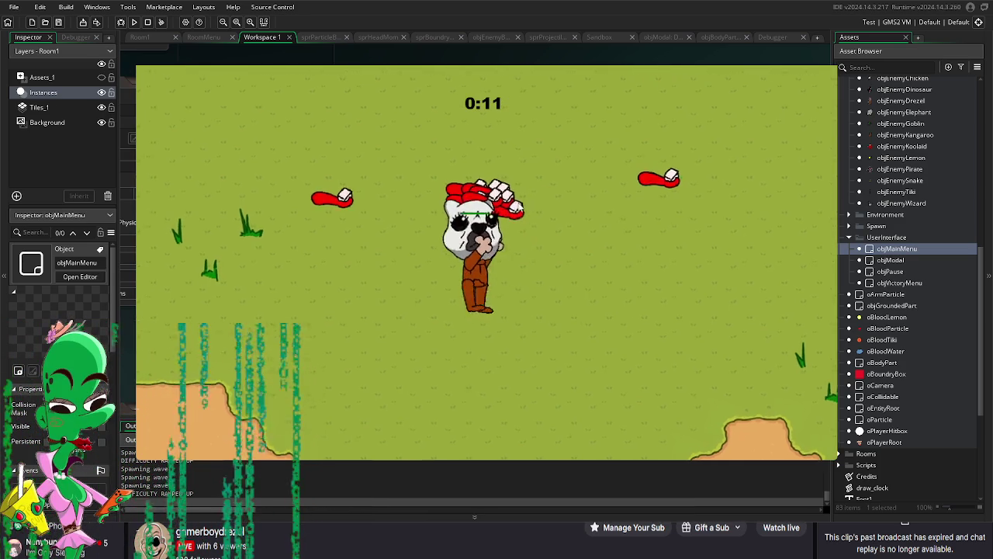
click(314, 245)
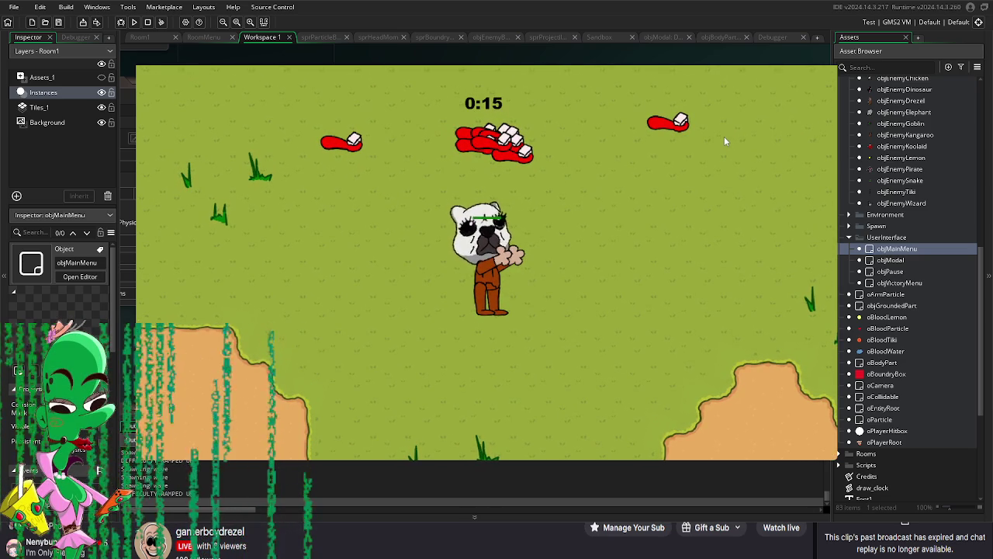
key(Escape)
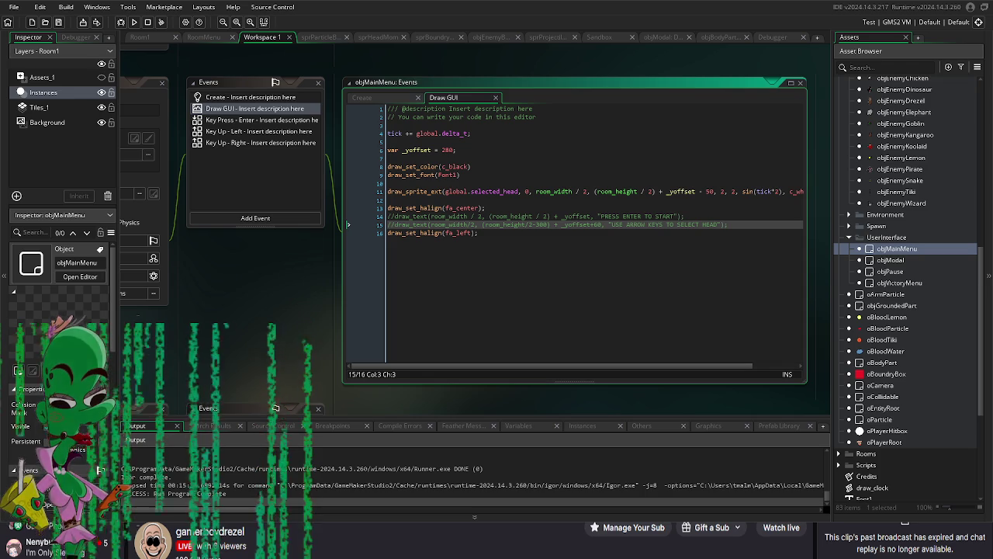
Step: In Room1, select and delete the clustered and remaining stray instances
click(140, 37)
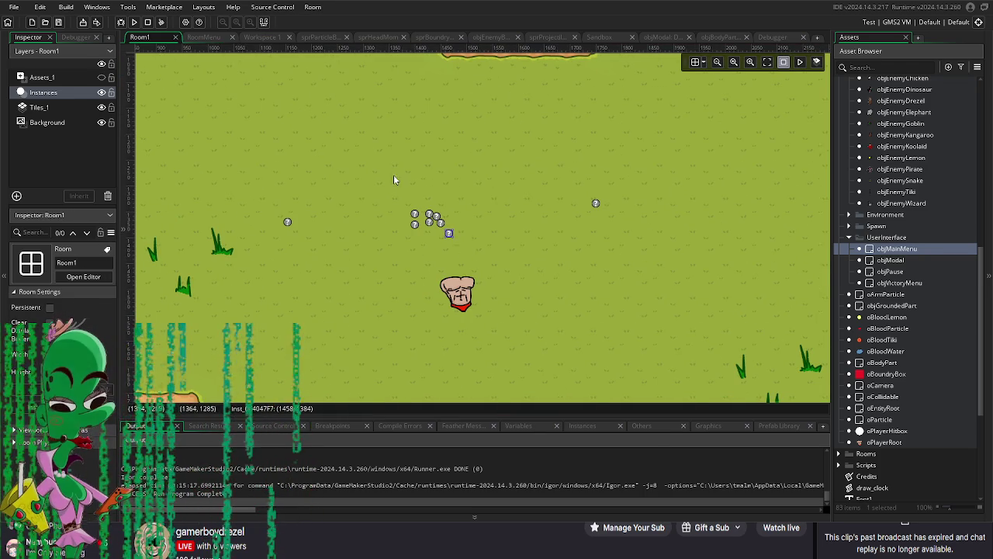
drag(421, 220, 435, 225)
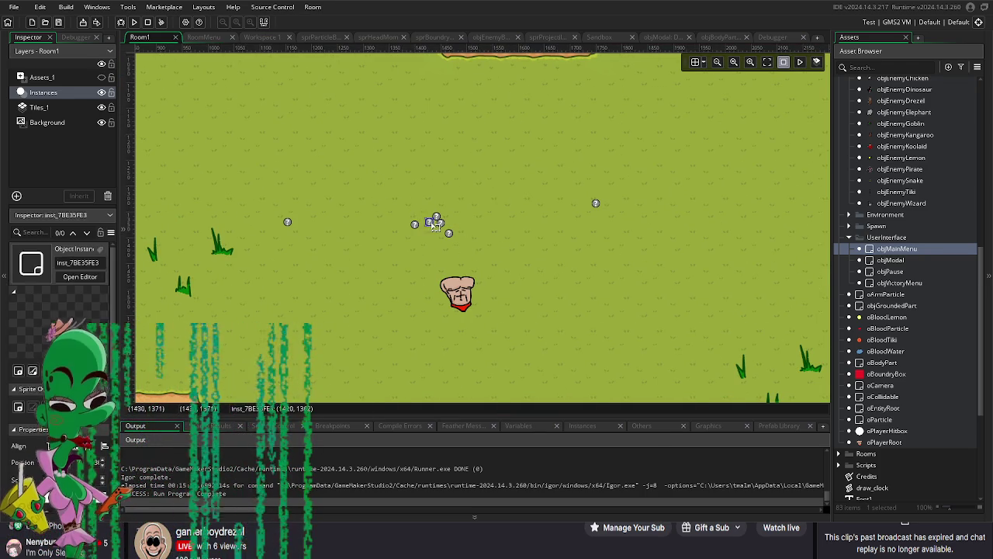
click(435, 225)
key(Delete)
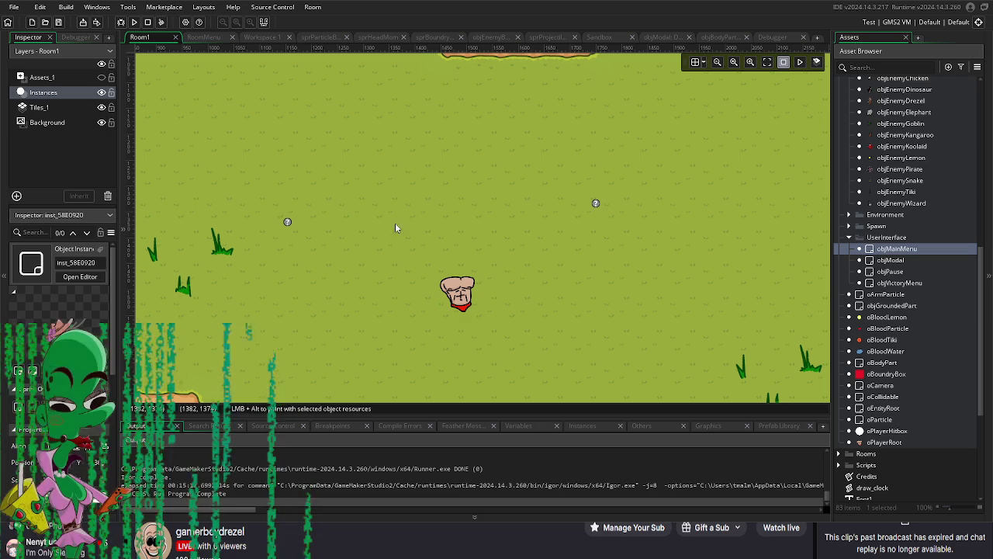
key(Delete)
click(596, 204)
key(Delete)
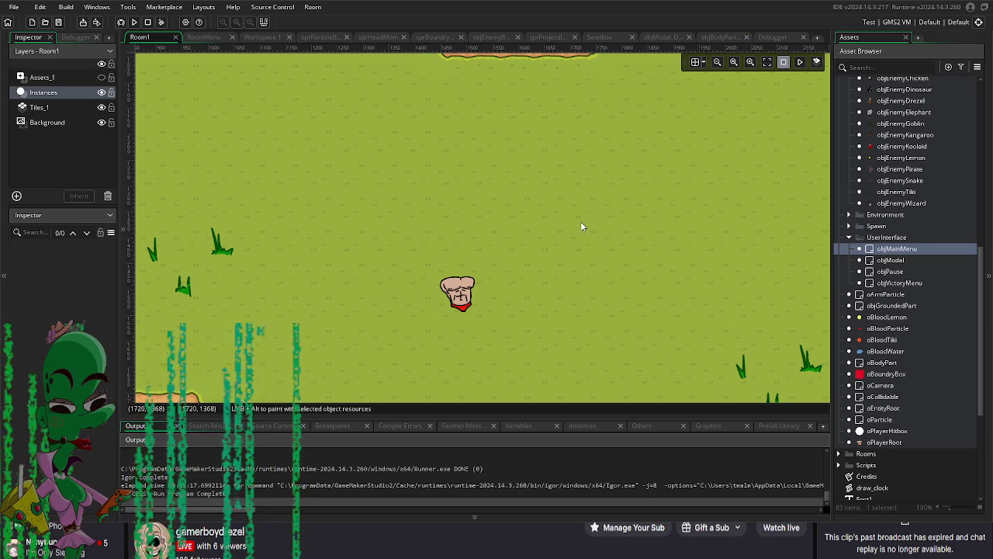
Step: Find the GameDefines object in the Asset Browser and open its editor
scroll(923, 399, down, 5)
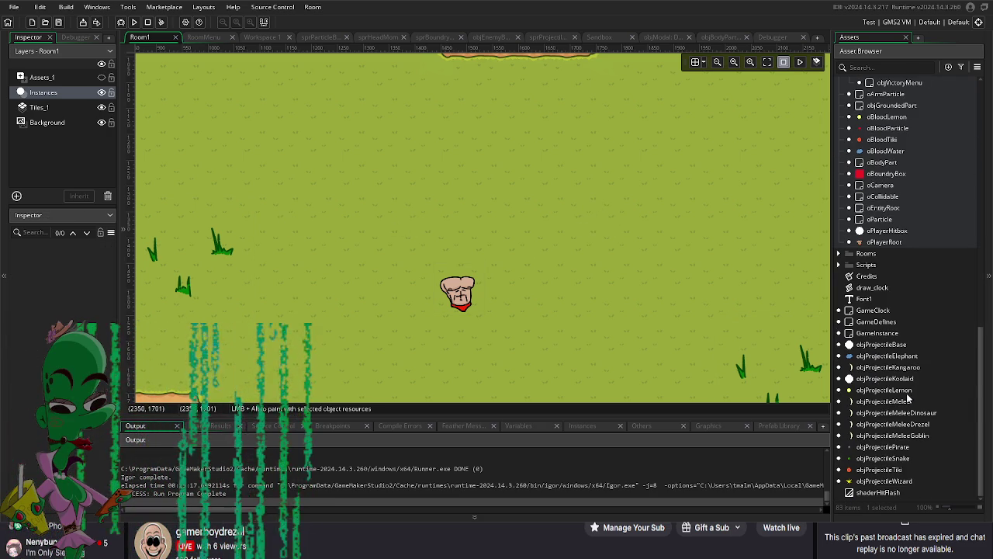
scroll(927, 387, up, 4)
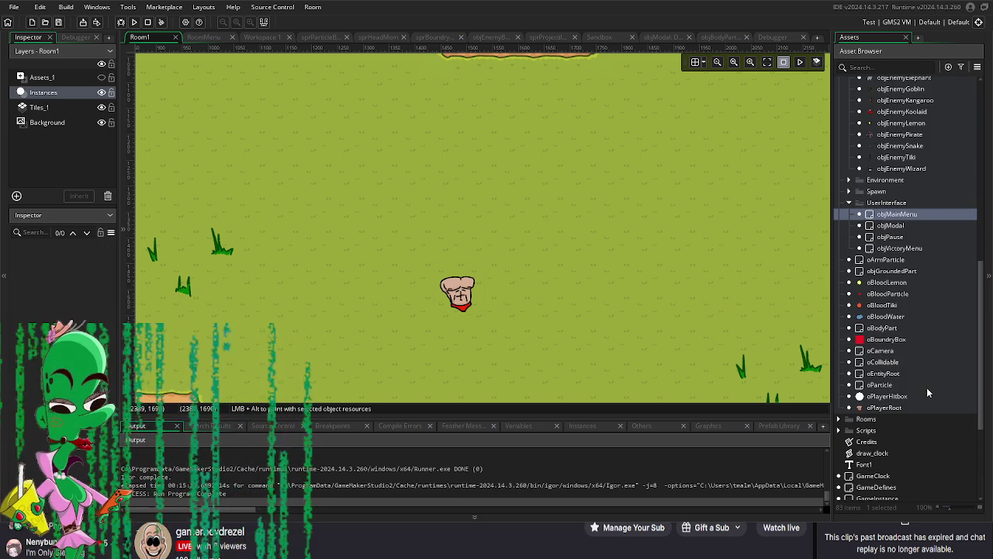
scroll(924, 365, up, 2)
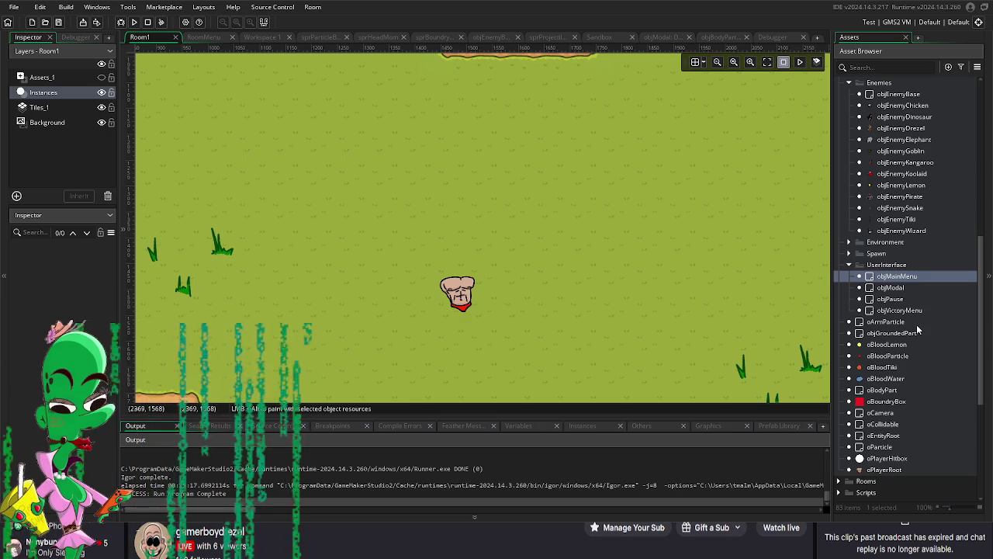
scroll(919, 334, down, 3)
scroll(916, 328, down, 3)
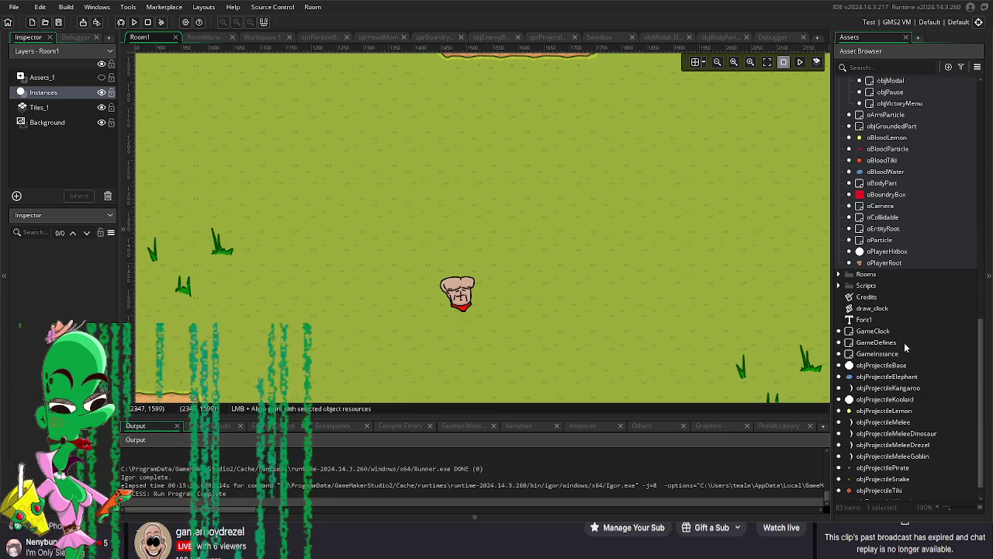
click(900, 343)
double_click(900, 343)
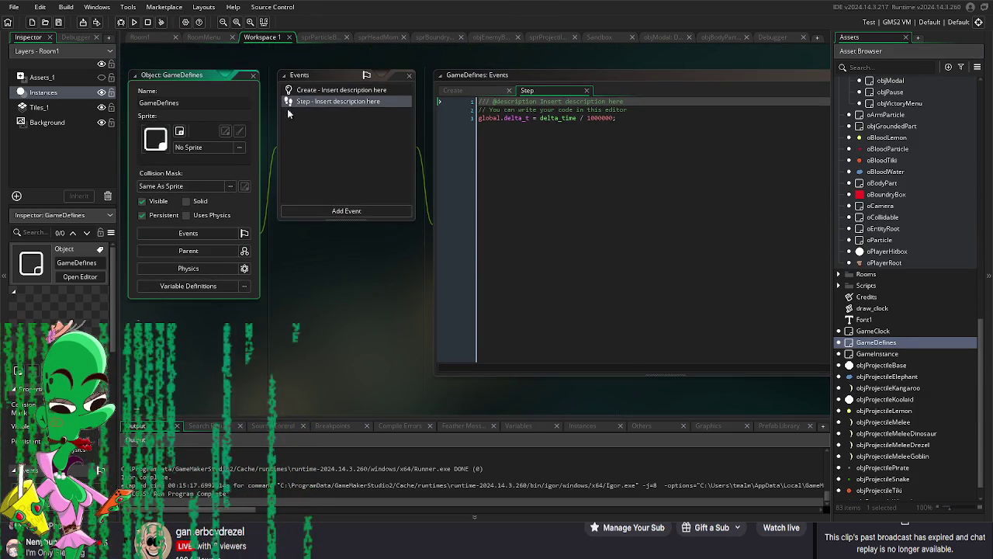
Step: Review GameDefines' Create event, then open GameClock and view its Step event code
click(315, 95)
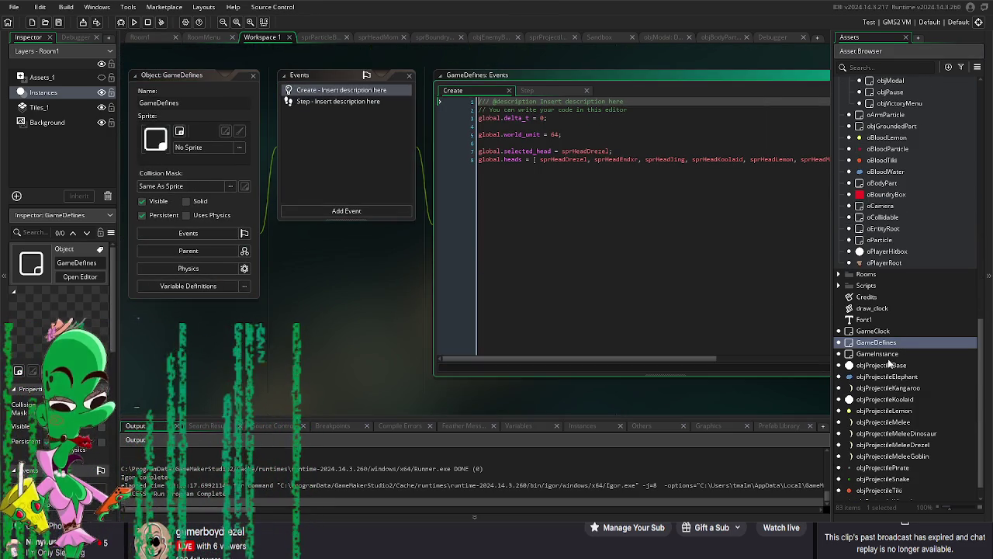
scroll(893, 366, down, 1)
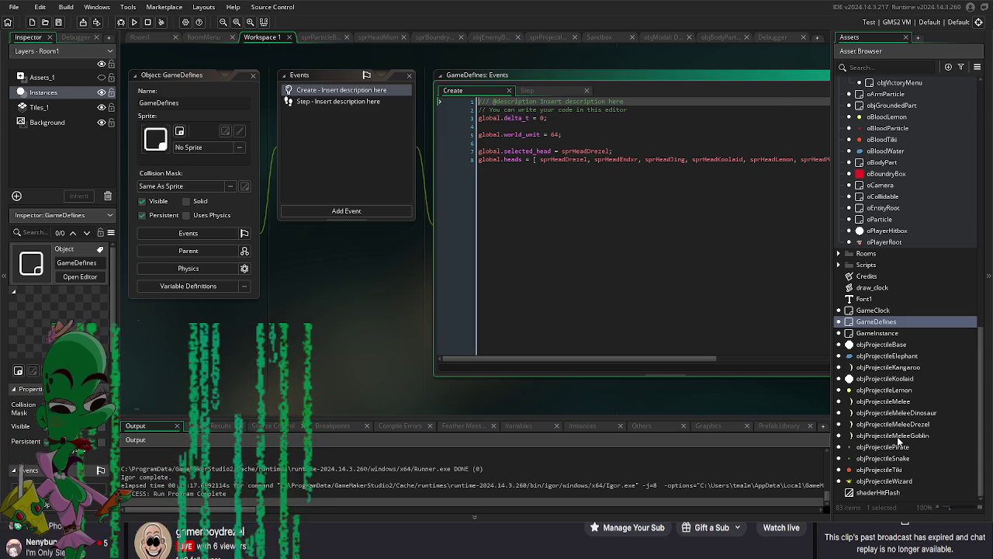
double_click(883, 310)
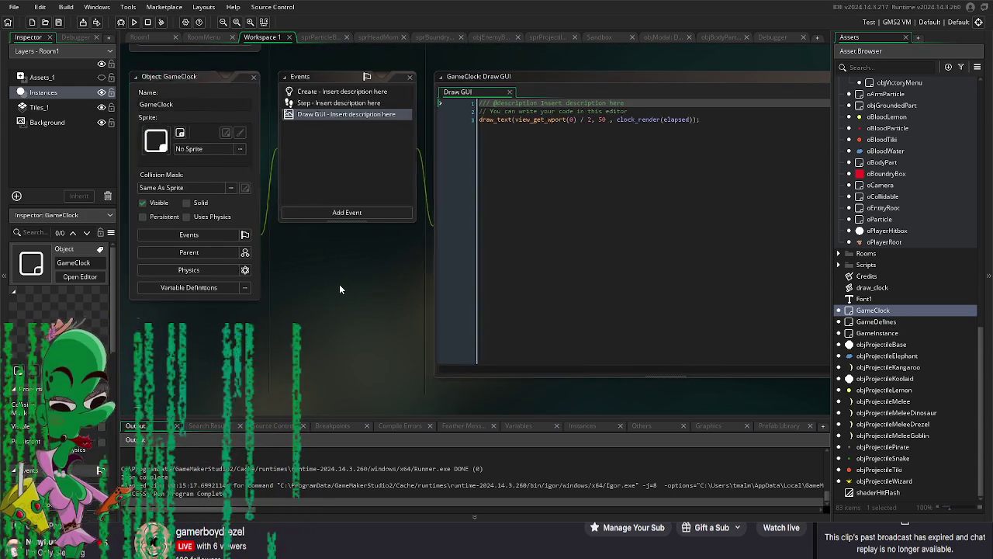
click(334, 112)
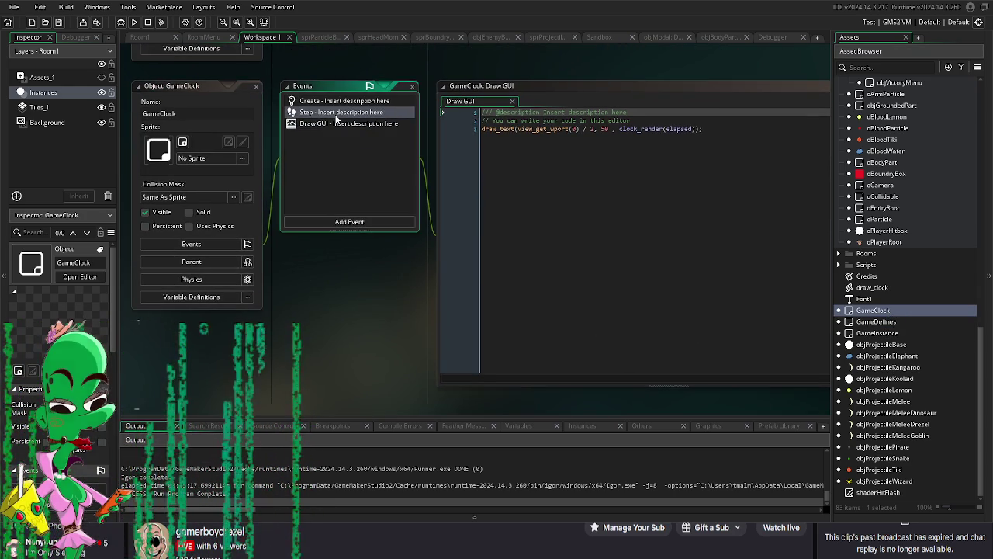
Step: Read through the GameClock Step event code for waves, difficulty ramps and elite spawns
click(334, 124)
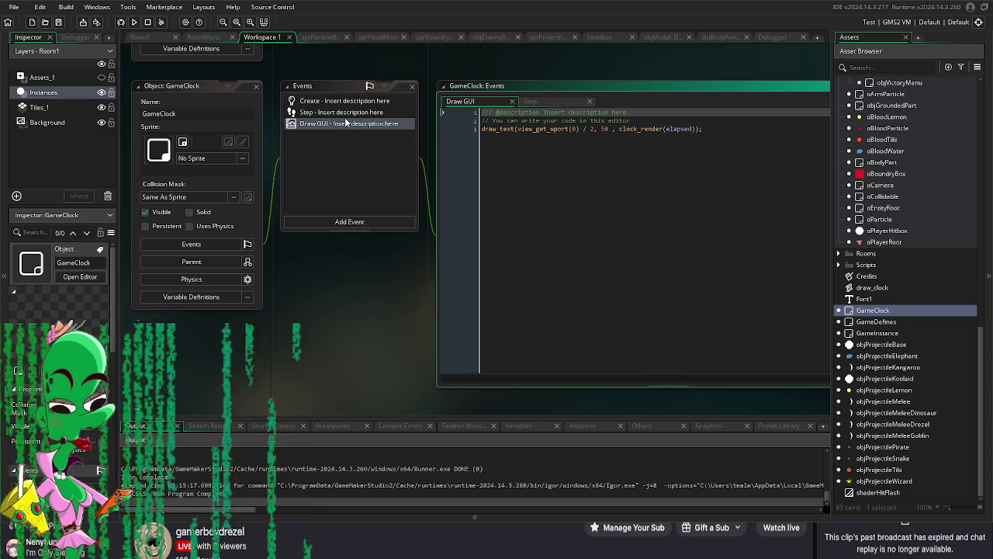
click(346, 114)
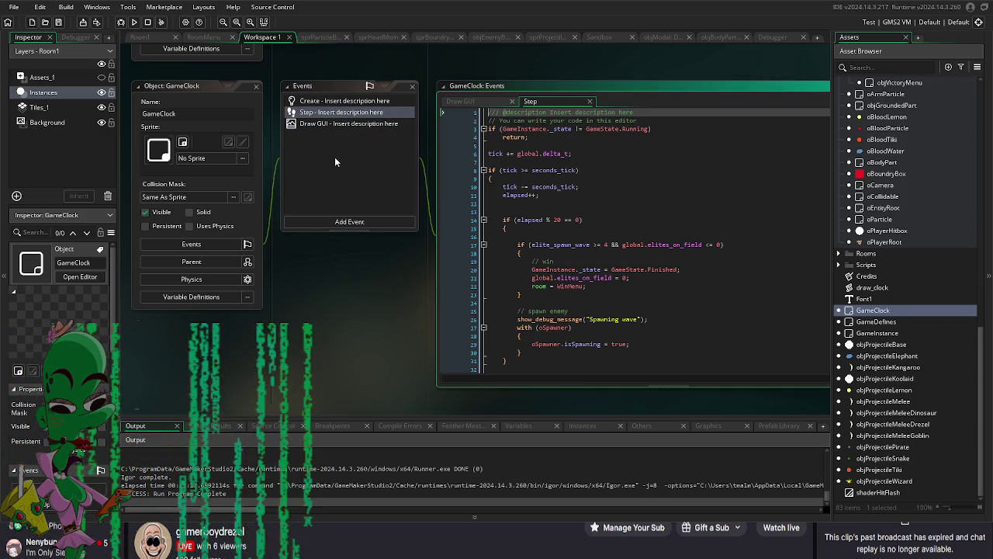
drag(357, 311, 336, 323)
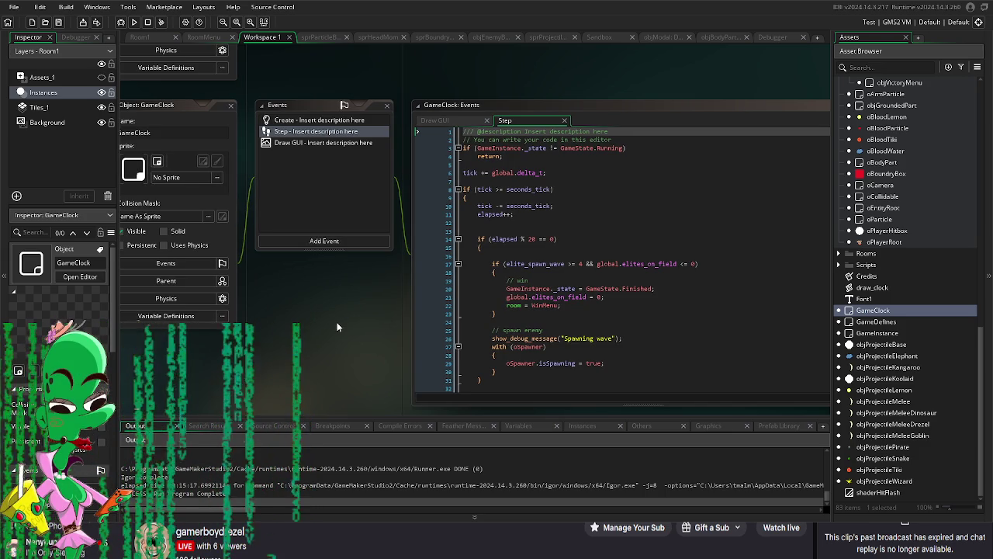
scroll(557, 327, down, 5)
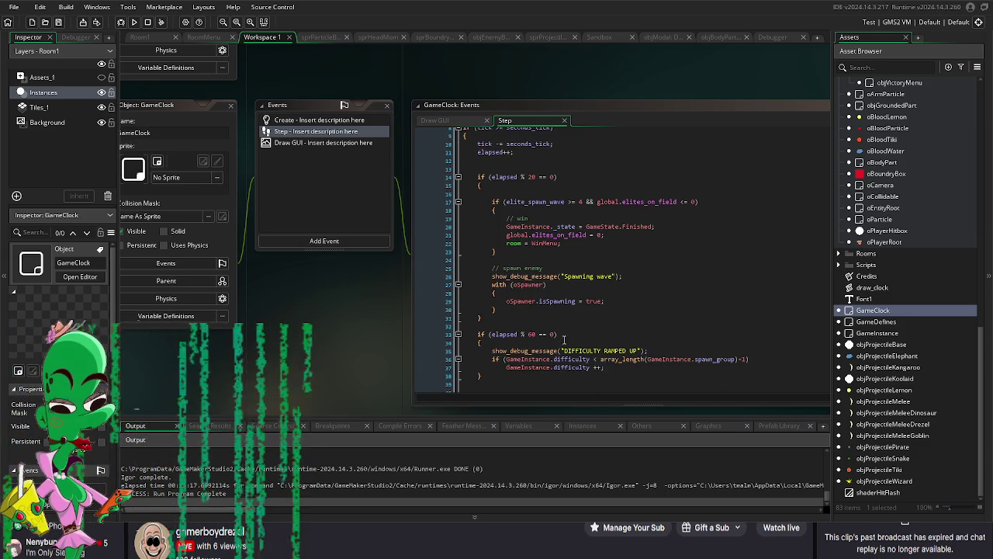
scroll(557, 327, down, 2)
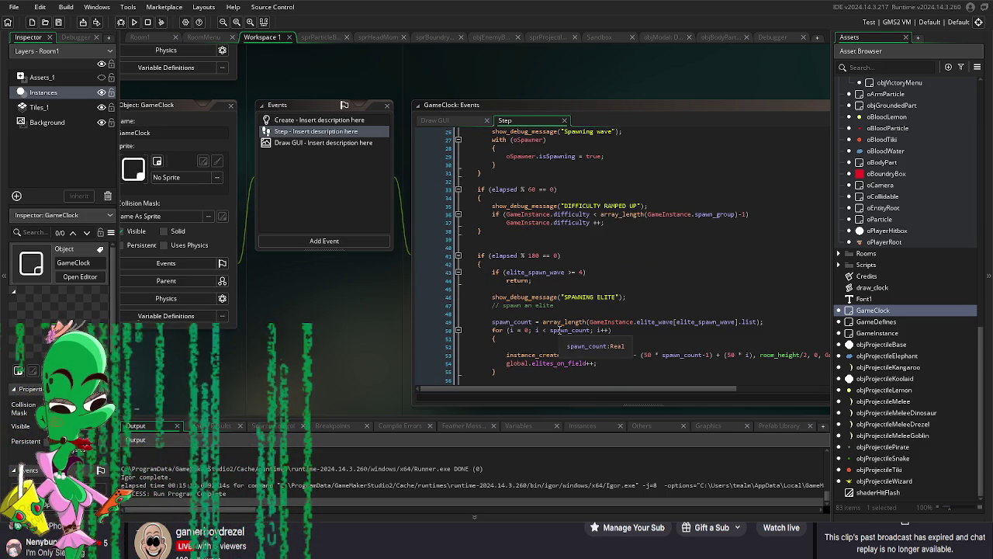
scroll(520, 332, down, 2)
scroll(521, 331, up, 3)
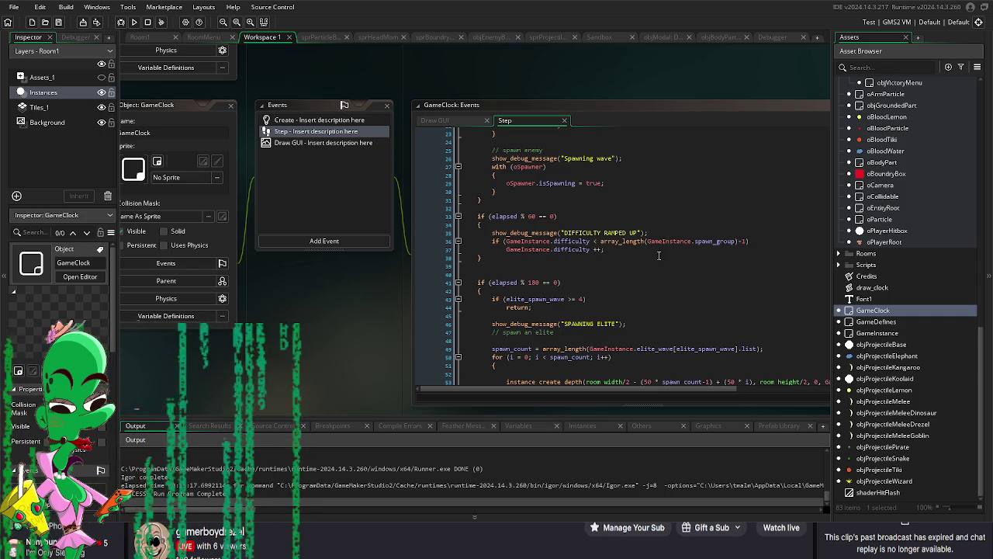
scroll(588, 274, down, 2)
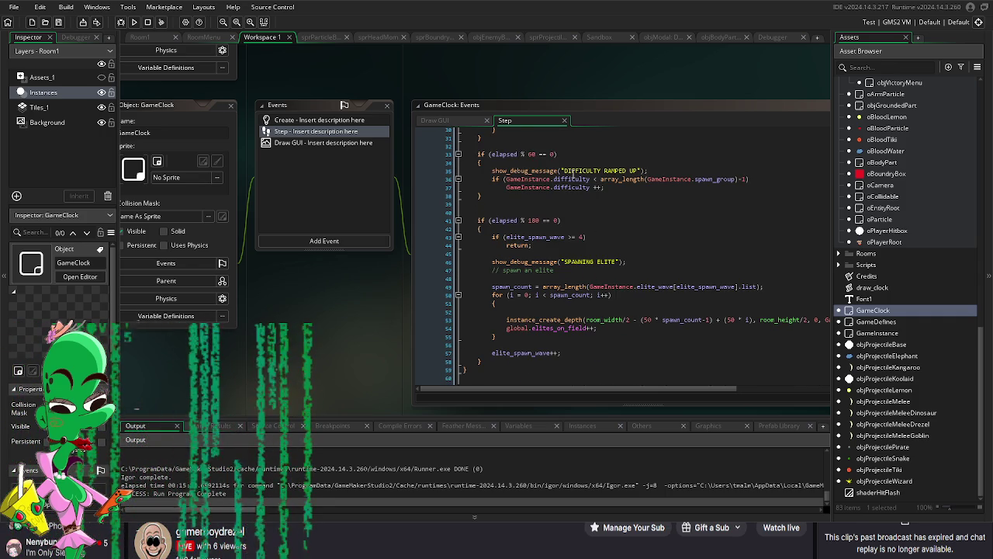
scroll(627, 240, down, 1)
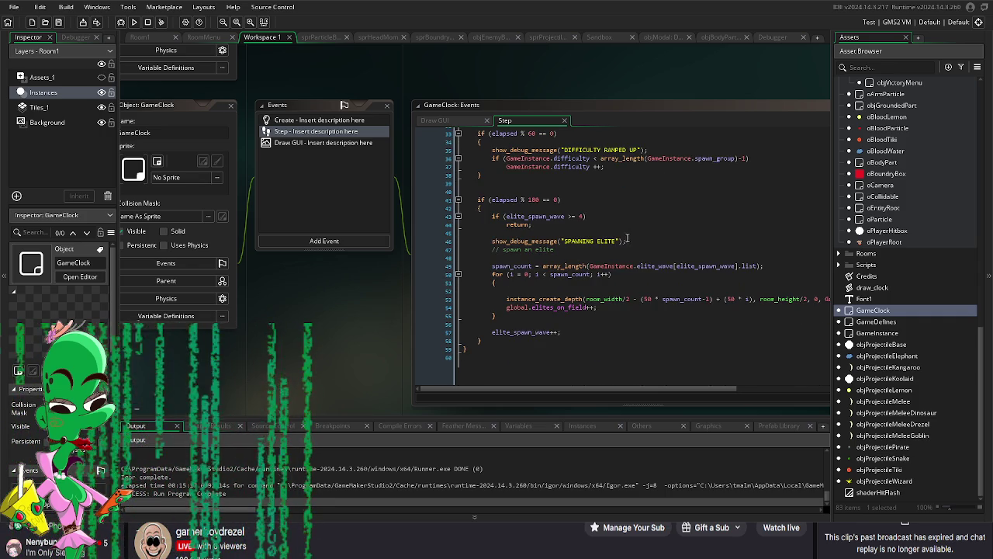
Step: Expand the GameClock code into its own full tab, skim it, then return to Room1
click(615, 331)
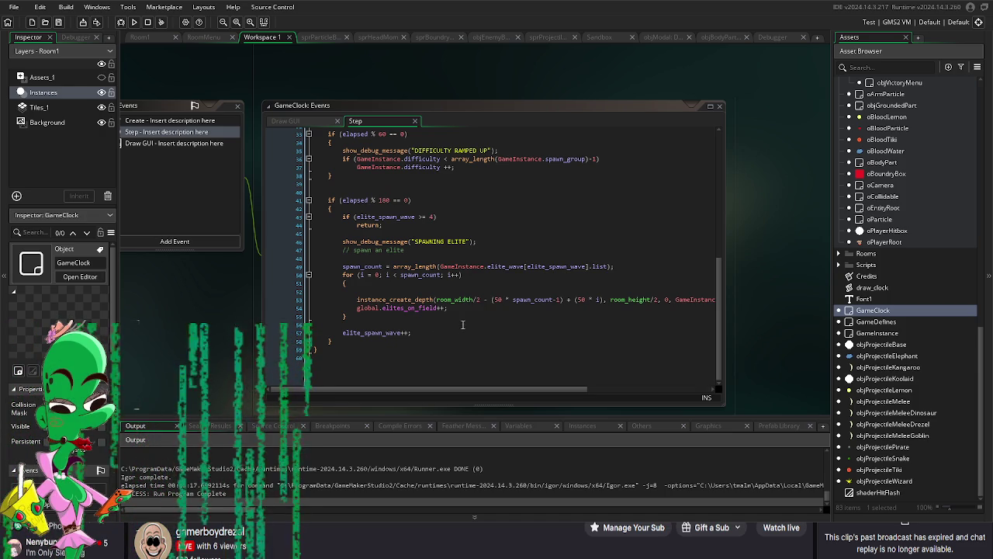
scroll(575, 332, up, 4)
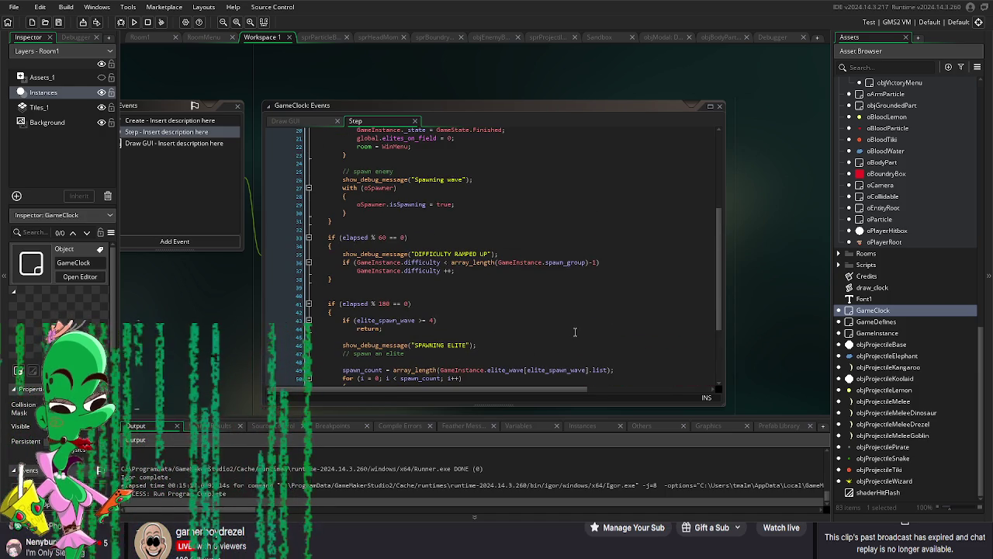
scroll(575, 332, down, 3)
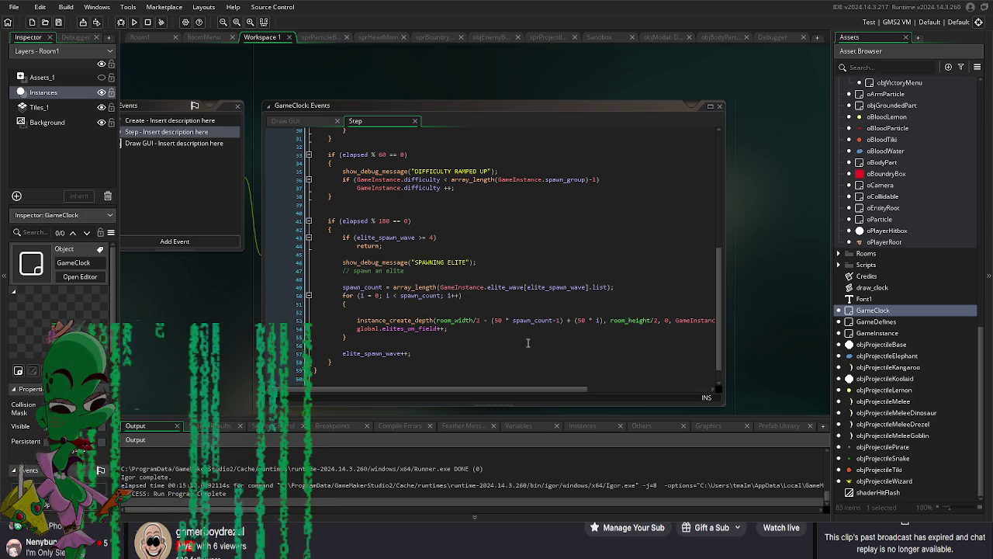
scroll(537, 347, down, 1)
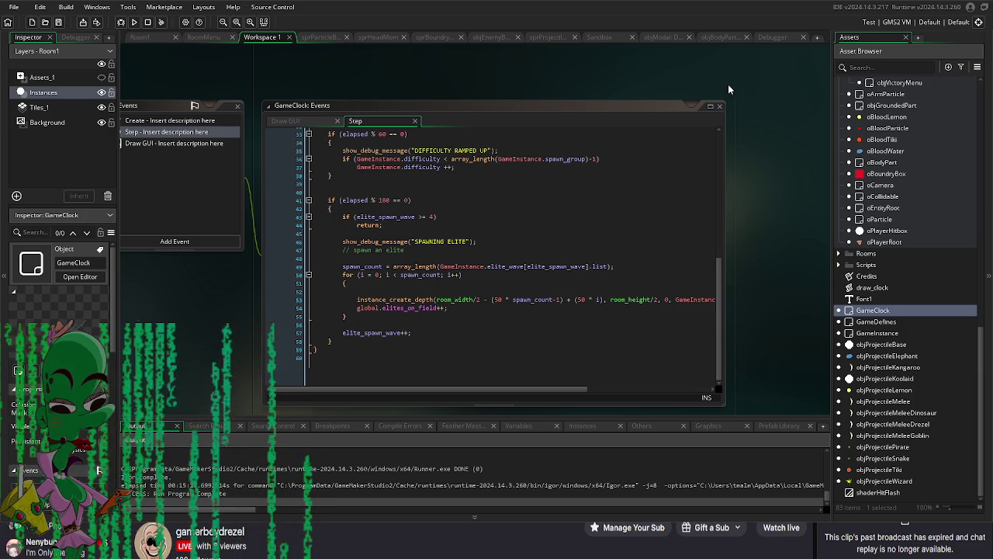
click(710, 106)
scroll(433, 336, up, 7)
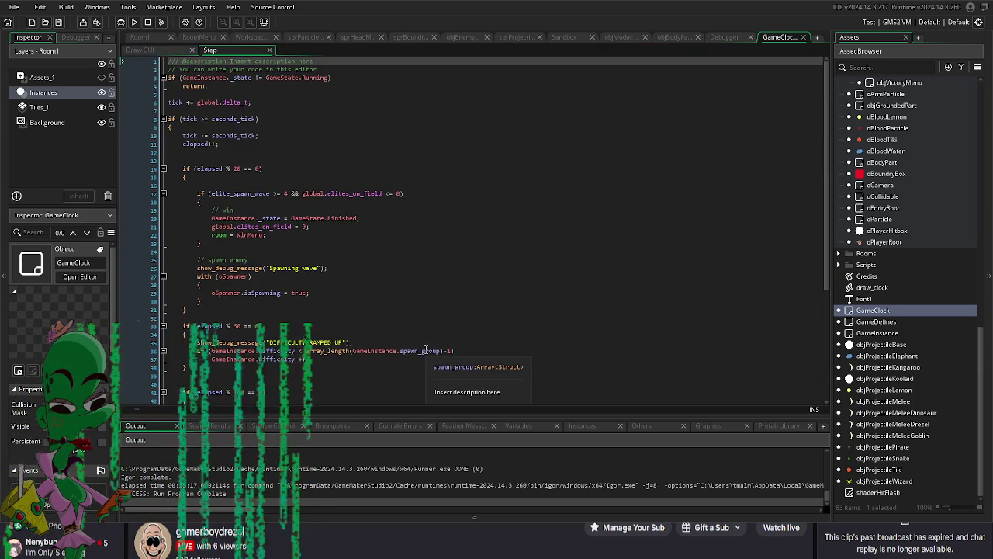
click(150, 41)
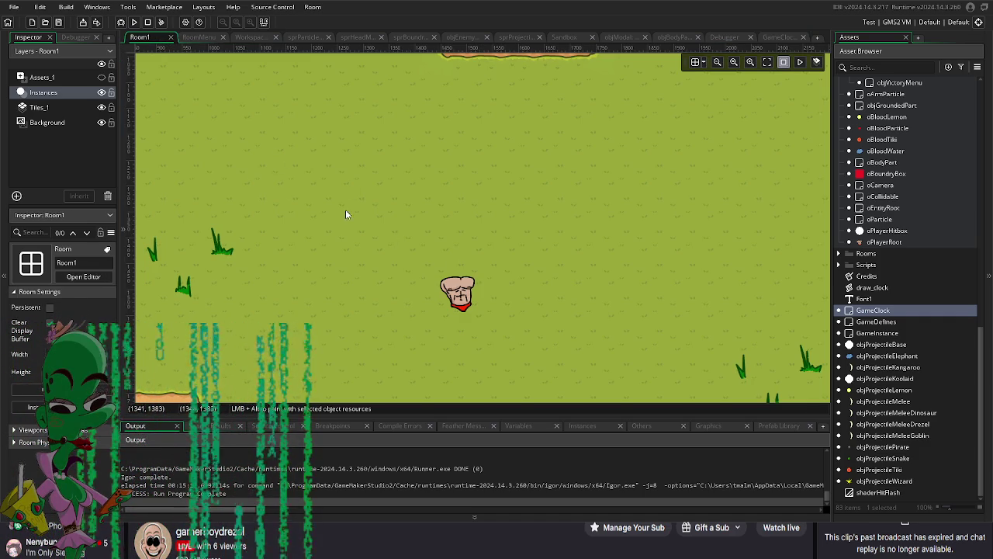
Step: Find the small instances left of Room1, select one and widen the Inspector
scroll(292, 205, up, 5)
scroll(517, 275, up, 3)
scroll(518, 275, left, 4)
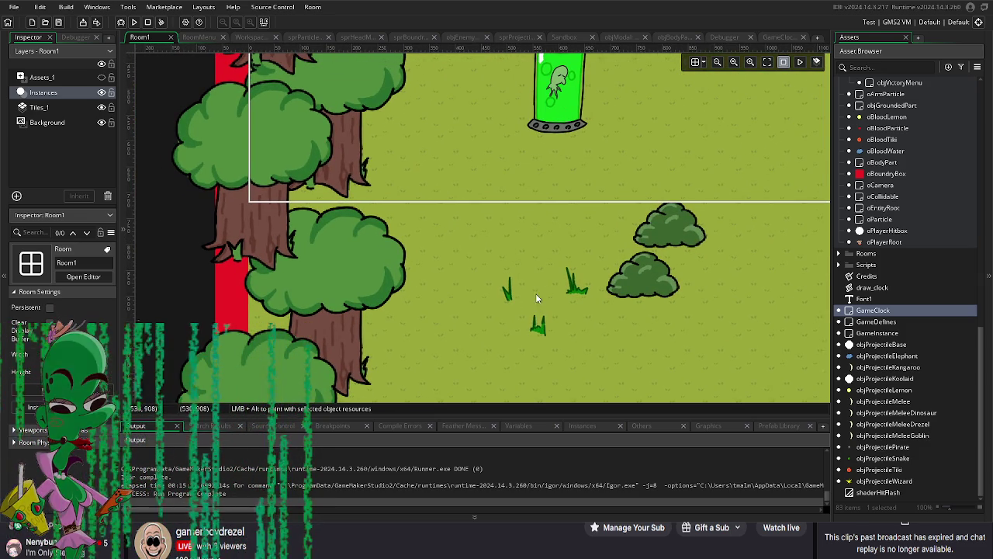
scroll(535, 294, up, 5)
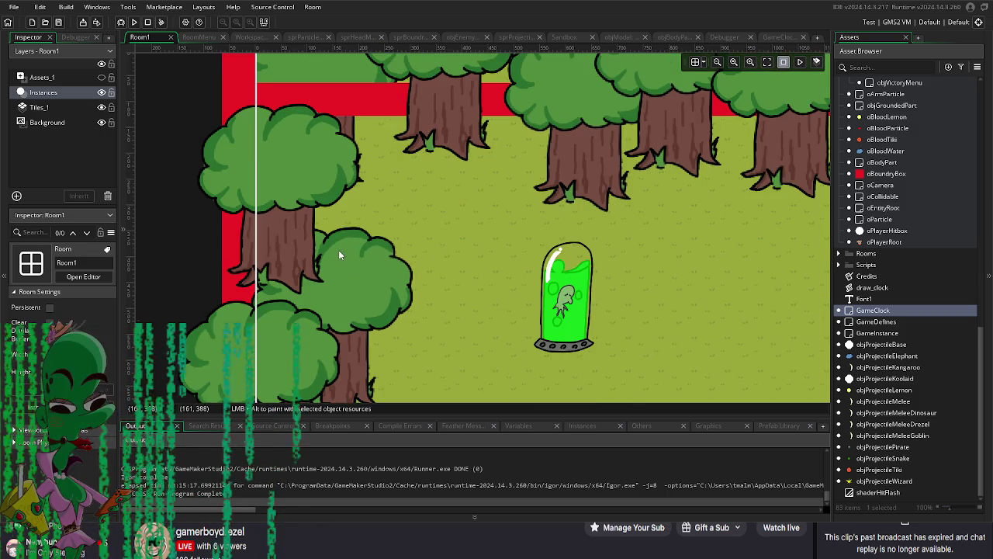
scroll(338, 250, down, 3)
scroll(543, 243, up, 2)
click(397, 241)
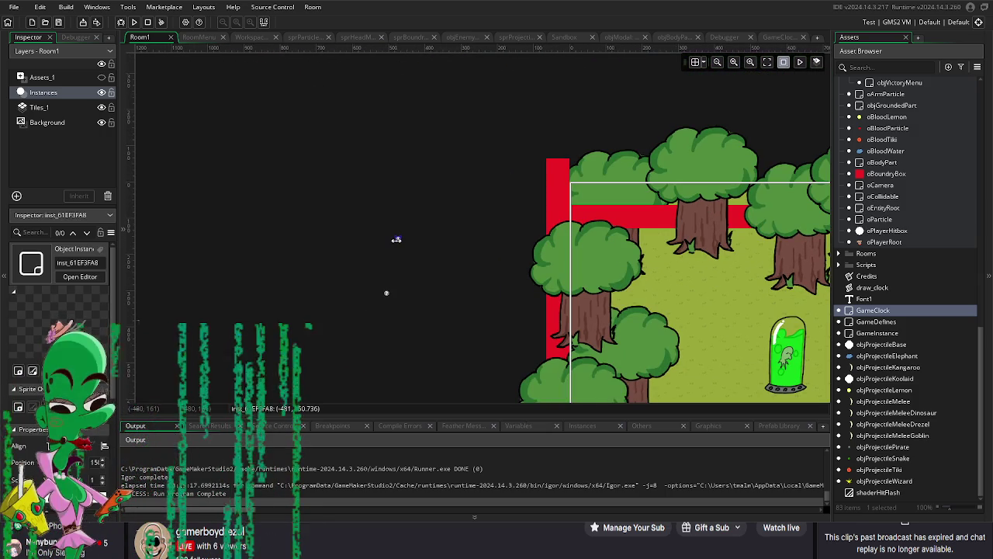
drag(118, 293, 197, 301)
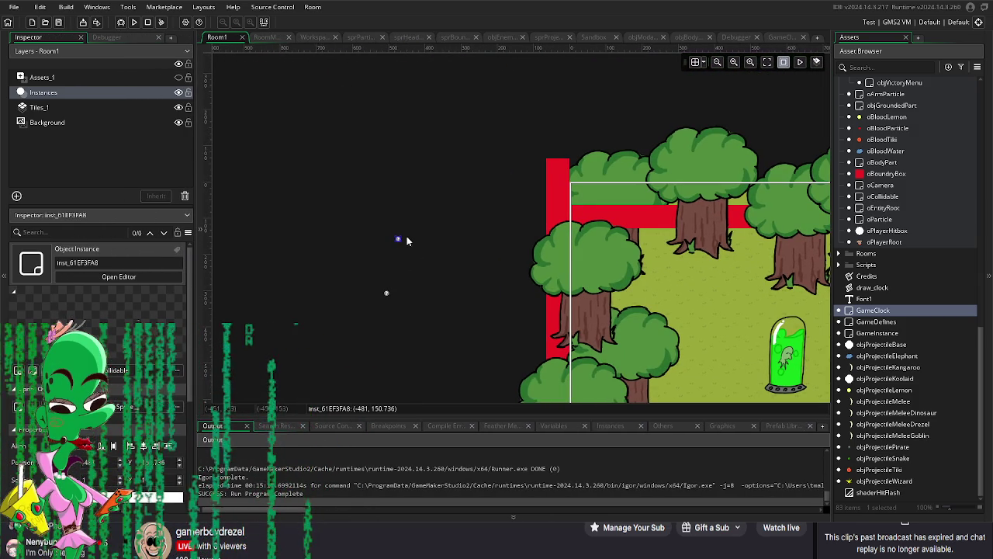
Step: Move instance inst_254DB45E down to x -356, y 64
click(386, 293)
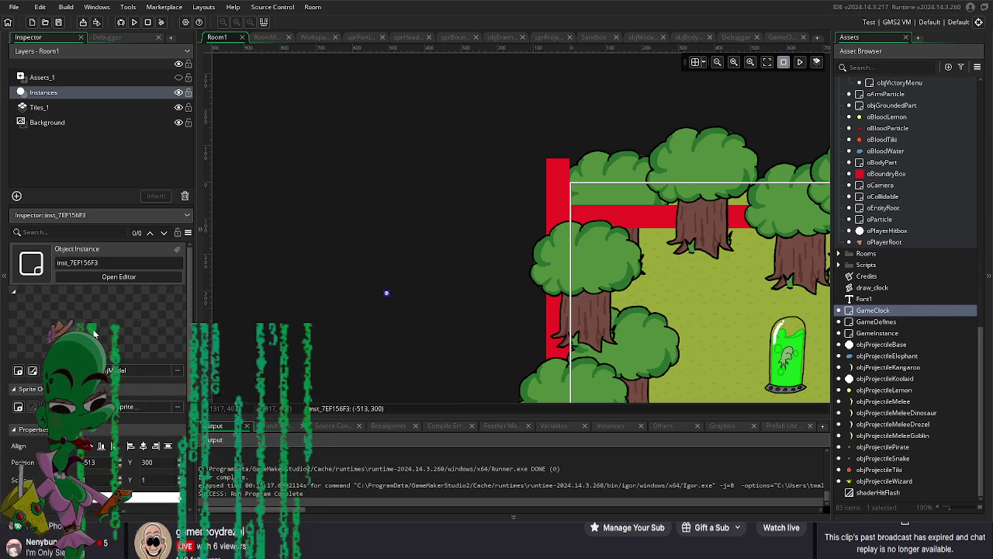
scroll(434, 187, up, 2)
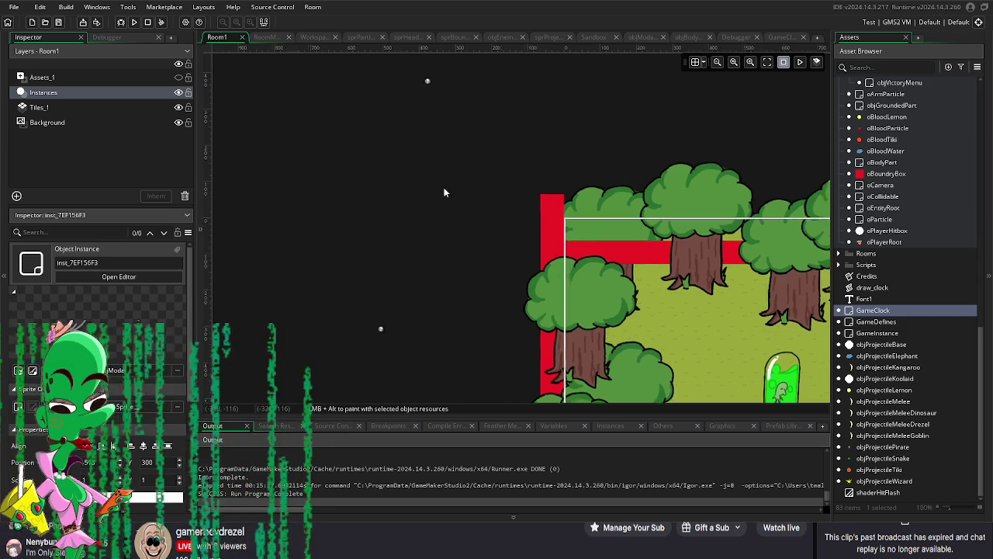
click(417, 145)
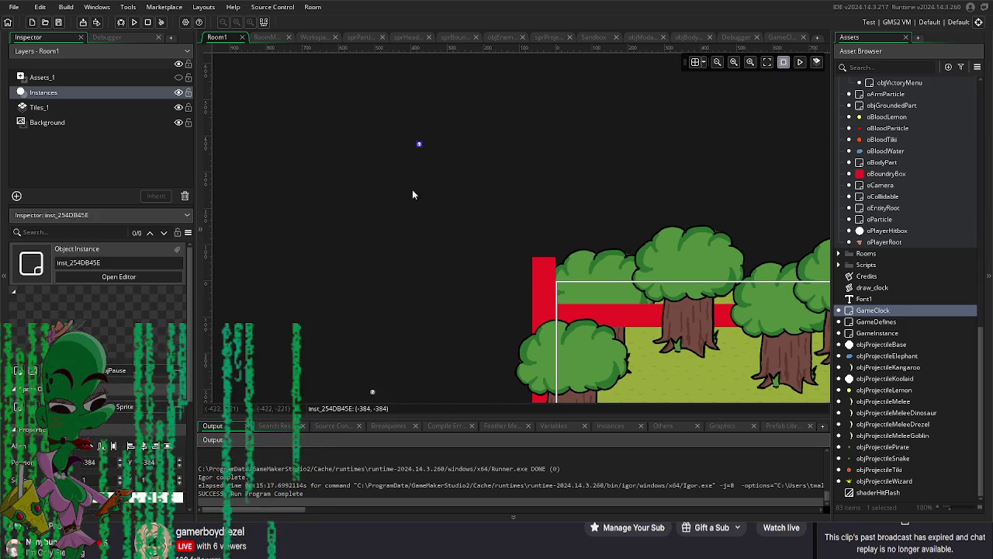
mouse_move(421, 146)
mouse_down()
mouse_move(439, 256)
mouse_move(432, 303)
mouse_up()
scroll(446, 271, down, 3)
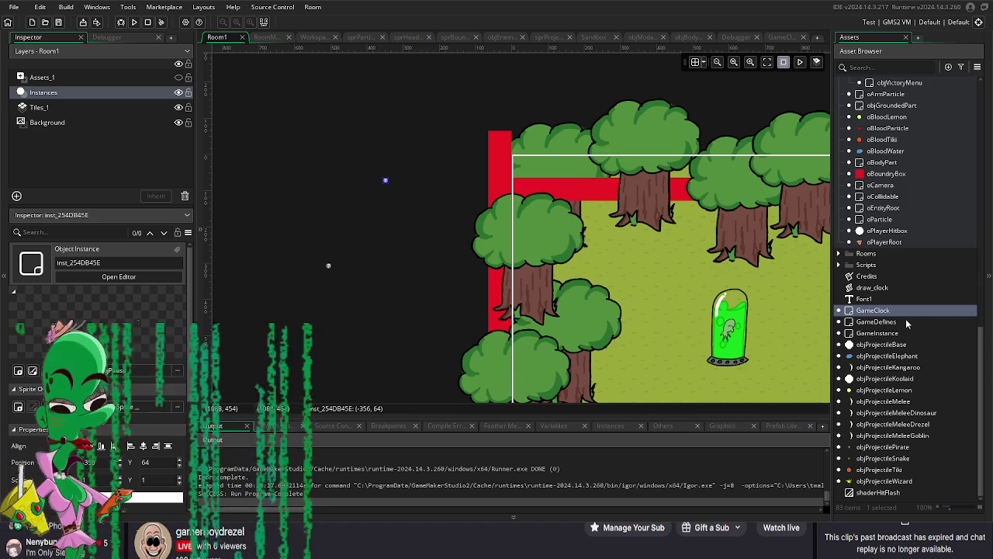
scroll(326, 256, down, 1)
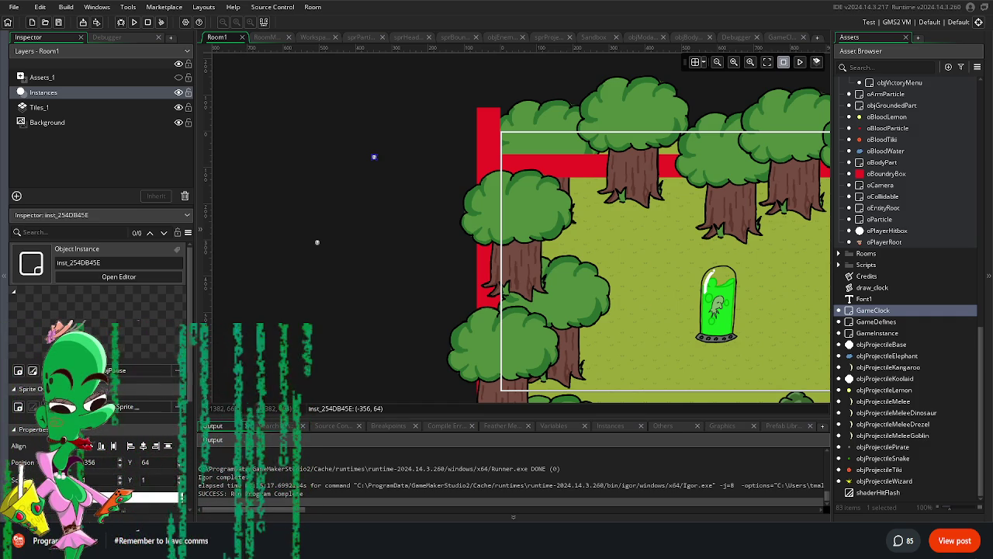
scroll(485, 238, down, 3)
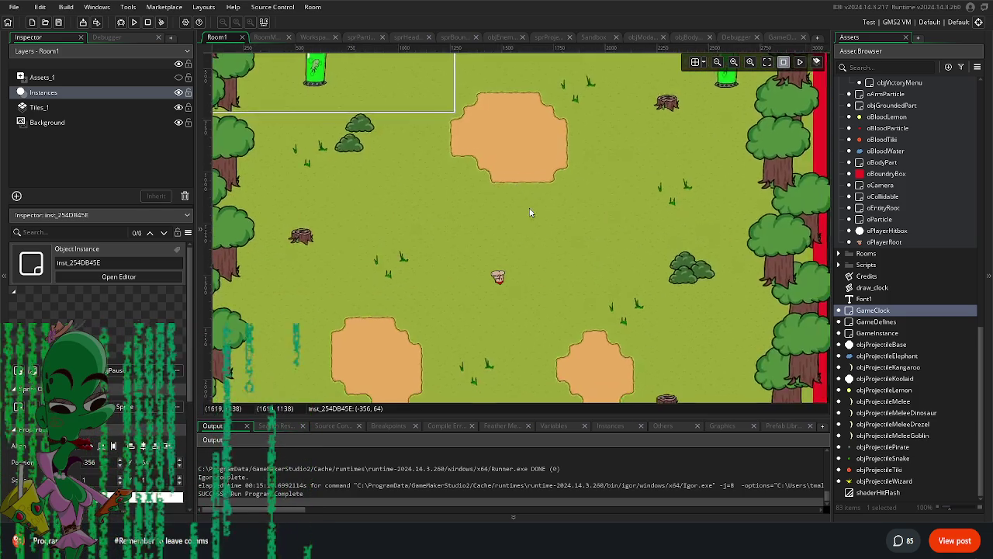
scroll(511, 248, down, 5)
scroll(510, 248, up, 3)
scroll(524, 216, down, 1)
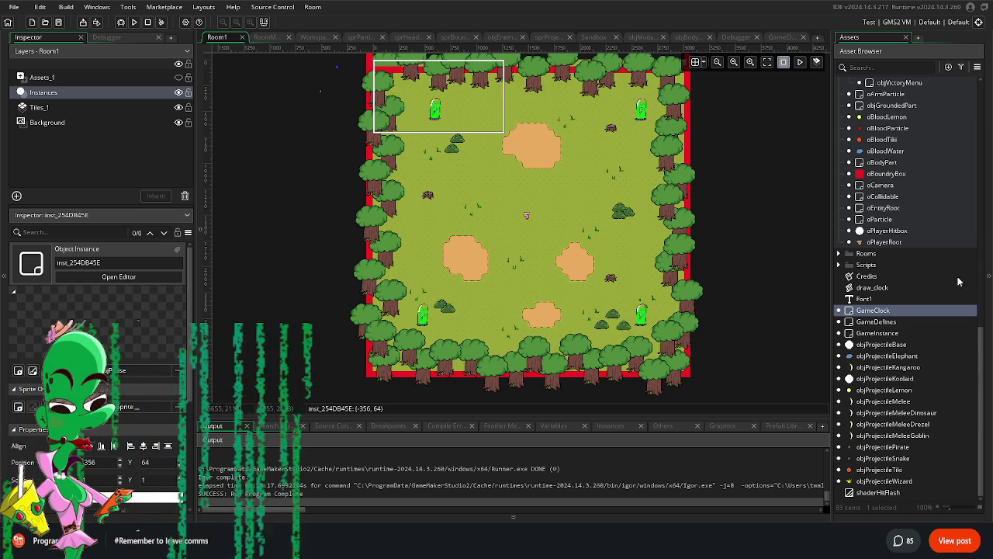
Step: Open oPlayerRoot and inspect its Key Up - E code, leaving the damage line unchanged
double_click(903, 243)
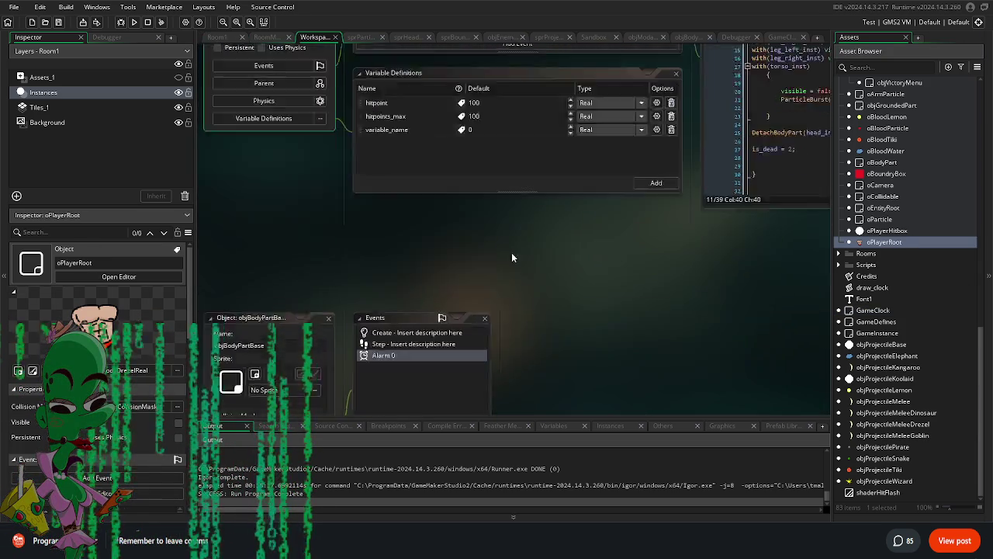
scroll(424, 177, down, 2)
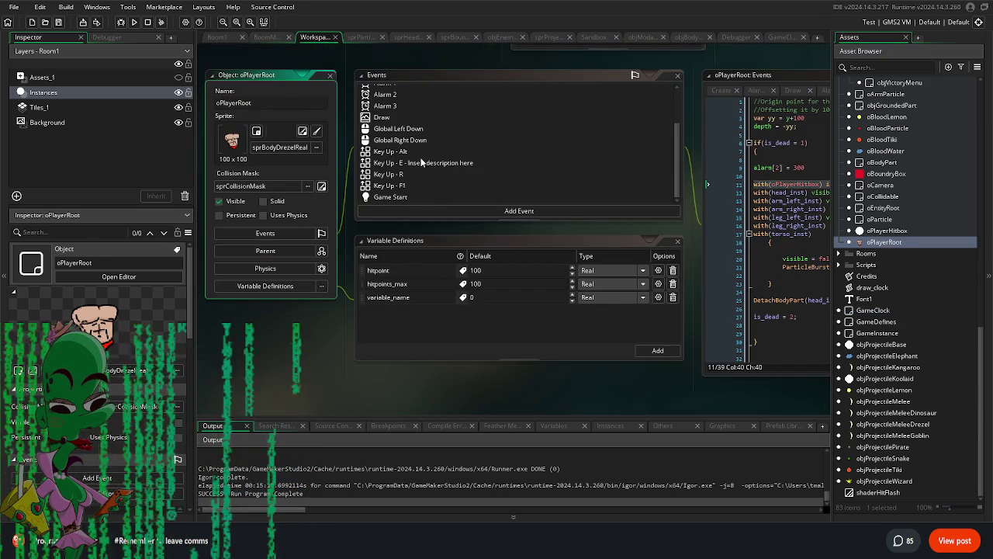
double_click(421, 162)
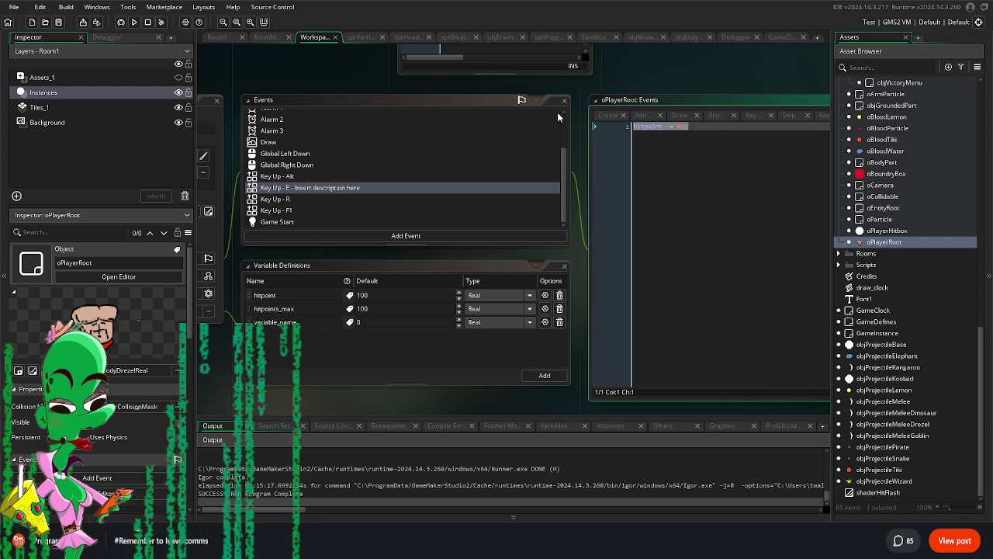
key(Delete)
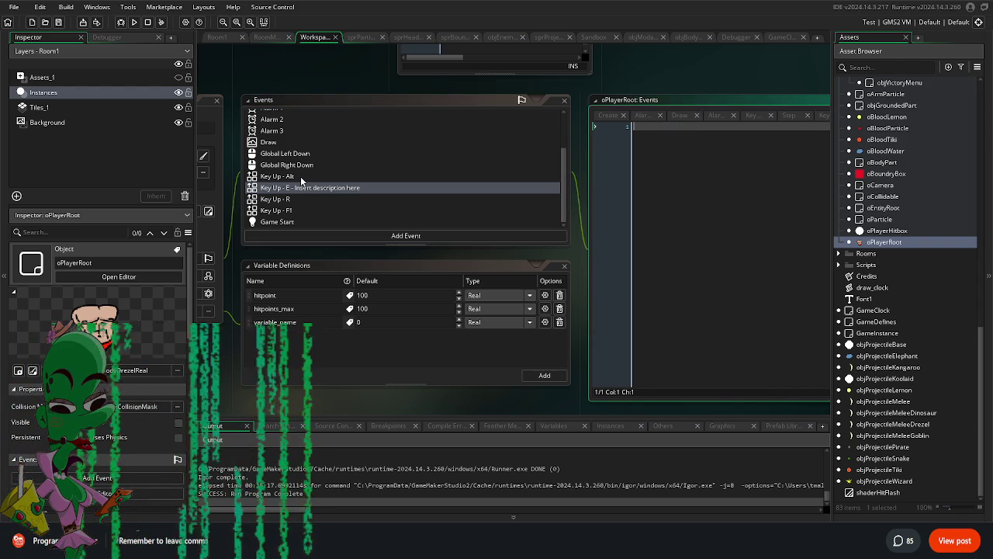
key(ctrl+z)
Step: Delete the Key Up - Alt and Key Up - R events from oPlayerRoot
click(301, 179)
right_click(299, 178)
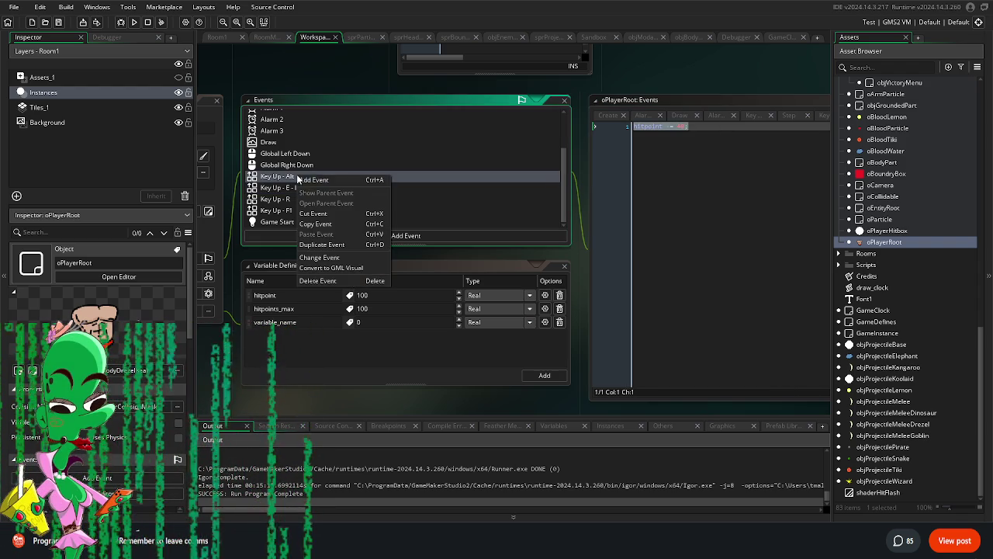
click(320, 280)
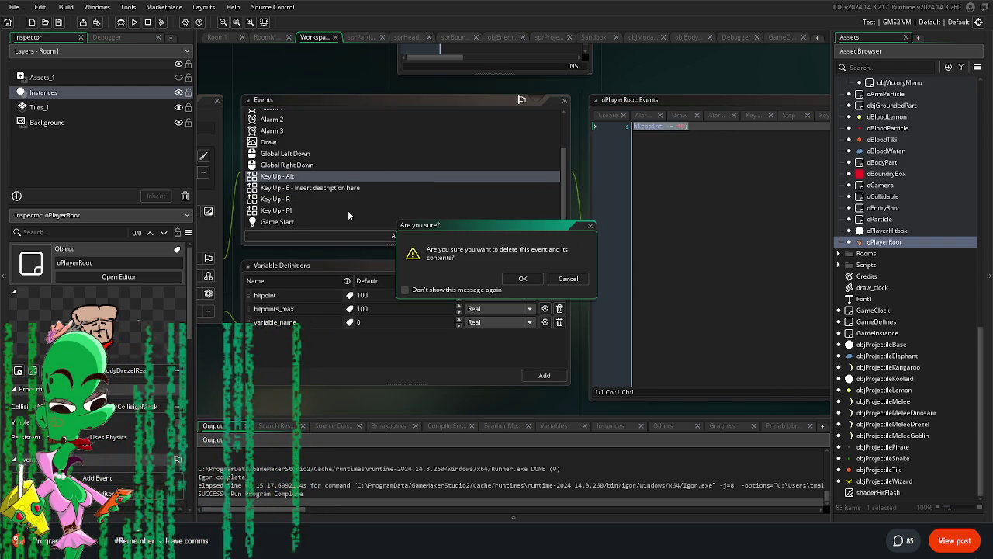
click(522, 278)
click(294, 199)
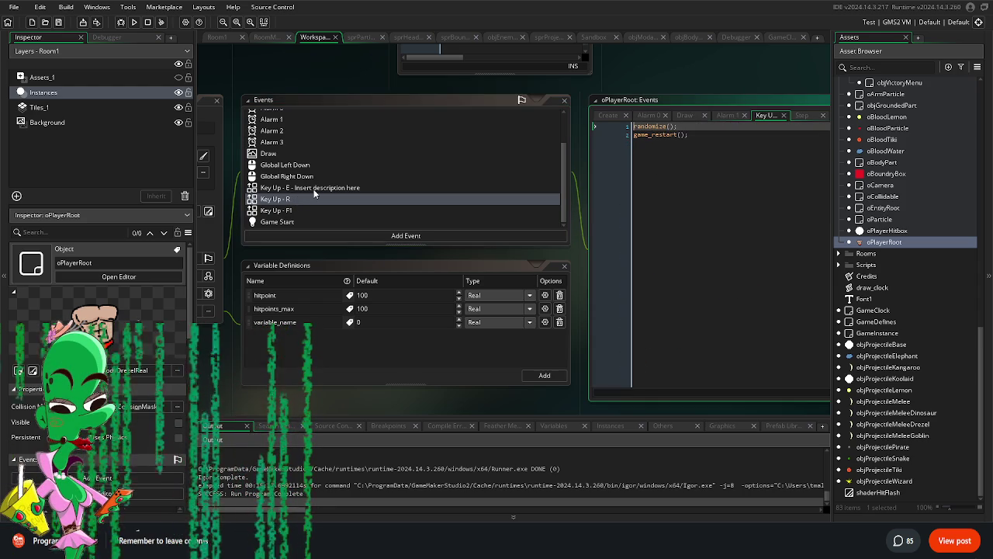
right_click(358, 202)
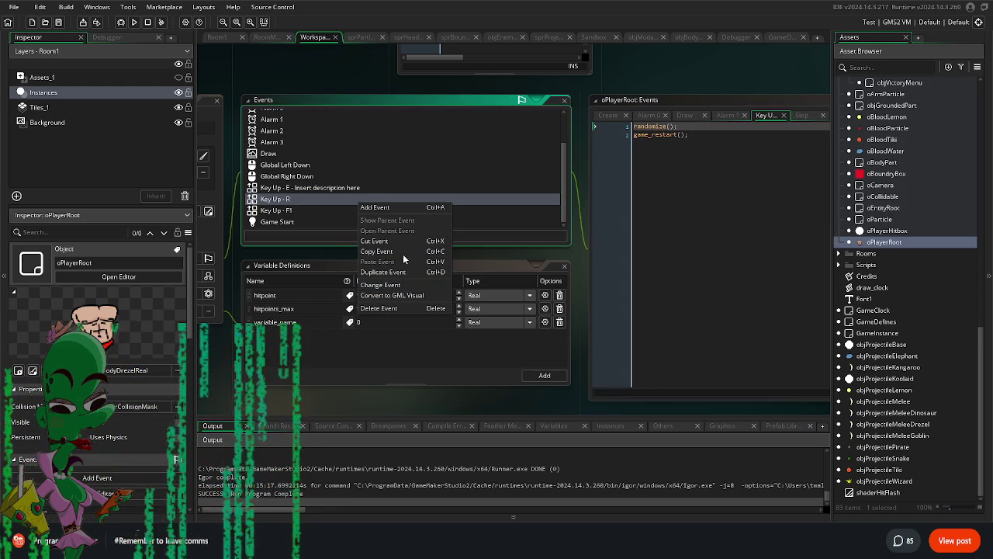
click(386, 308)
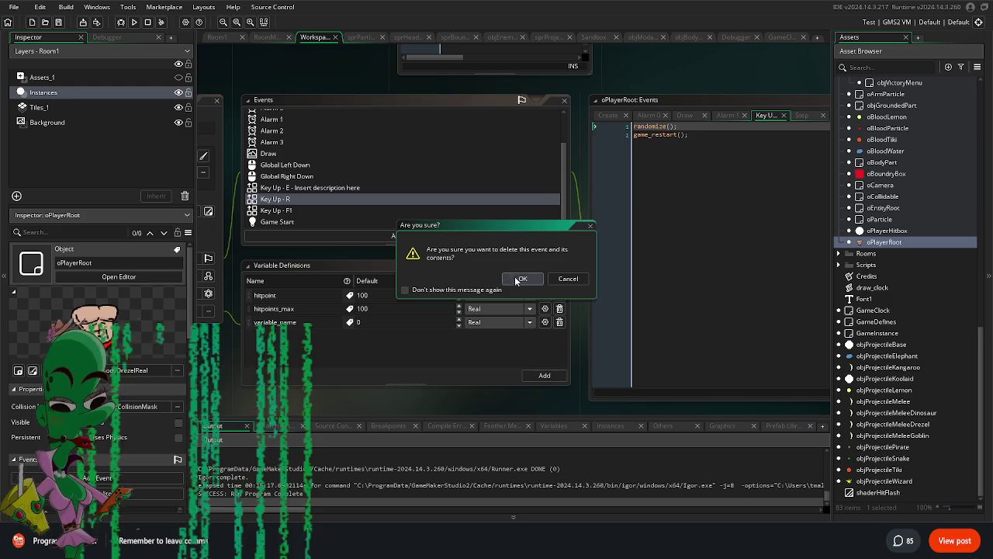
click(518, 279)
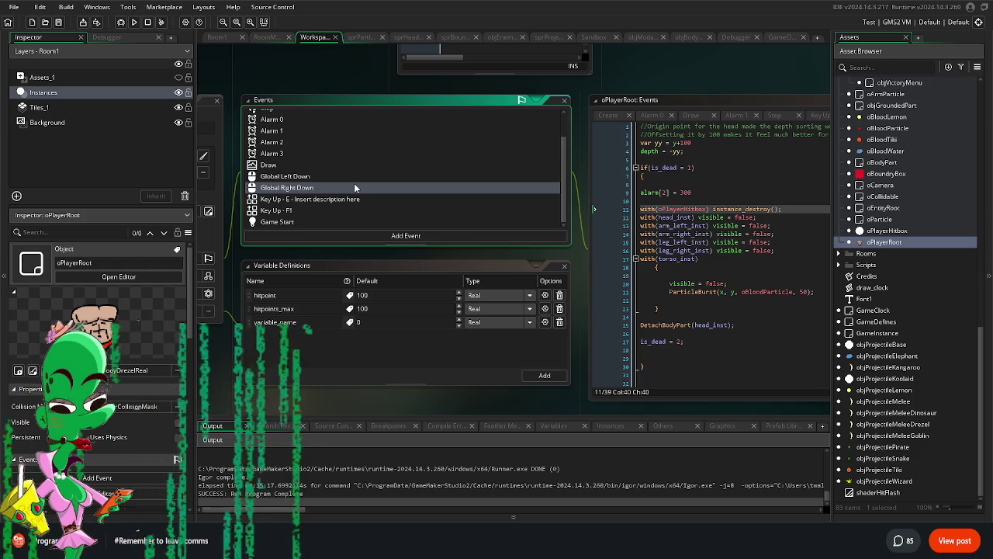
Step: Review the Key Up - E, Key Up - F1, Game Start and Global Left Down code, ending on Draw
click(357, 235)
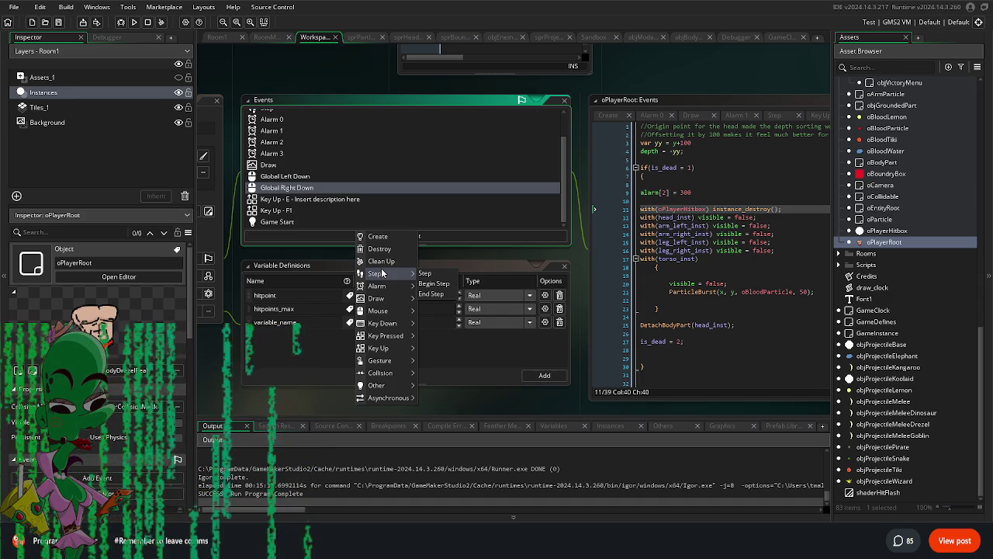
click(580, 250)
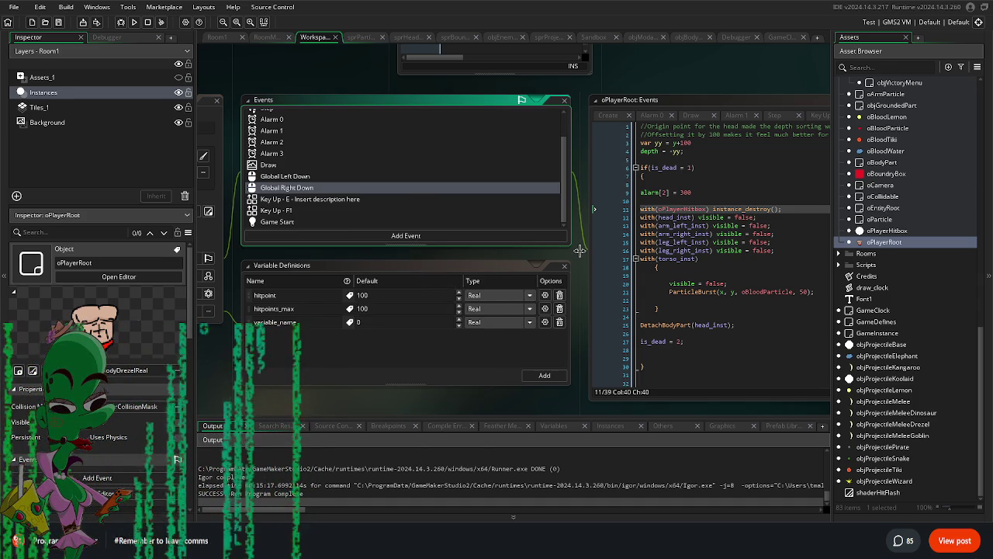
drag(579, 250, 613, 277)
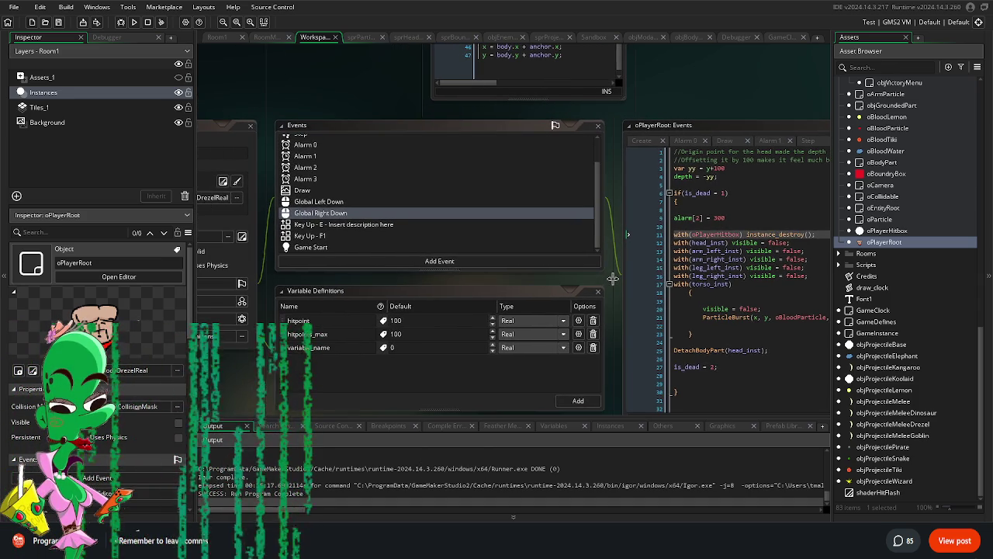
click(322, 224)
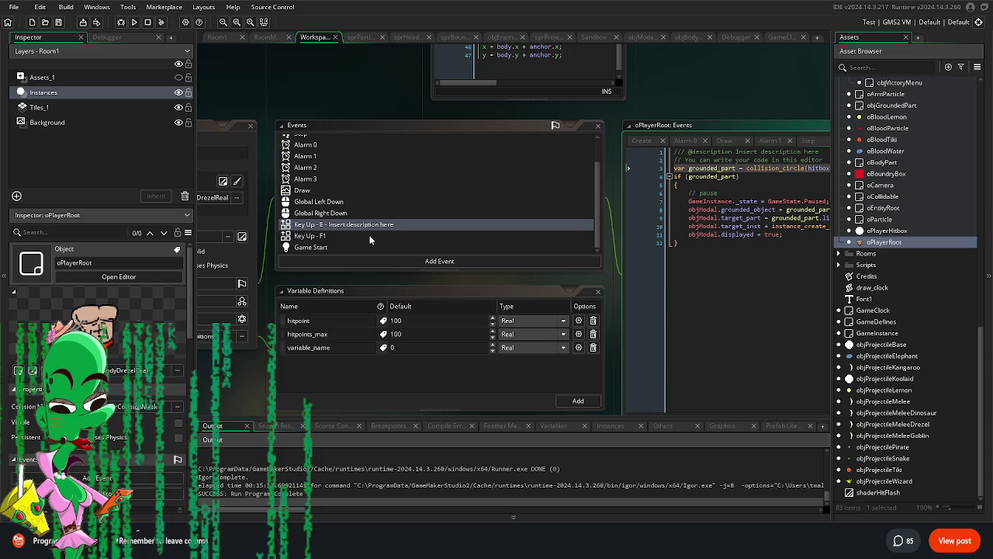
click(345, 235)
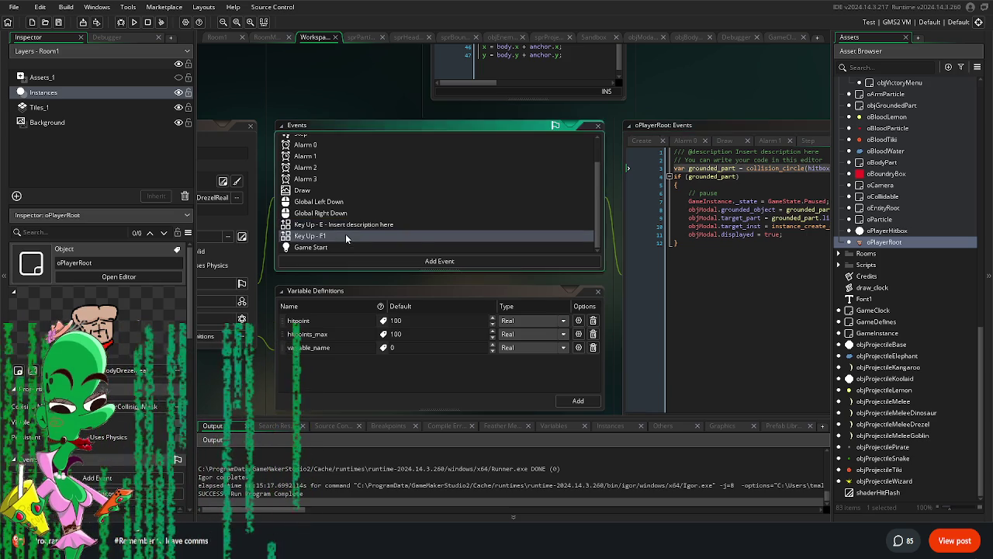
click(335, 247)
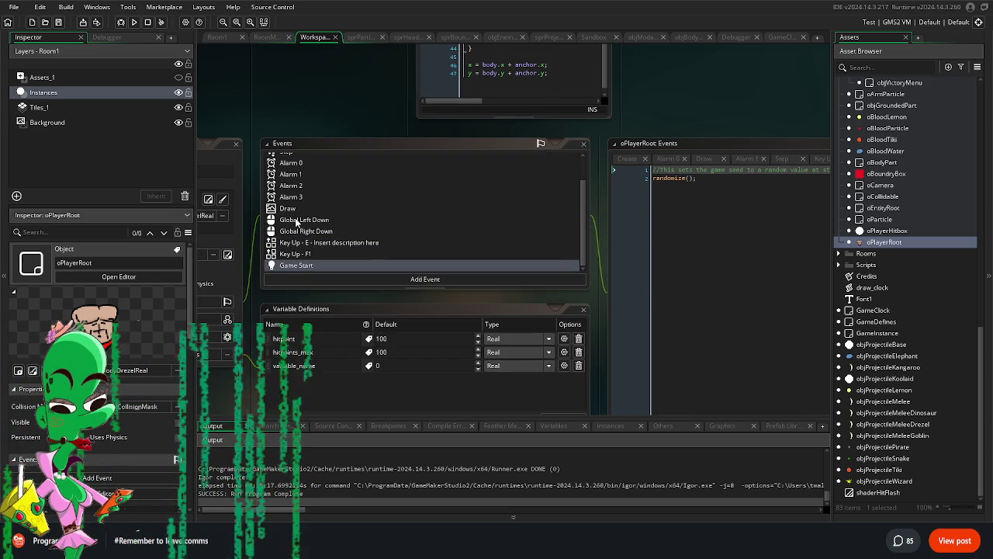
click(297, 221)
click(295, 209)
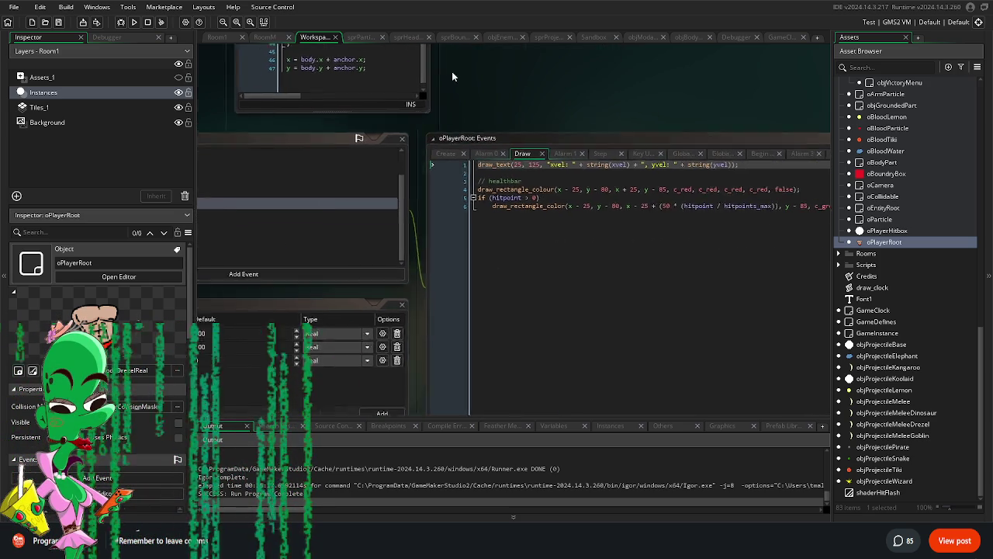
Step: Wrap the healthbar drawing in an if (is_dead == 0) block with a closing brace, then run with F5
mouse_move(664, 149)
mouse_down()
mouse_move(416, 81)
mouse_move(712, 122)
mouse_up()
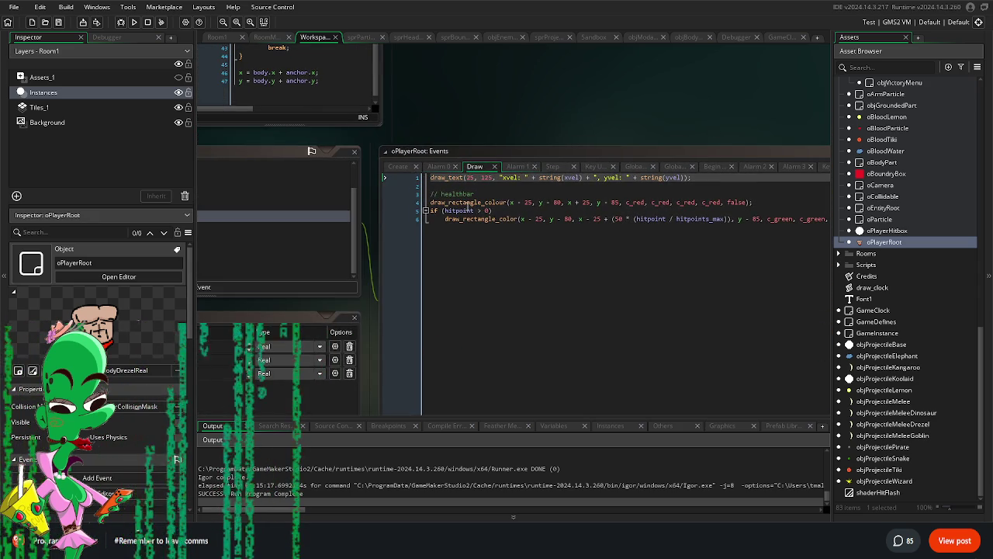
click(503, 194)
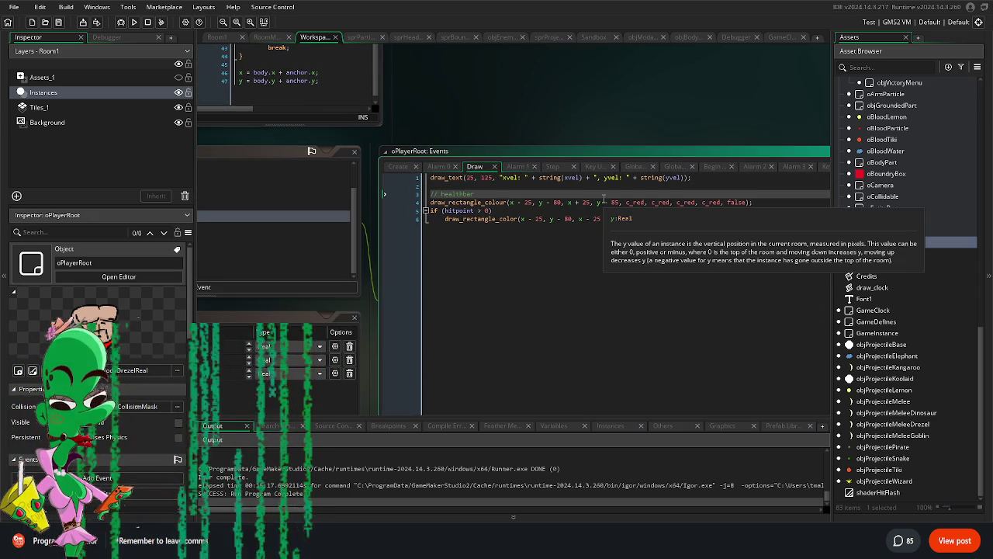
key(Return)
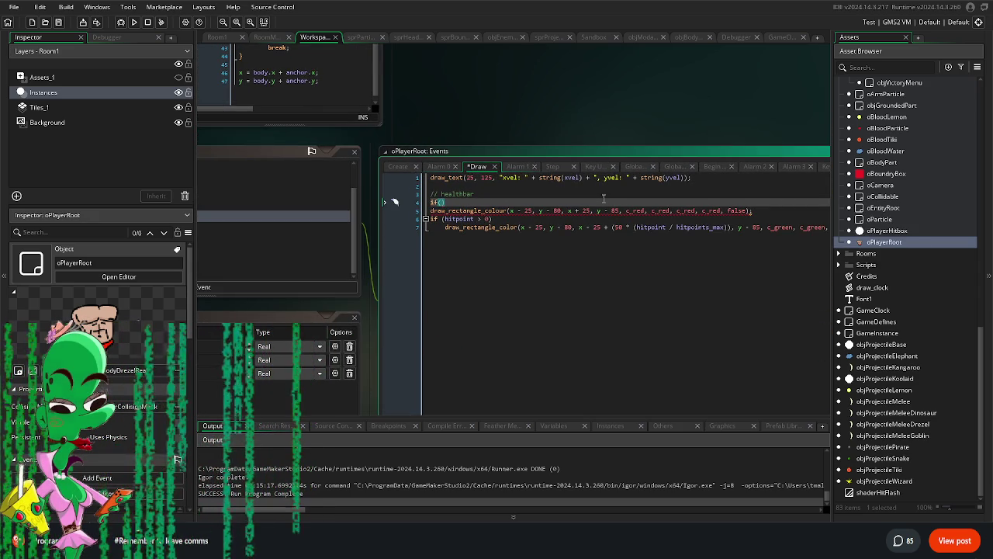
text(is_dead == 0)
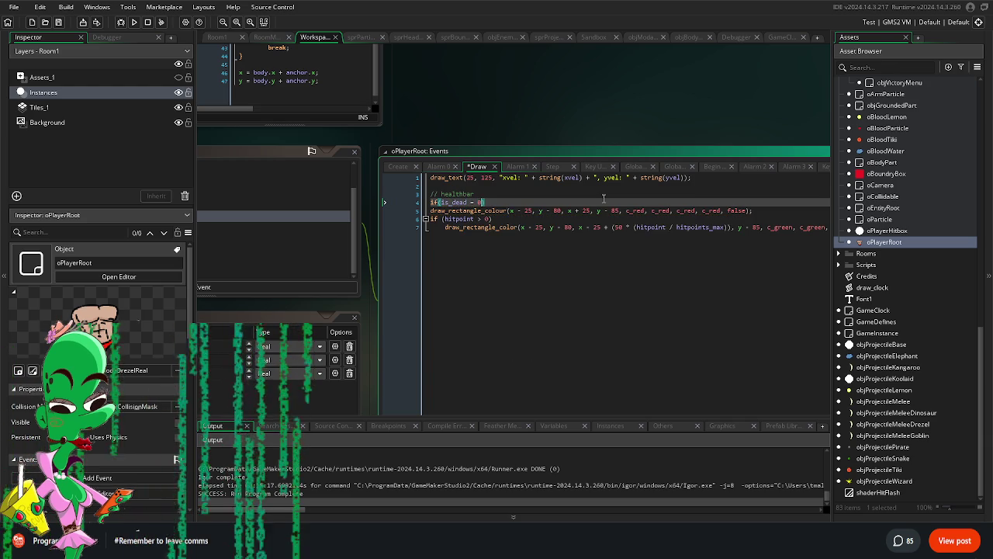
key(Down)
key(Down)
key(Down)
key(End)
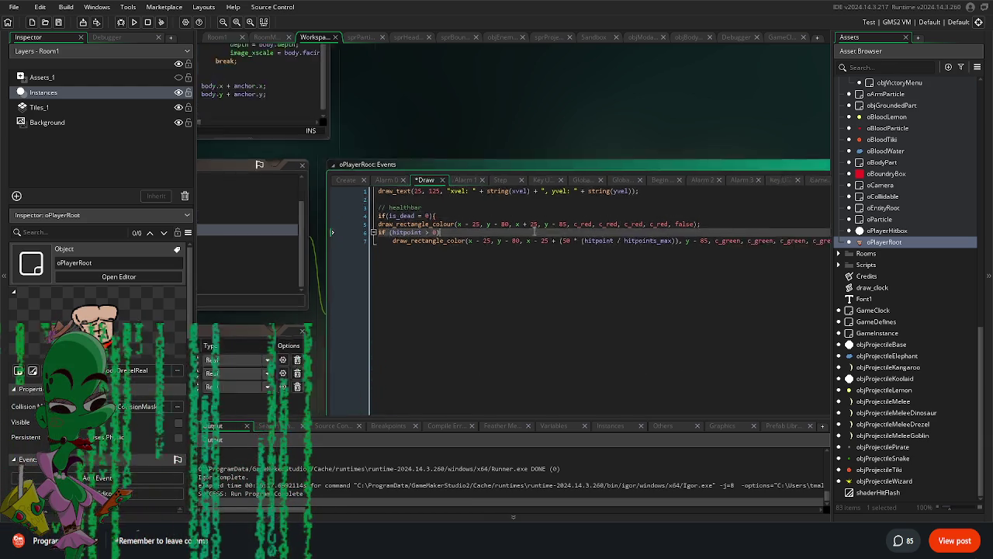
key(Return)
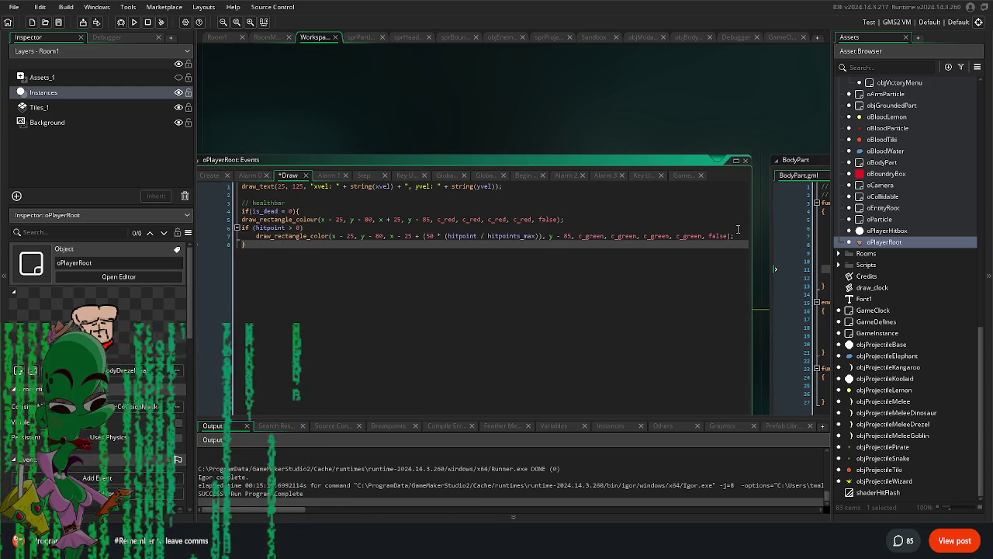
key(F5)
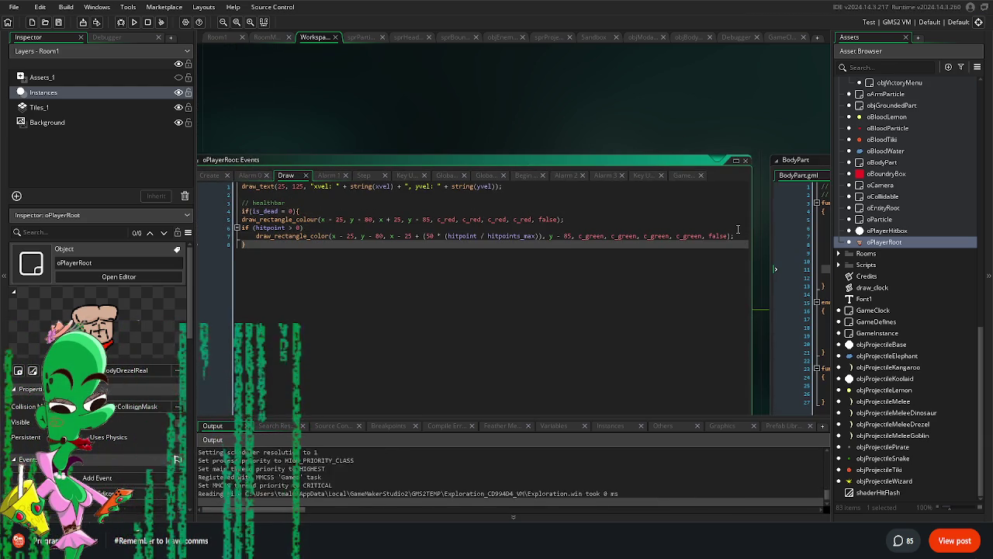
key(Right)
key(Right)
key(Right)
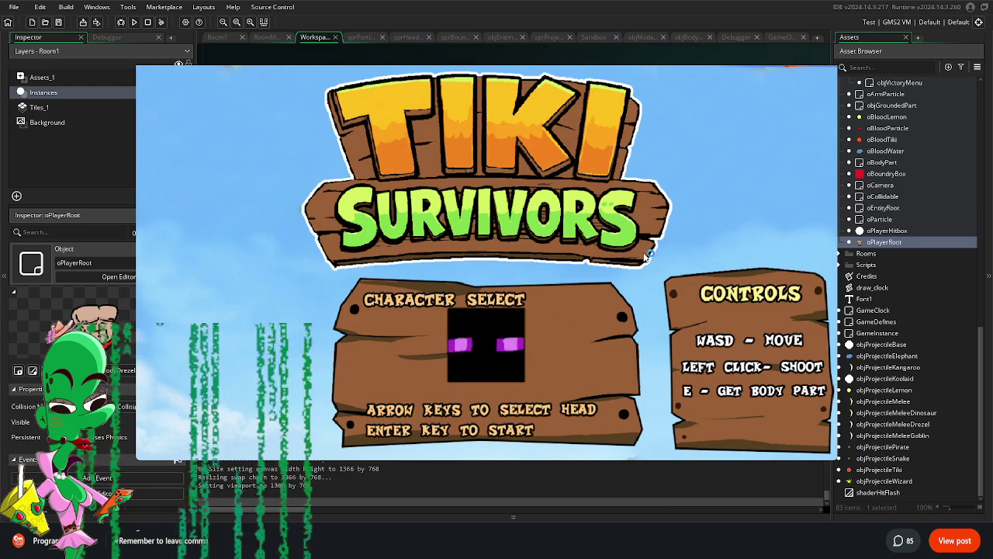
key(Left)
key(Return)
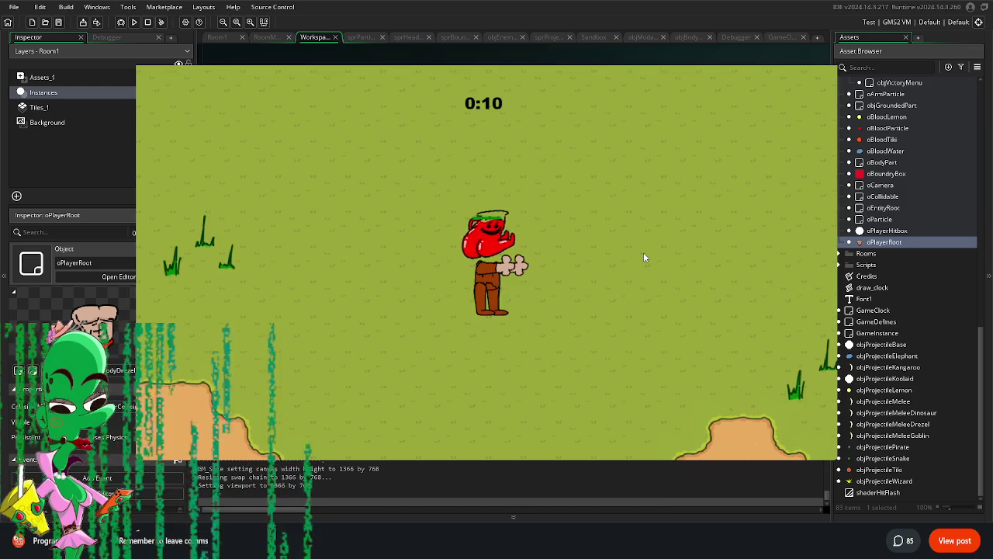
key(s)
key(a)
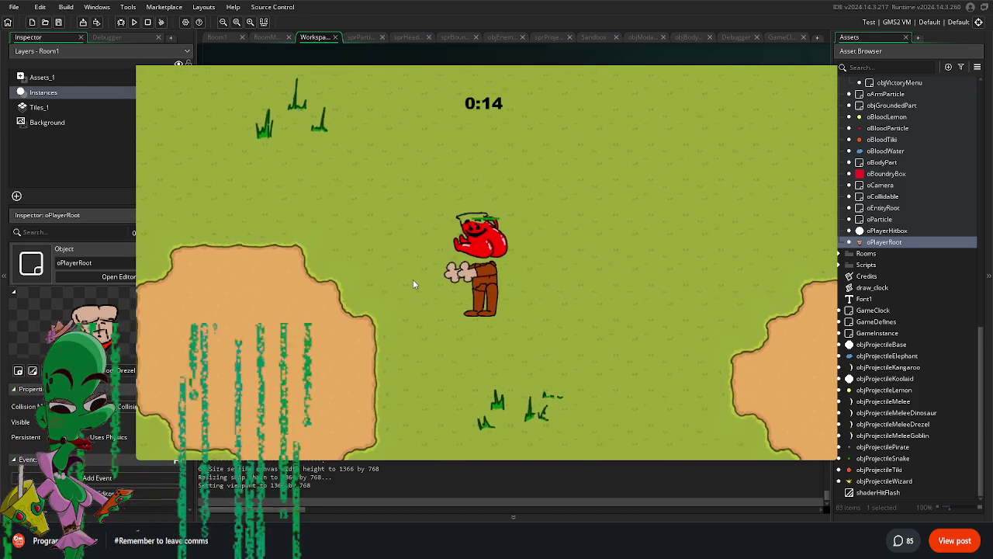
key(a)
key(a)
key(s)
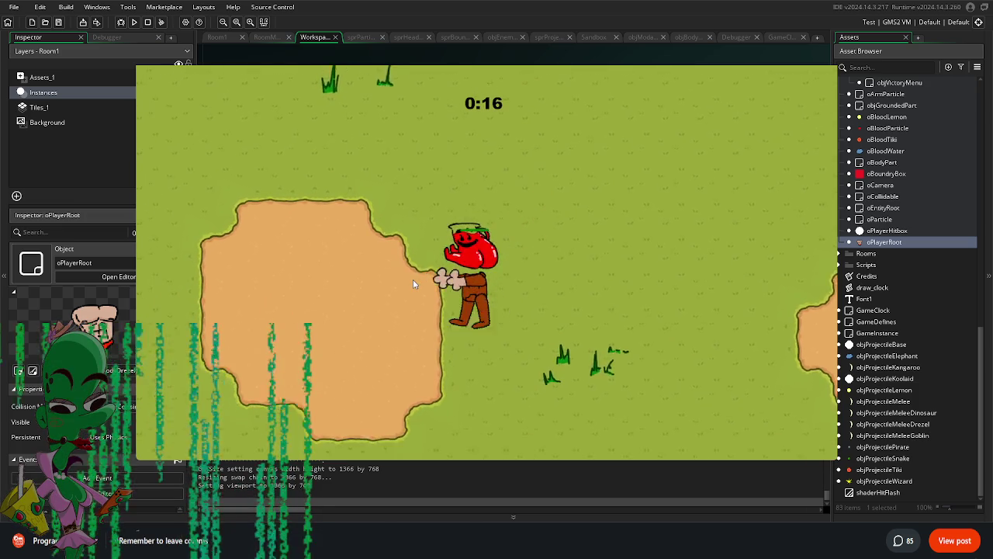
click(412, 284)
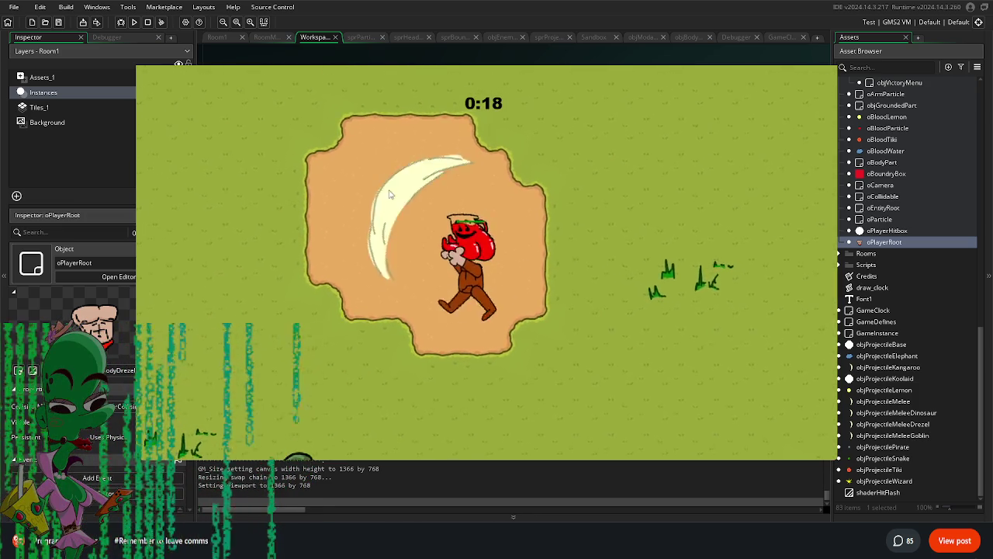
key(a)
key(s)
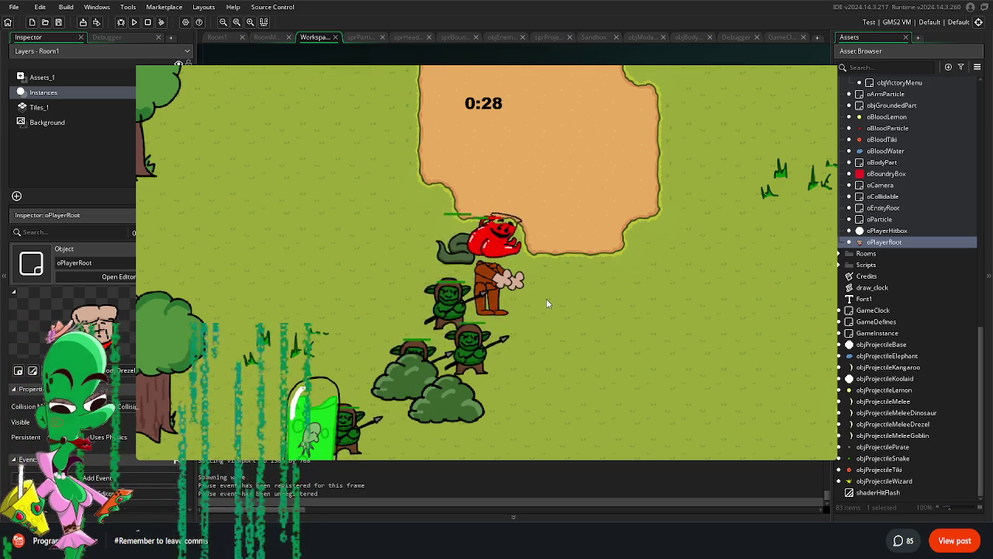
key(w)
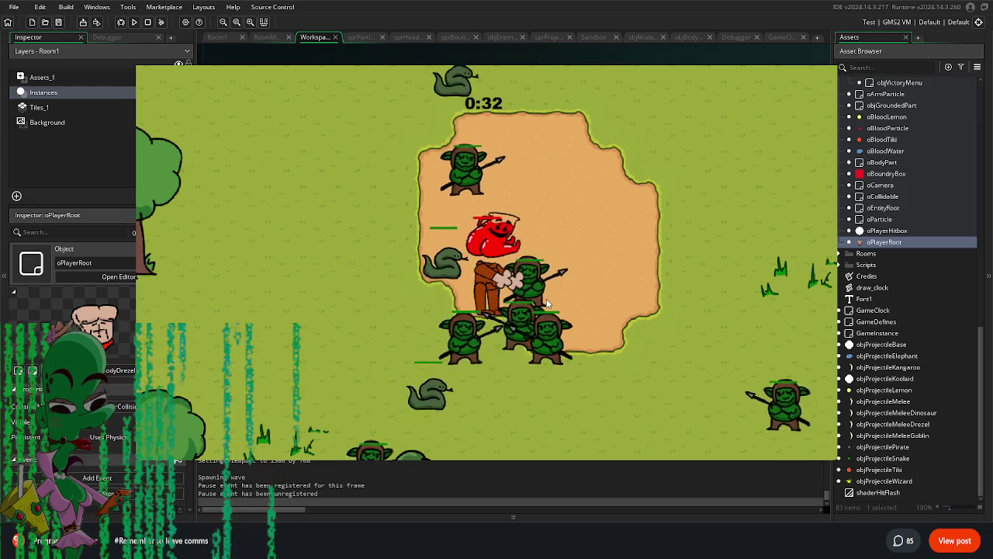
key(d)
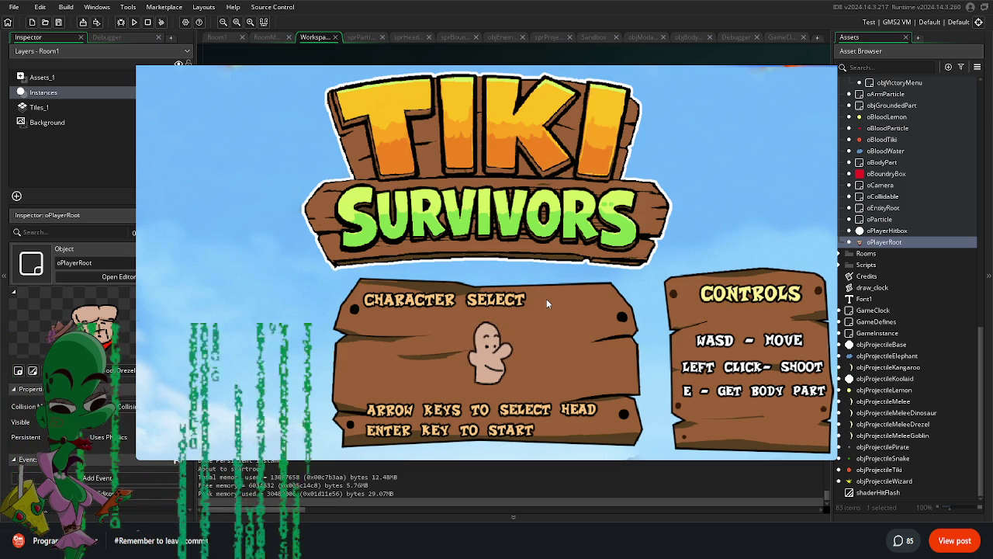
key(Right)
key(Right)
key(Right)
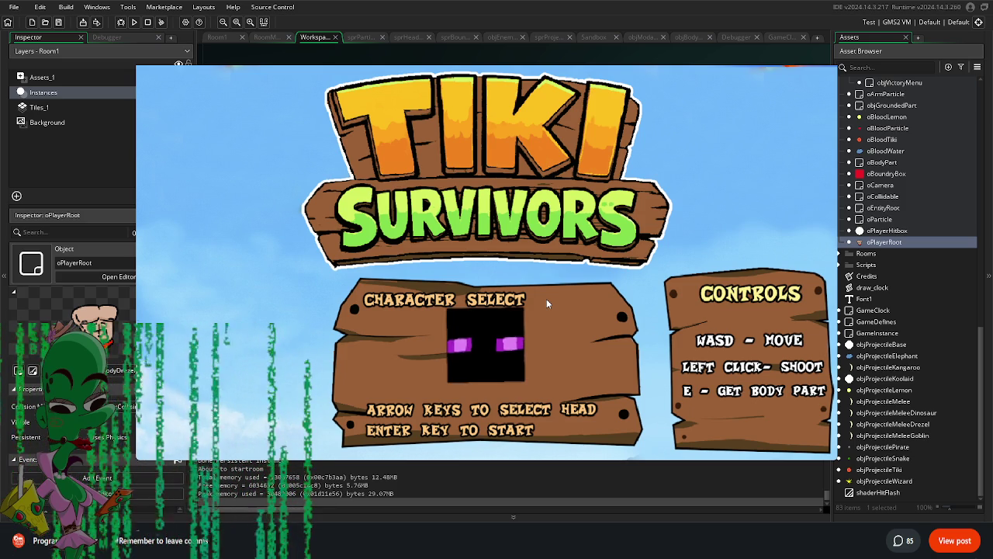
key(Right)
key(Right)
key(Right)
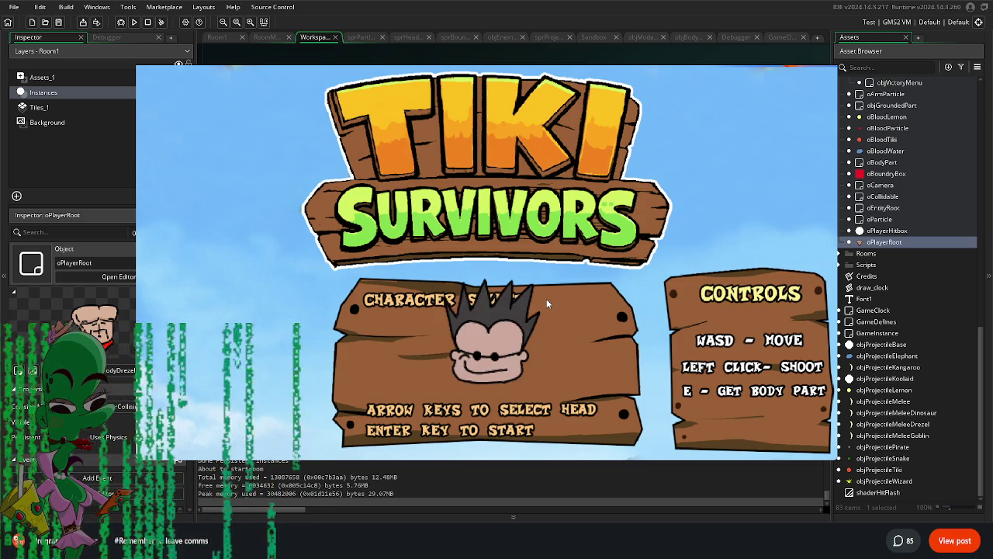
key(Return)
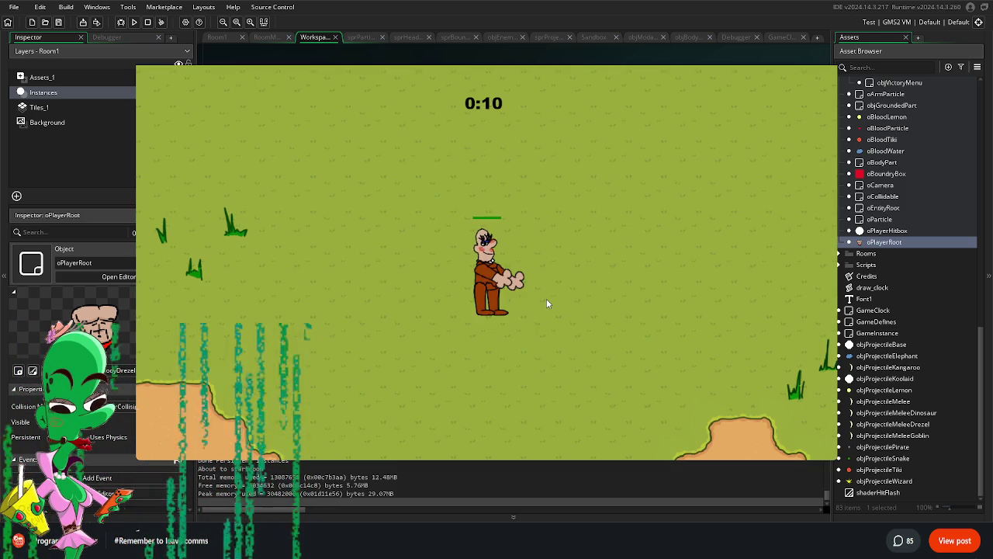
key(d)
key(s)
key(d)
key(s)
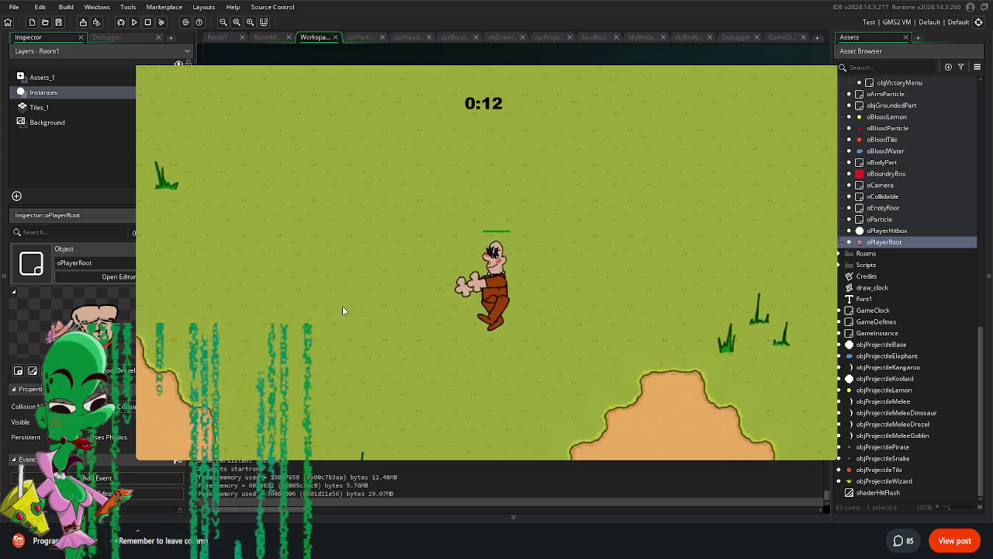
click(543, 256)
click(598, 268)
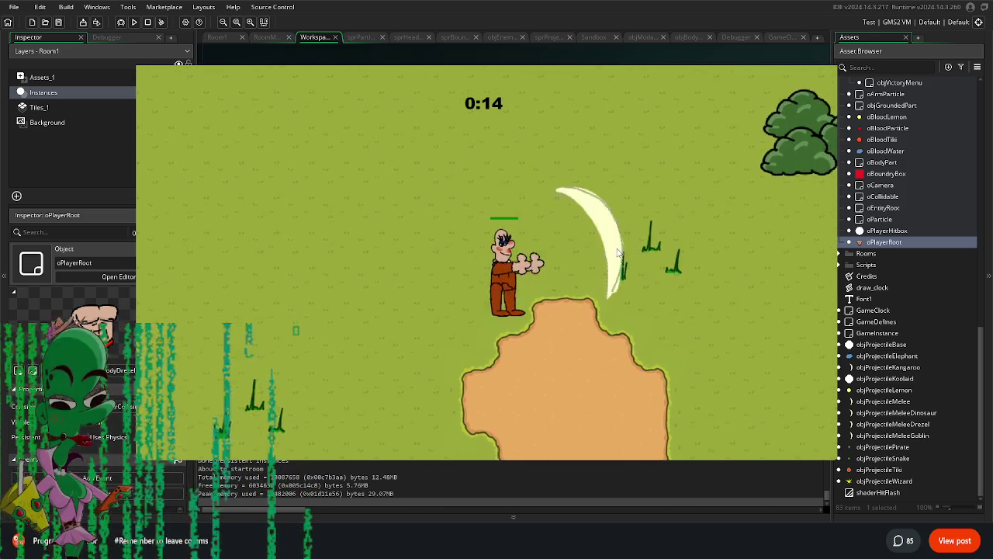
key(d)
key(s)
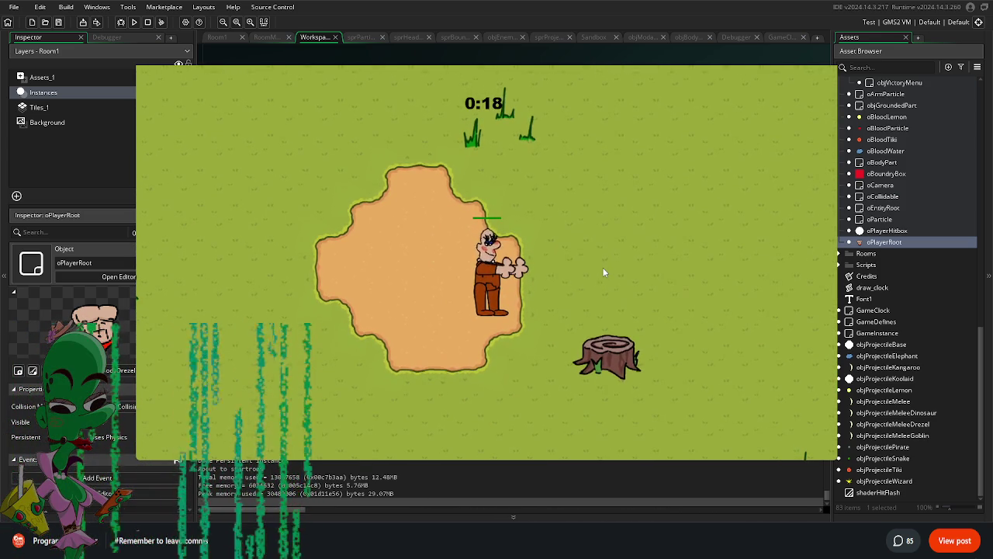
key(Escape)
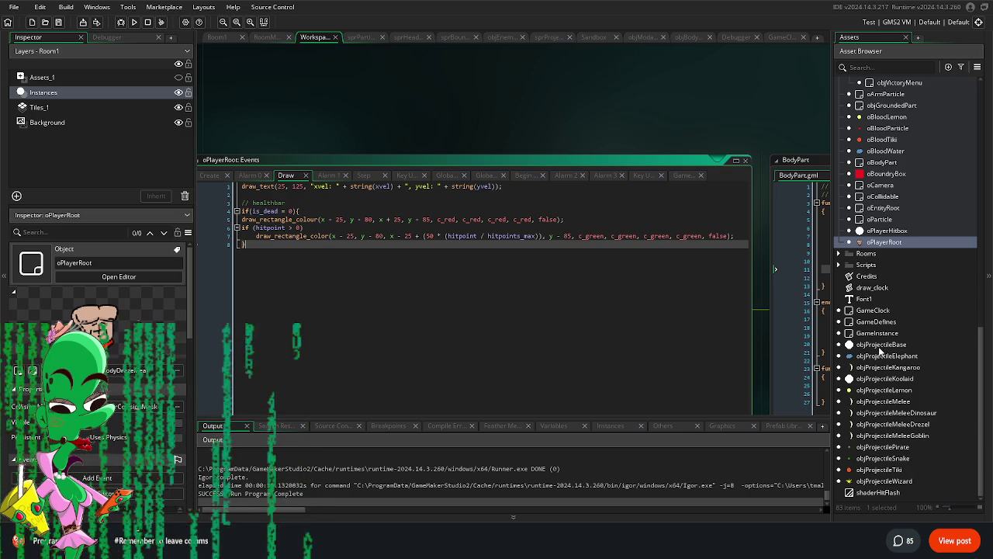
Step: Check Variable Definitions of objProjectileKoolaid, objProjectileLemon and objProjectileMeleeDinosaur, then return to Room1
double_click(885, 378)
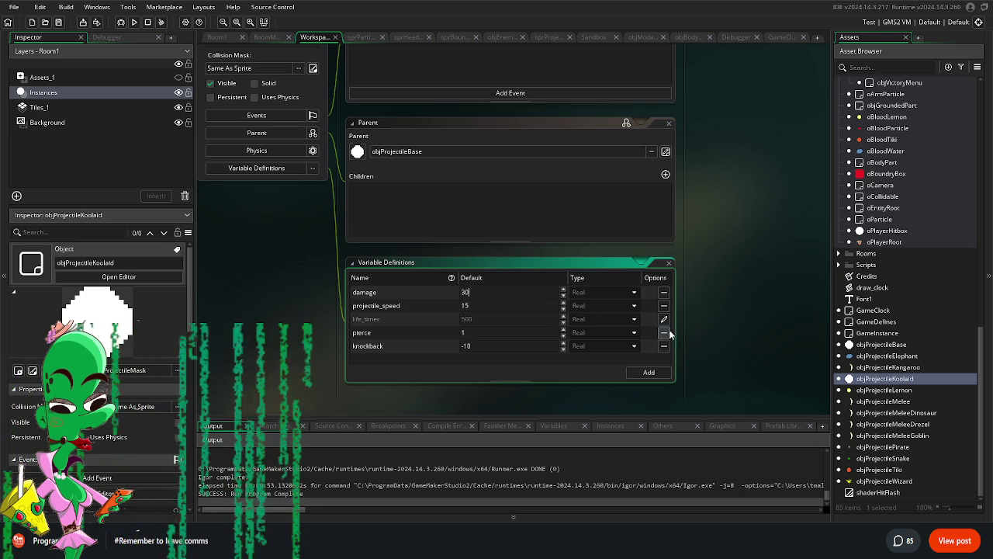
click(696, 324)
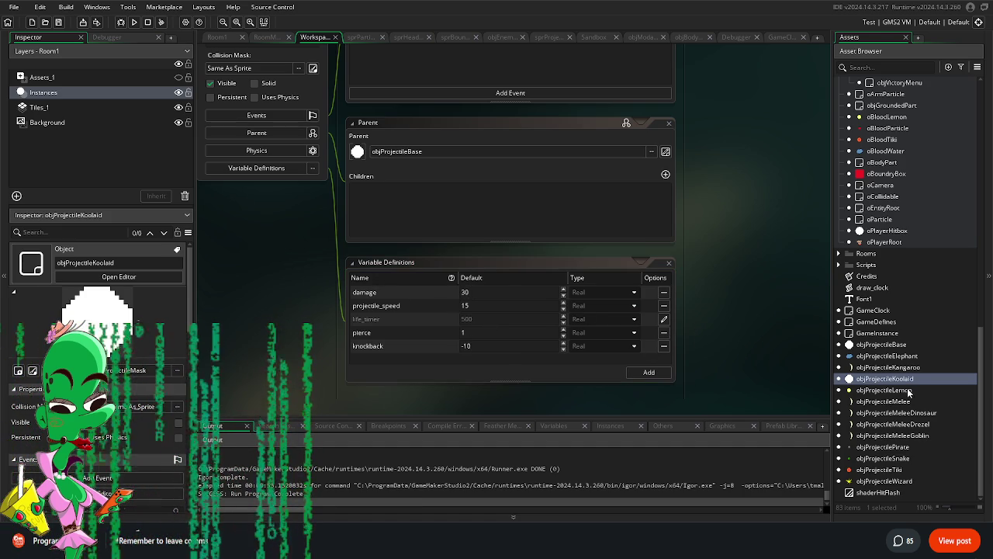
double_click(892, 390)
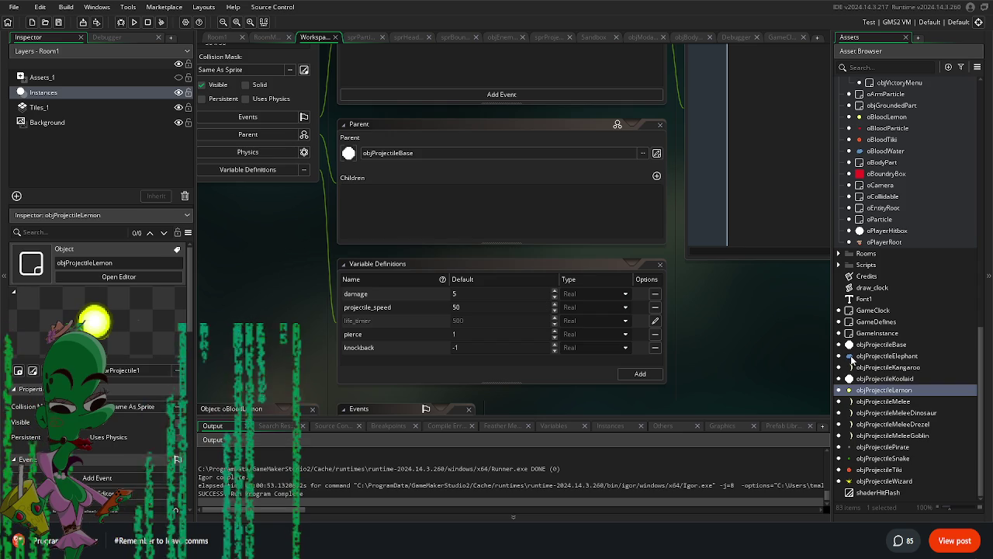
double_click(900, 413)
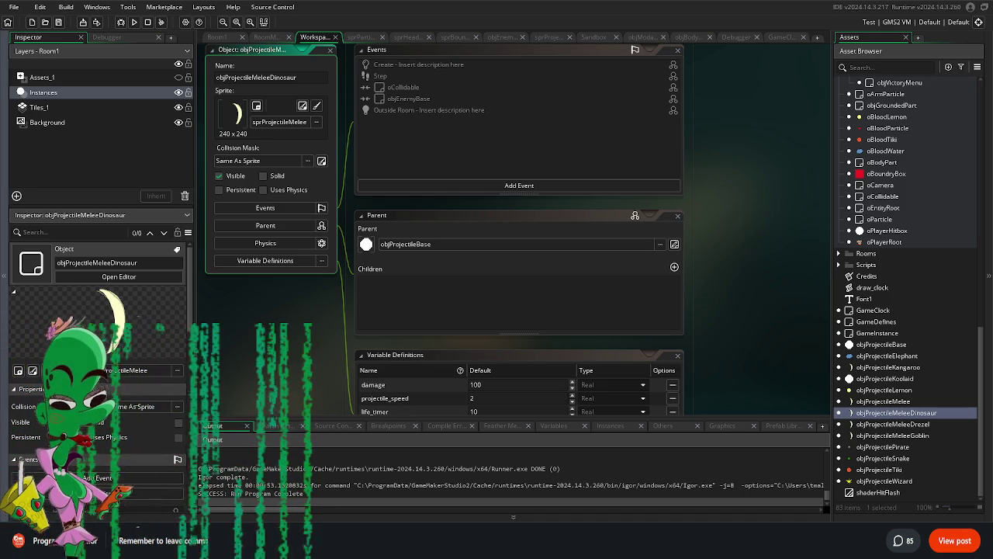
drag(260, 402, 289, 408)
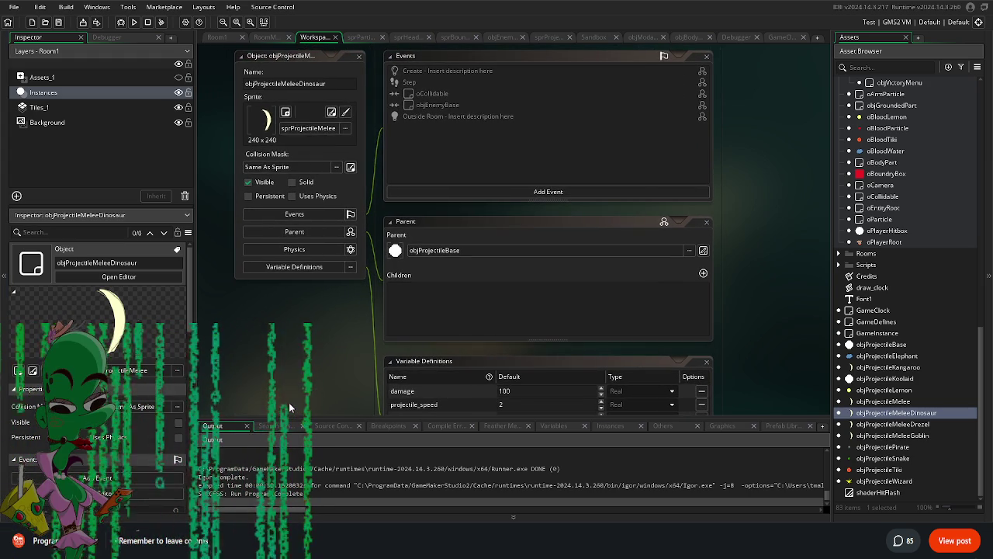
click(217, 37)
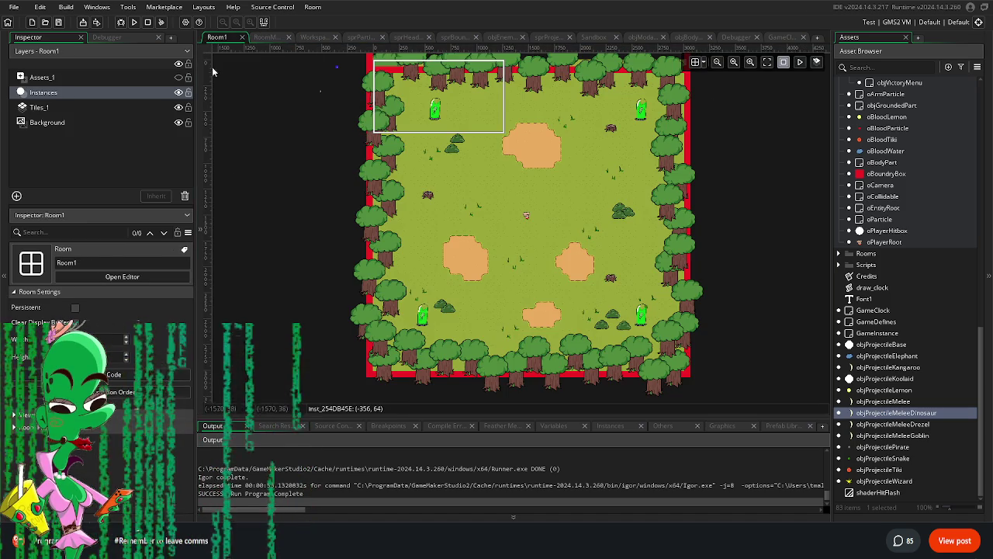
drag(260, 322, 275, 334)
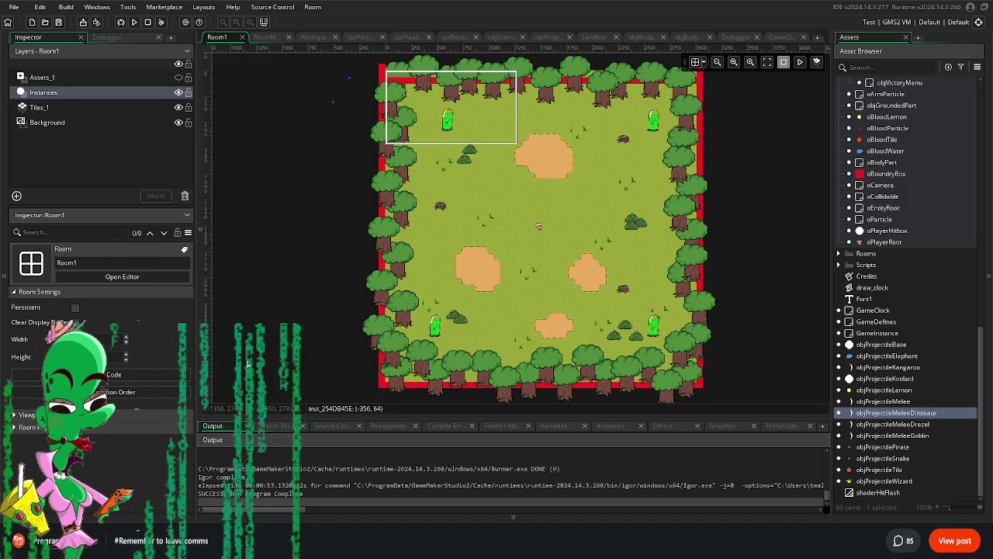
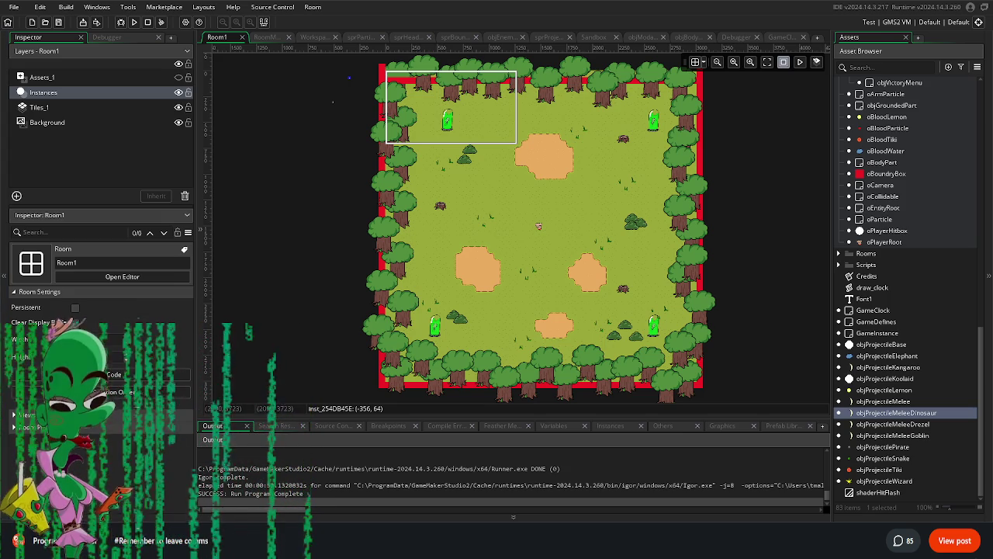
Step: Override objEnemyChicken's inherited hitpoints from 80 to 60, then bring up objEnemyKoolaid
scroll(908, 288, up, 8)
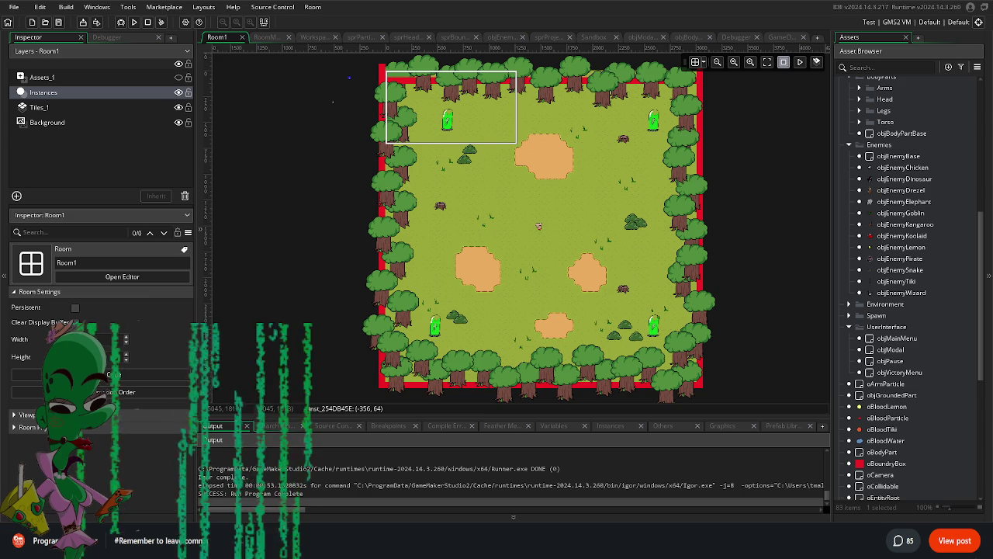
double_click(904, 168)
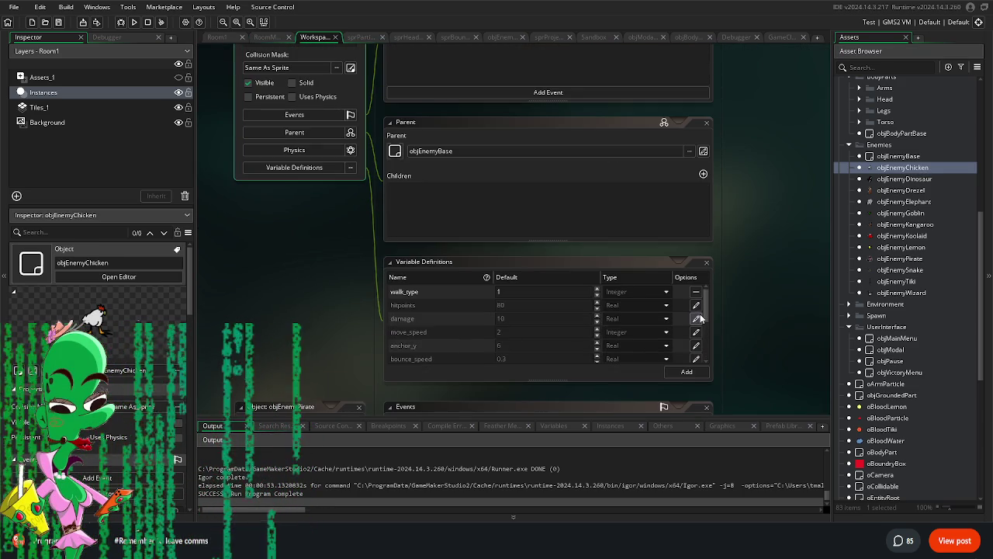
click(696, 306)
text(60)
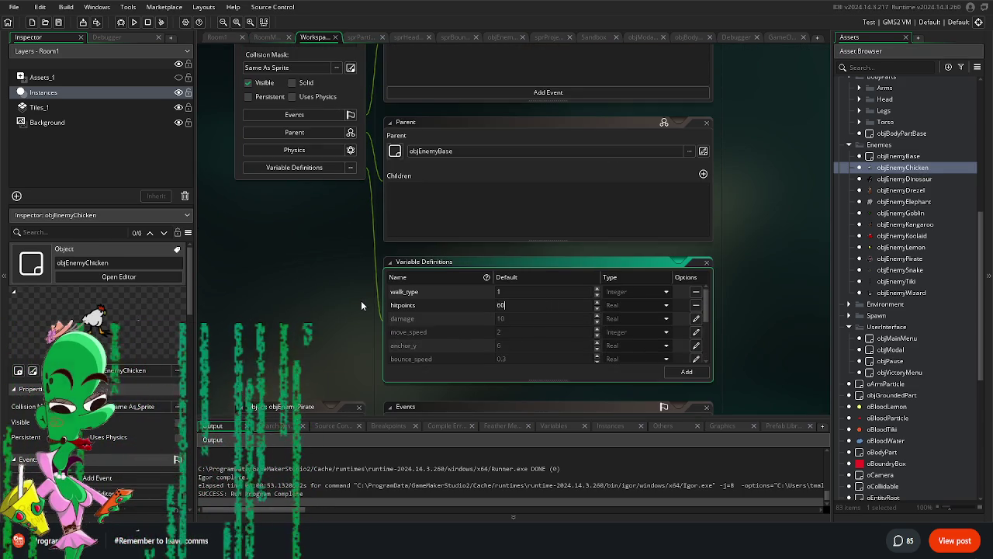
click(856, 222)
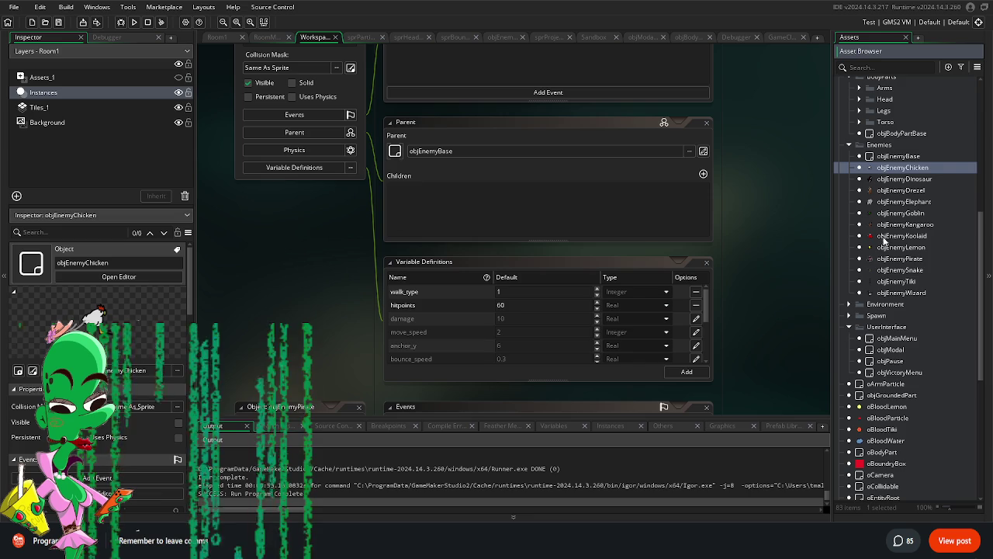
double_click(894, 236)
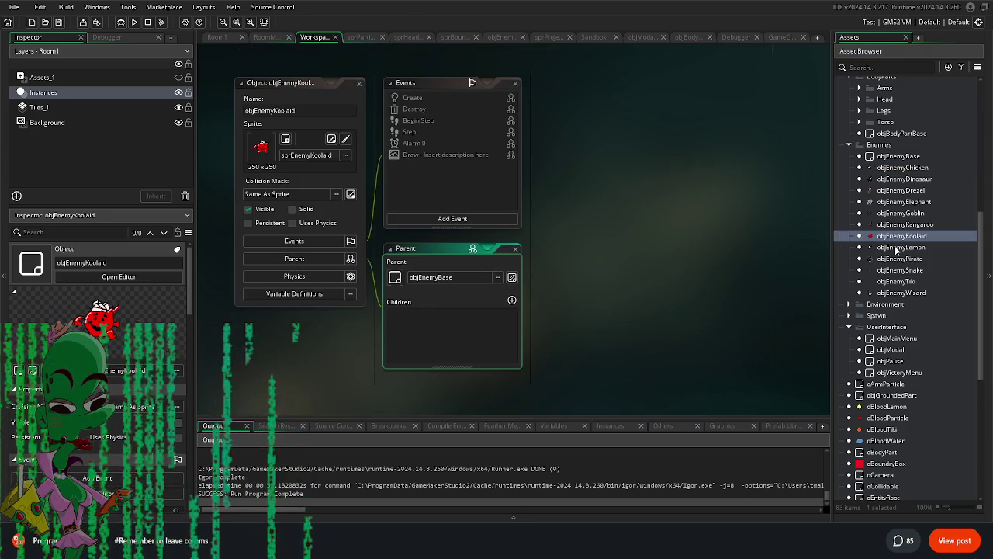
Step: Look through objEnemyLemon, objGroundedPart, oEntityRoot, objVictoryMenu, objModal and GameDefines
click(897, 247)
double_click(895, 246)
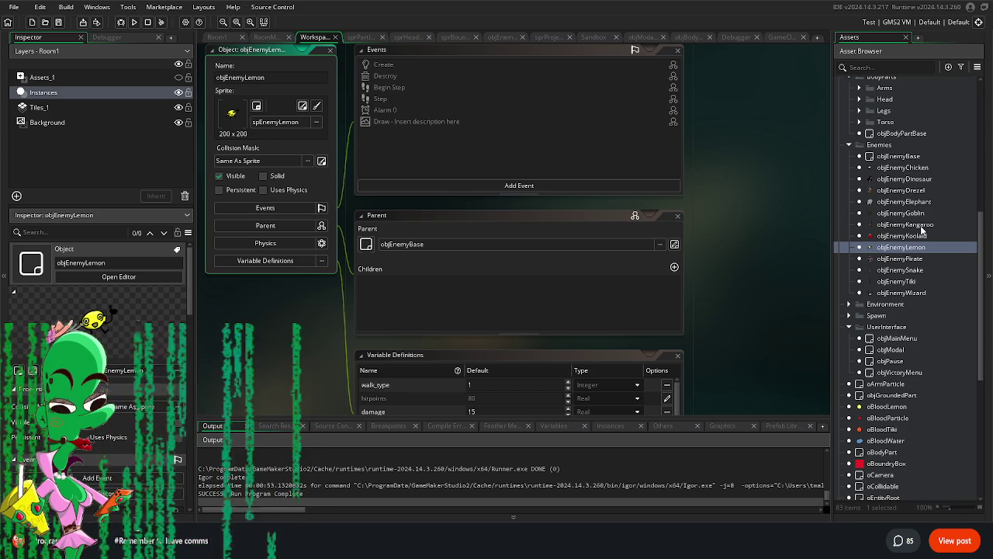
scroll(940, 276, down, 4)
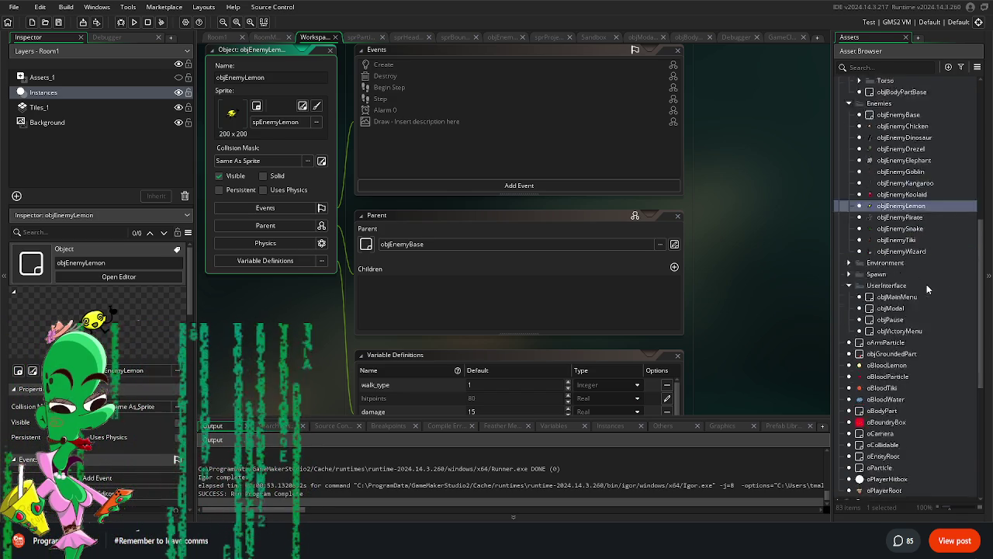
double_click(891, 291)
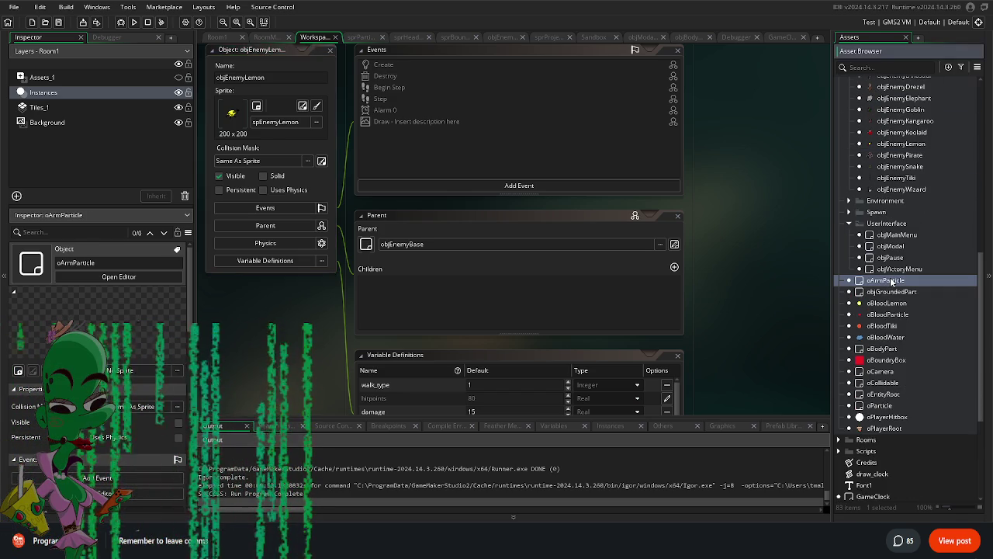
double_click(887, 394)
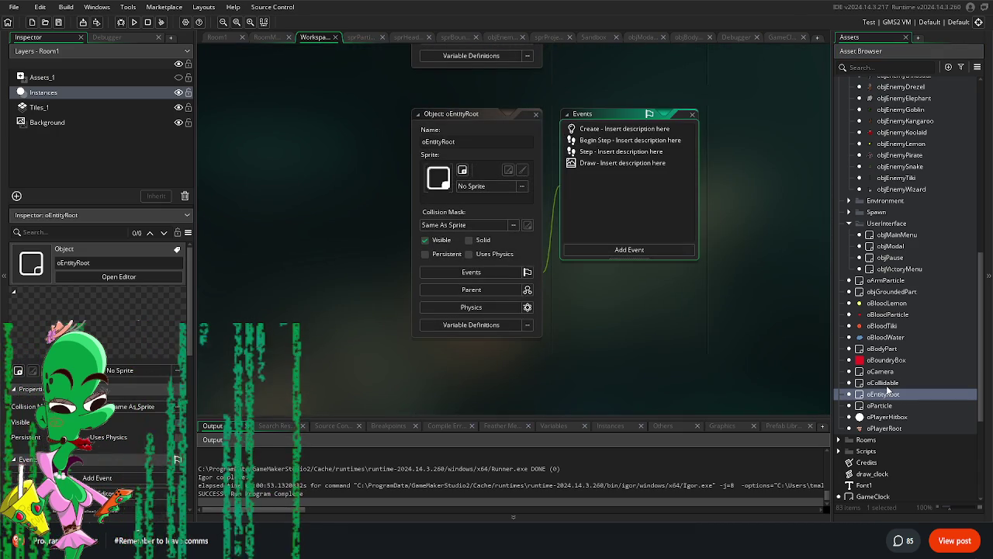
double_click(907, 289)
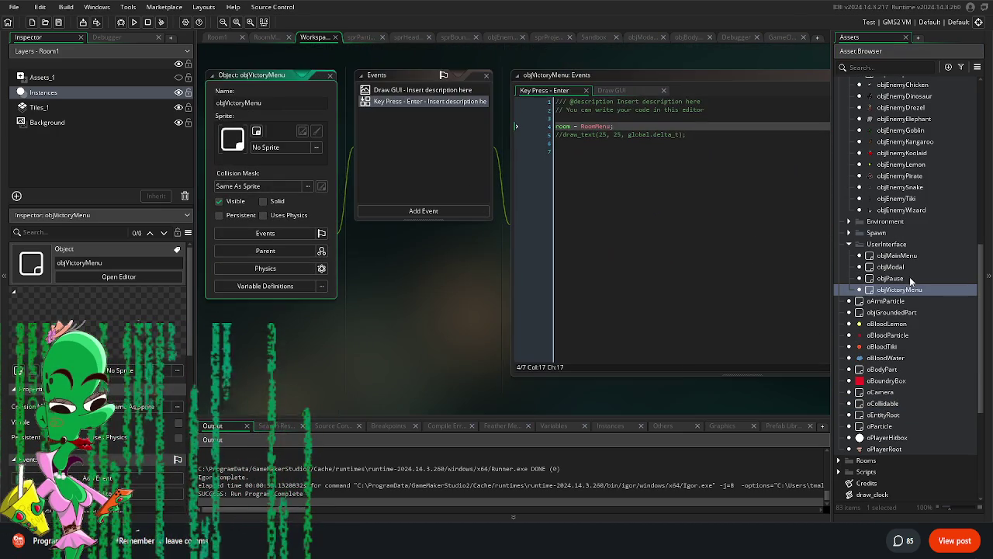
click(911, 267)
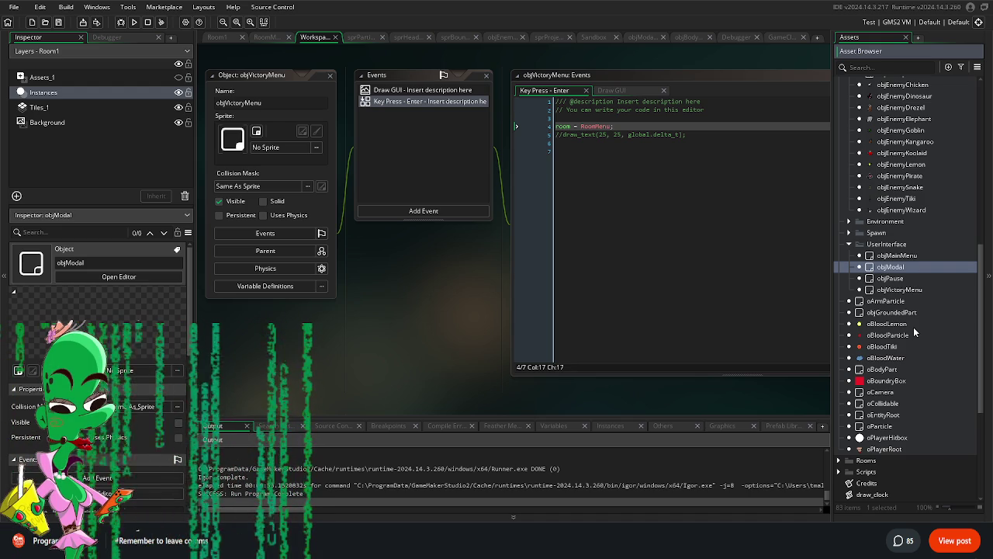
scroll(904, 353, down, 3)
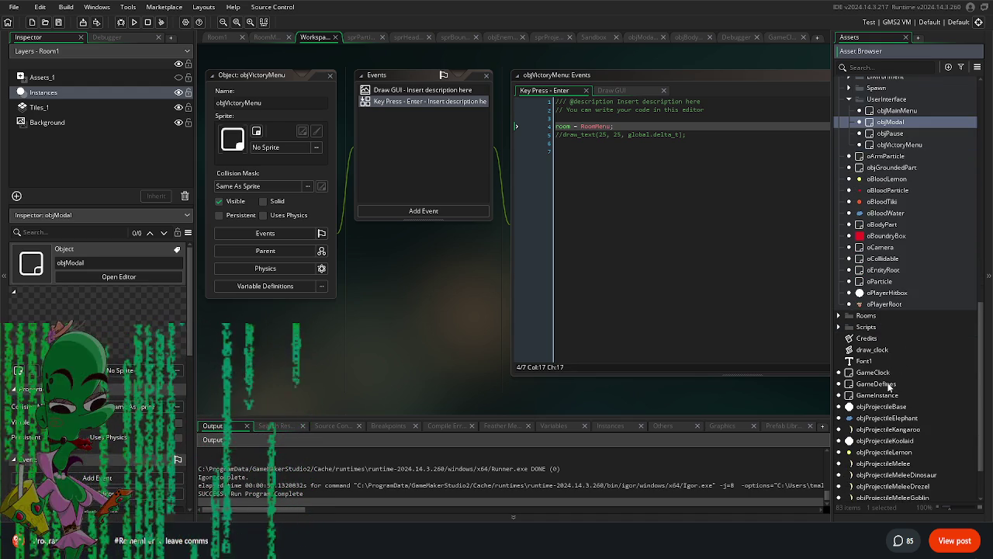
double_click(890, 384)
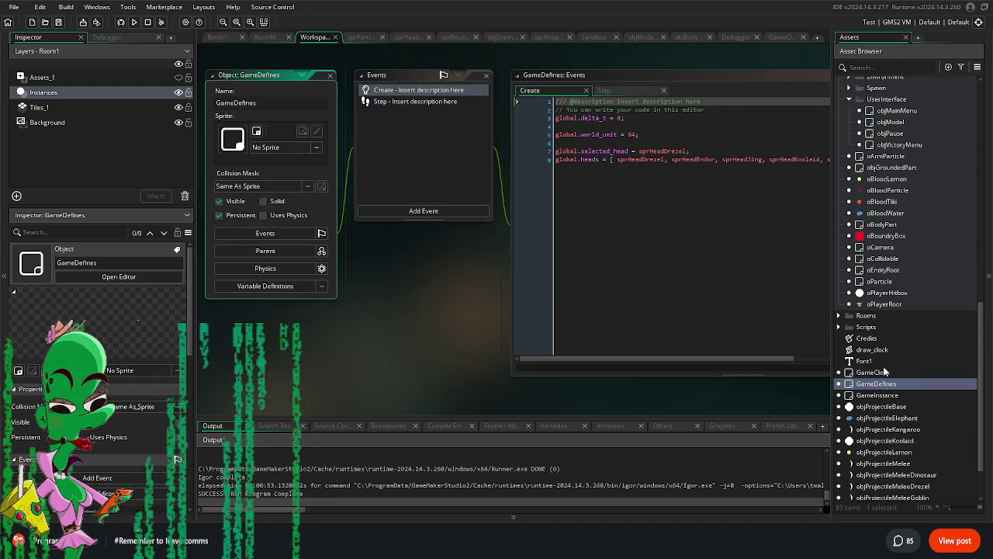
Step: Read GameClock's Step event code for its wave and difficulty logic
double_click(885, 372)
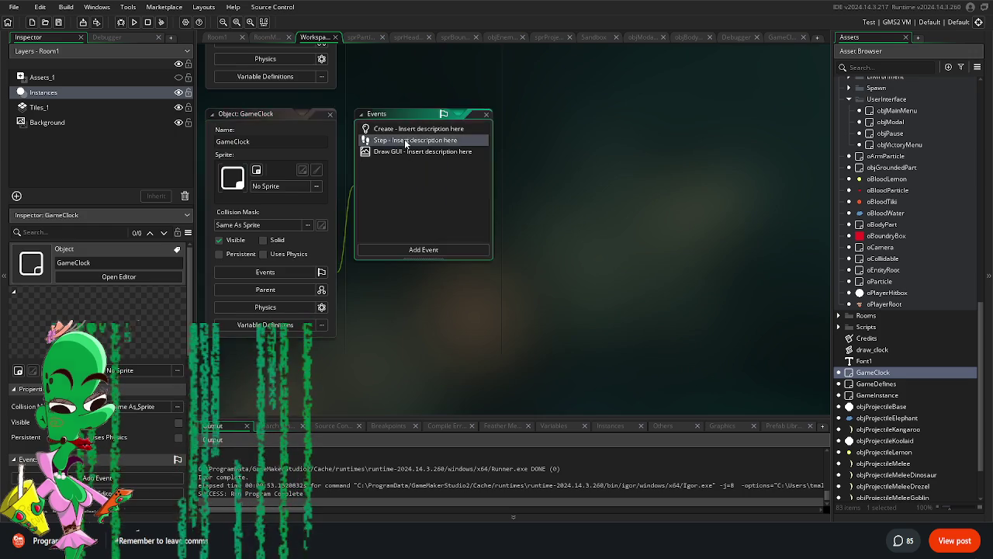
double_click(404, 140)
scroll(440, 225, down, 1)
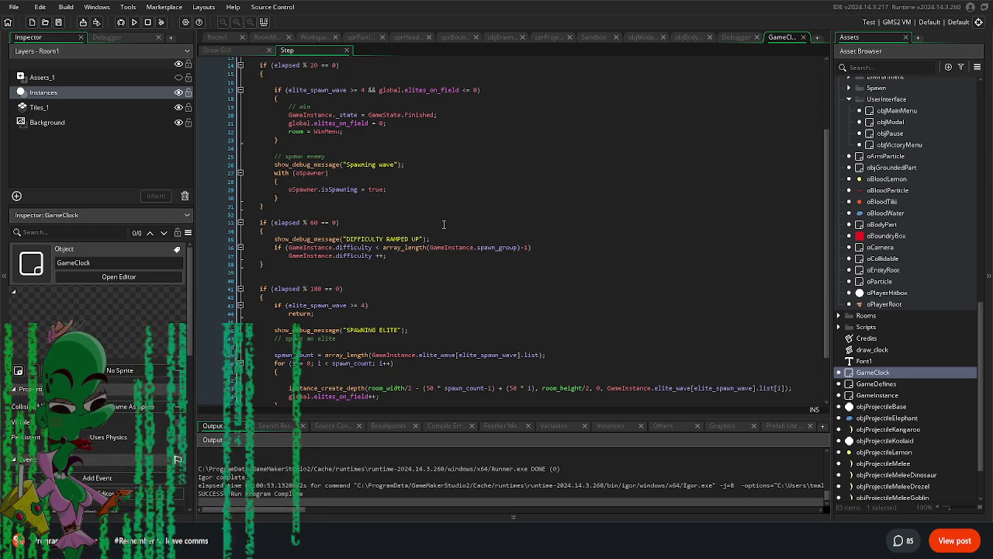
scroll(444, 227, down, 1)
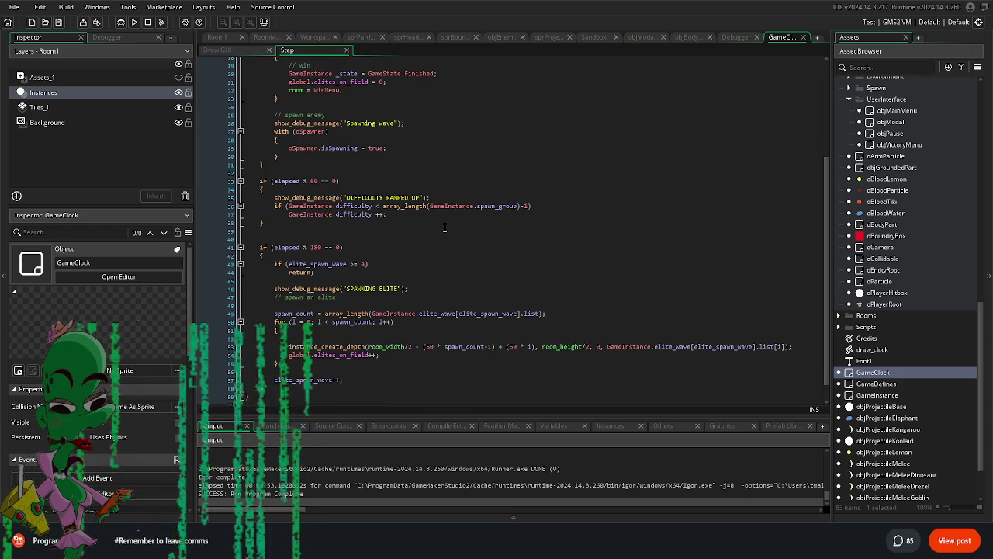
scroll(933, 310, down, 2)
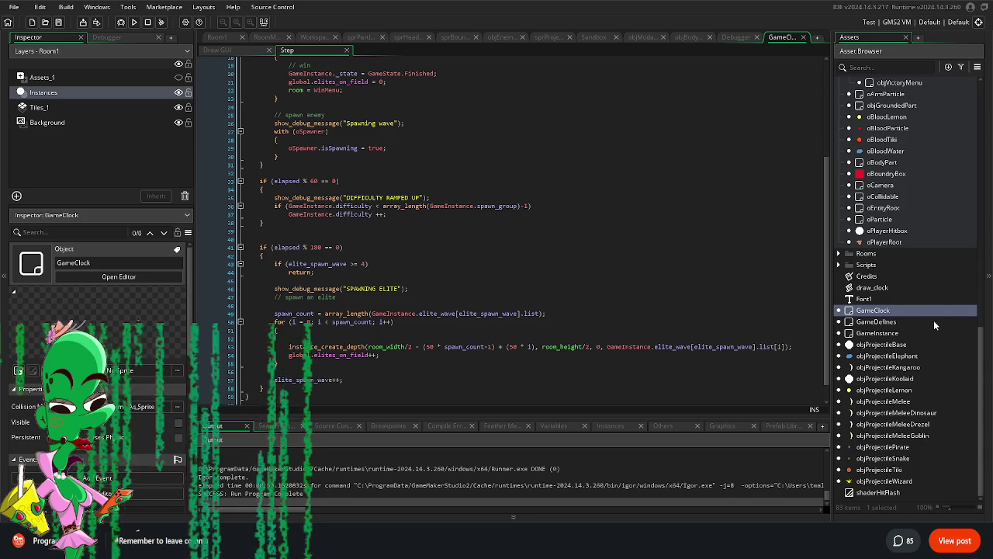
scroll(934, 320, up, 5)
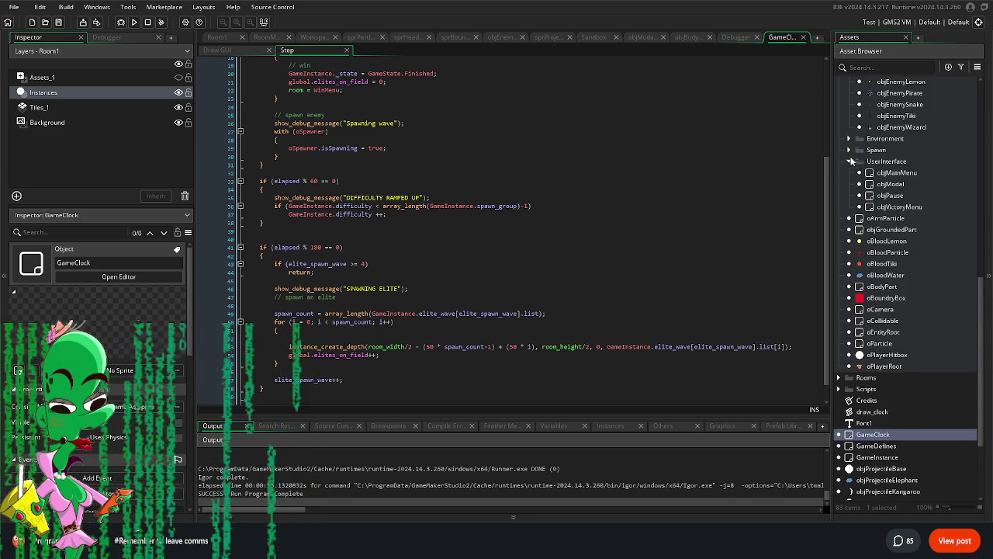
Step: Collapse UserInterface, expand the Spawn folder and open objSpawnController
click(851, 161)
click(850, 152)
double_click(900, 161)
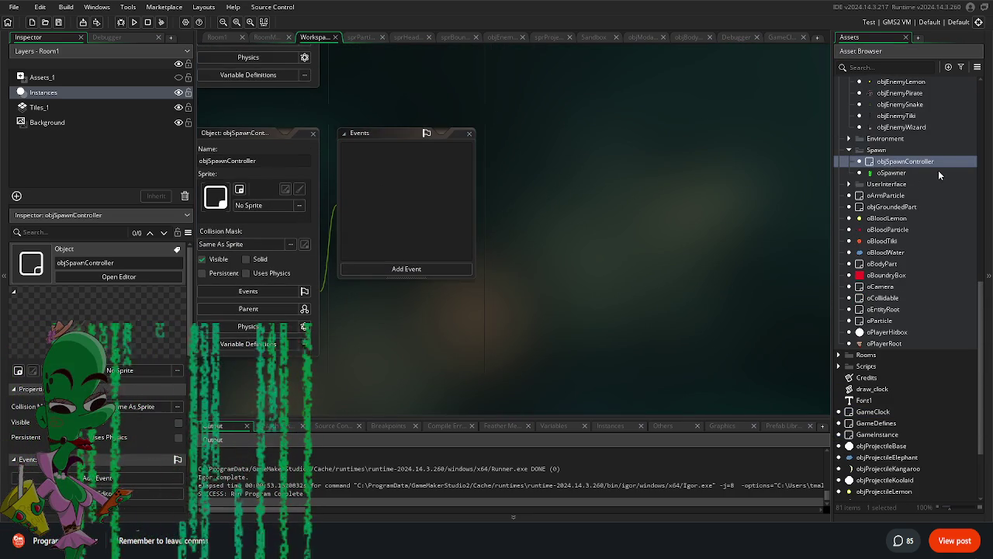
double_click(891, 172)
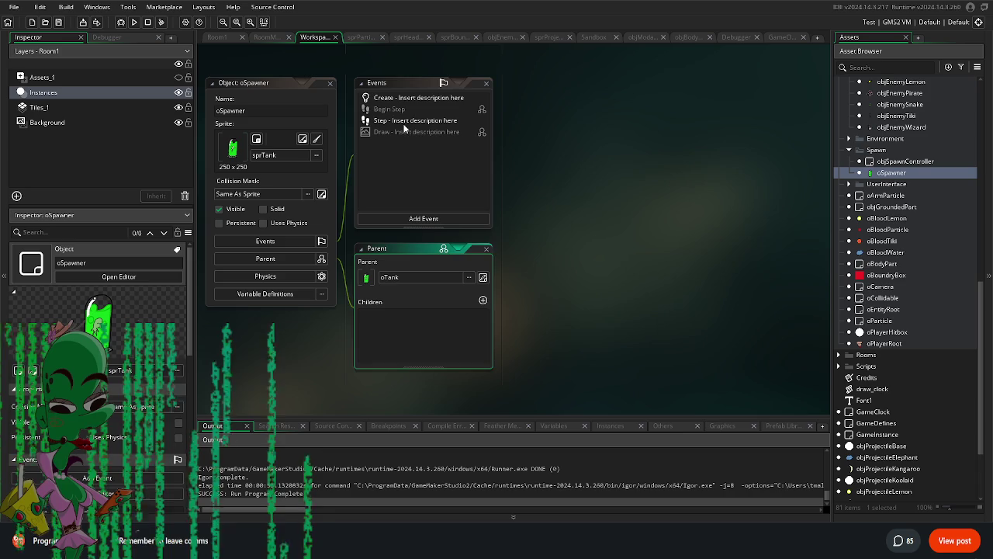
click(405, 121)
drag(487, 384, 434, 397)
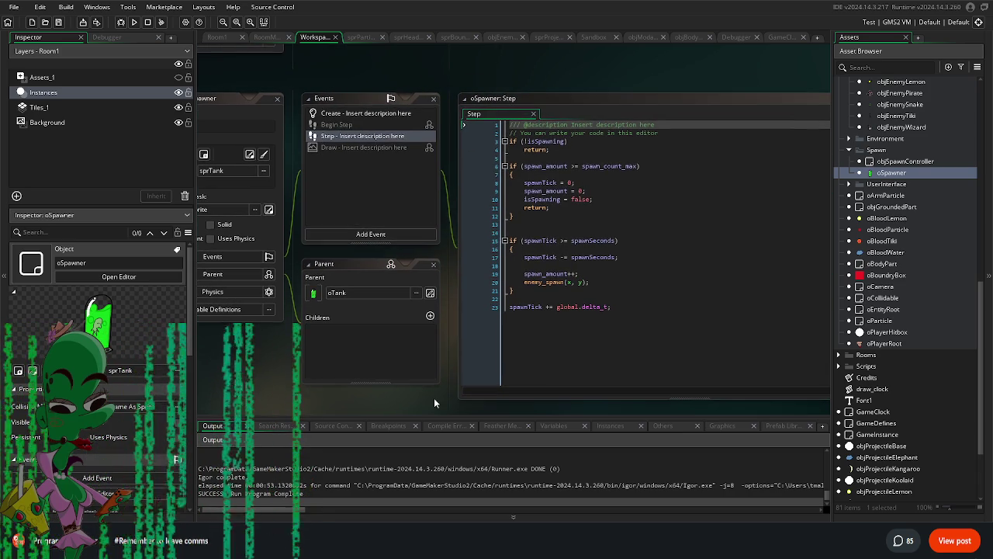
middle_click(541, 282)
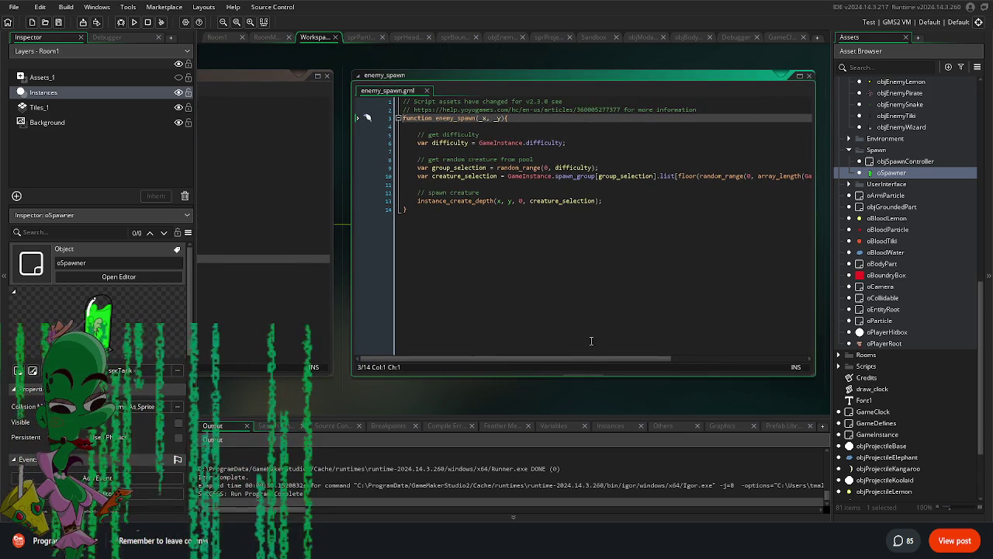
drag(608, 359, 764, 367)
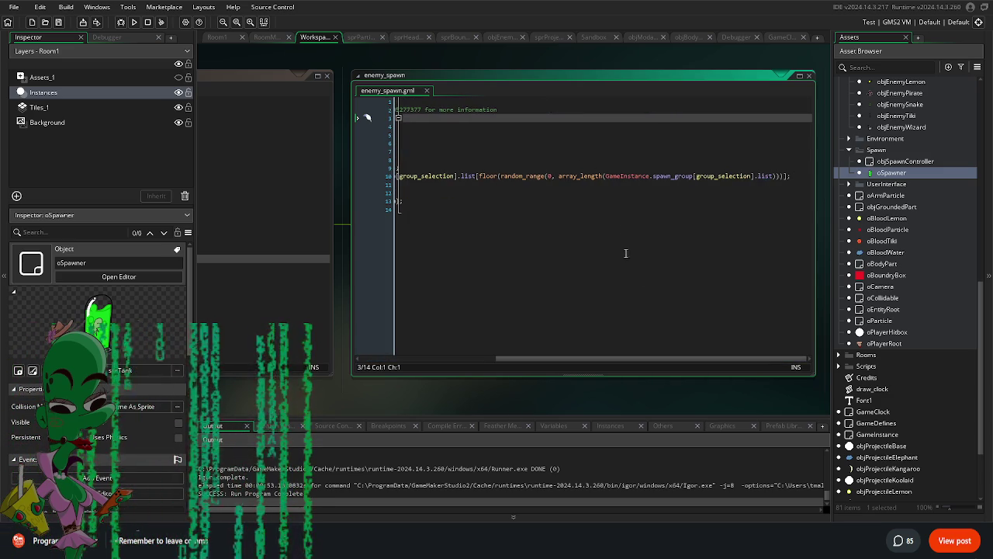
drag(534, 362, 311, 348)
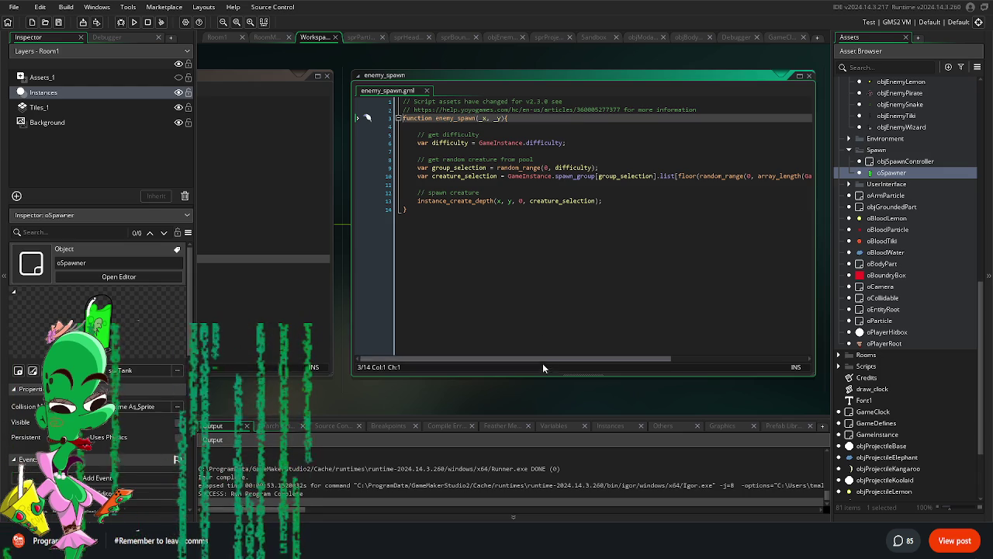
mouse_move(370, 378)
mouse_down()
mouse_move(501, 377)
mouse_move(374, 347)
mouse_move(310, 357)
mouse_move(303, 368)
mouse_up()
mouse_move(511, 169)
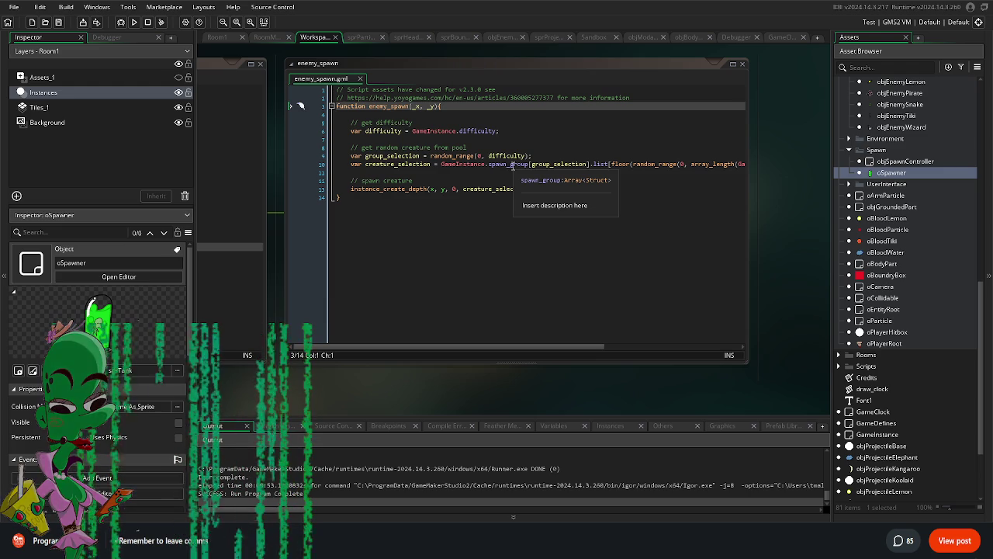
click(512, 164)
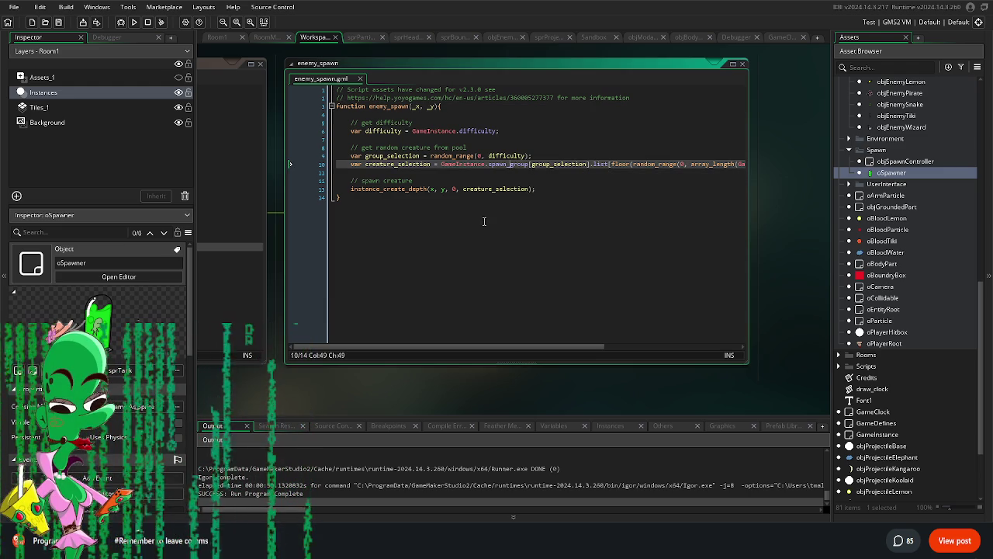
mouse_move(412, 388)
mouse_down()
mouse_move(766, 417)
mouse_move(782, 402)
mouse_move(693, 377)
mouse_move(568, 380)
mouse_up()
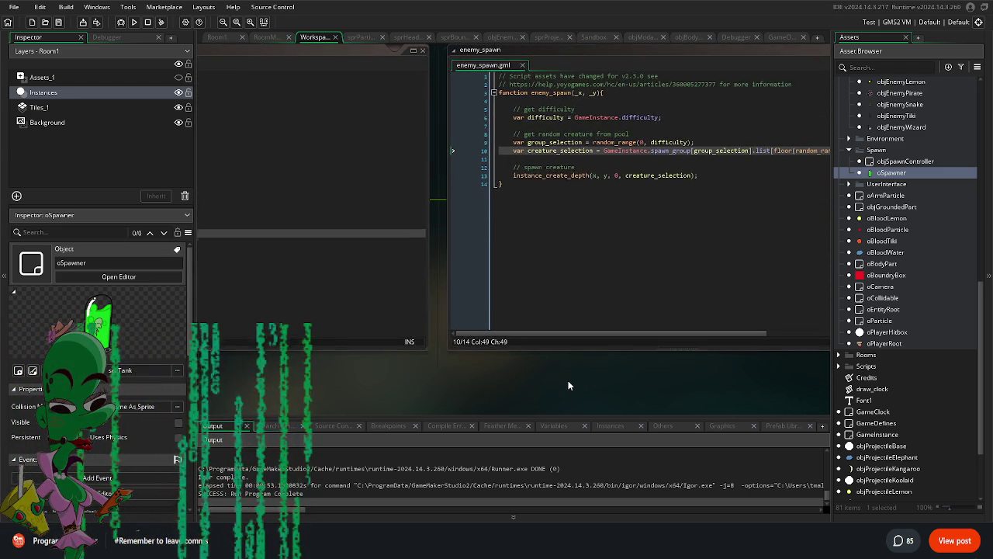
click(642, 179)
click(661, 199)
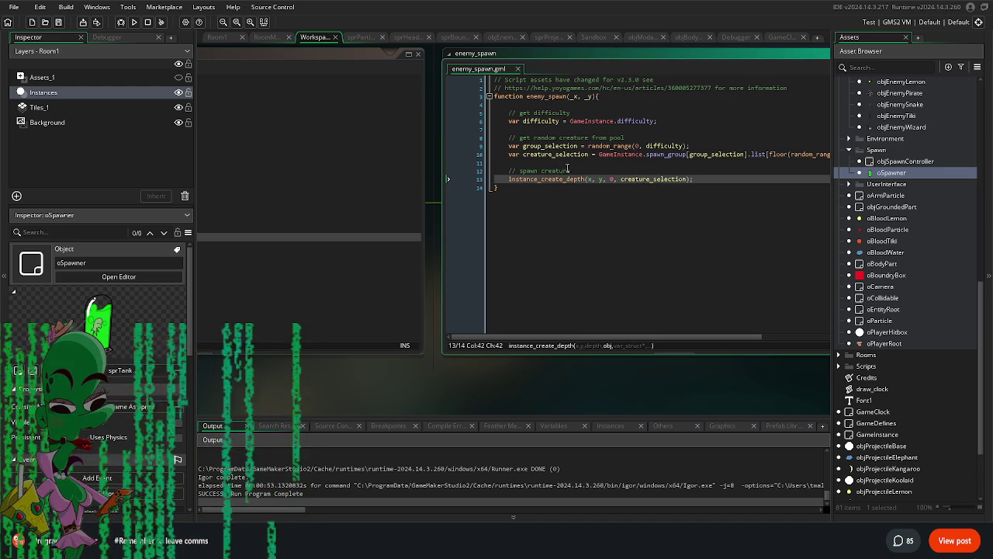
drag(659, 200, 461, 279)
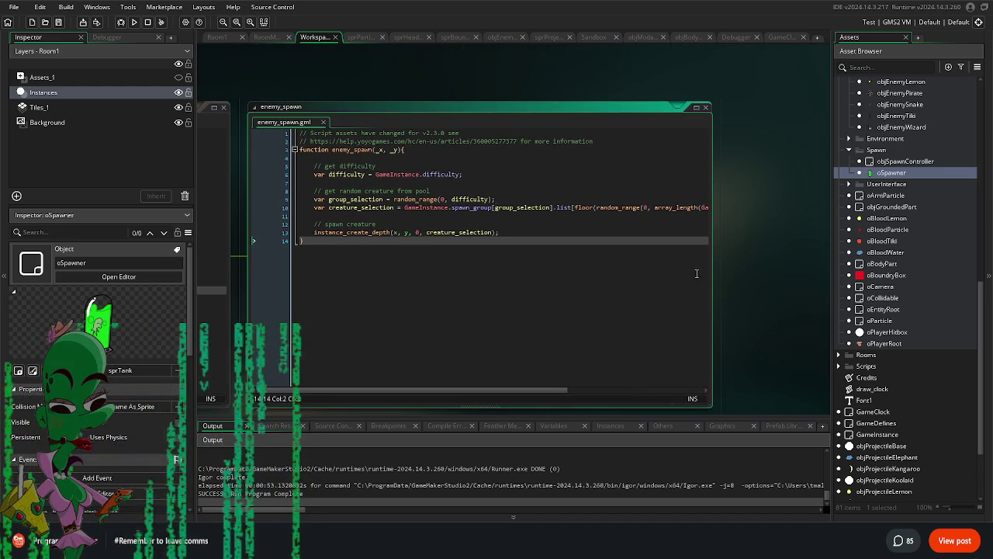
click(696, 107)
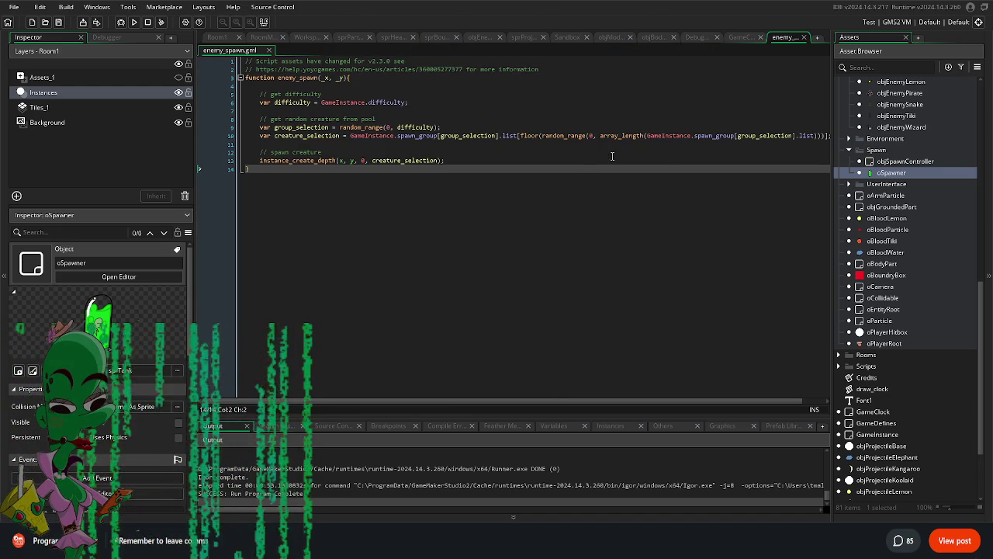
mouse_move(633, 136)
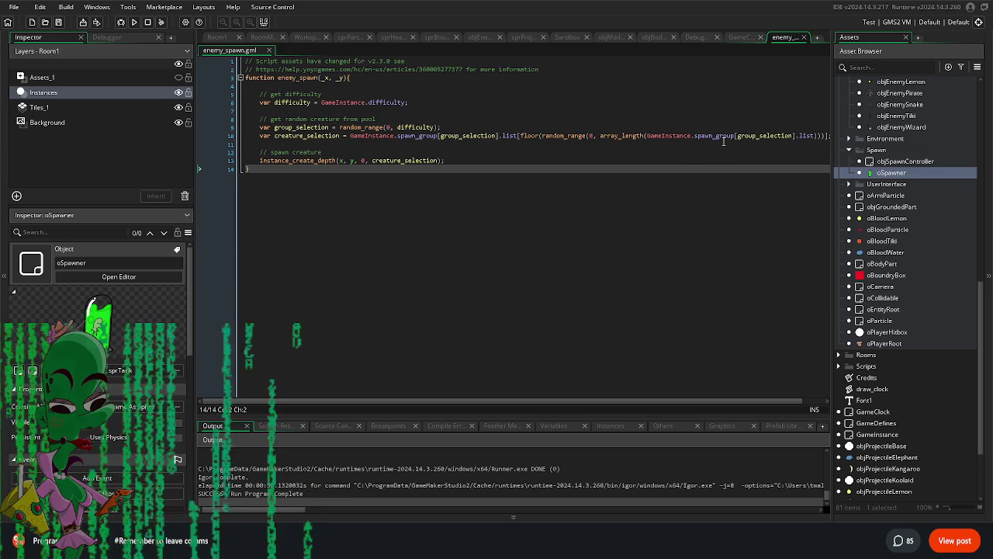
click(795, 145)
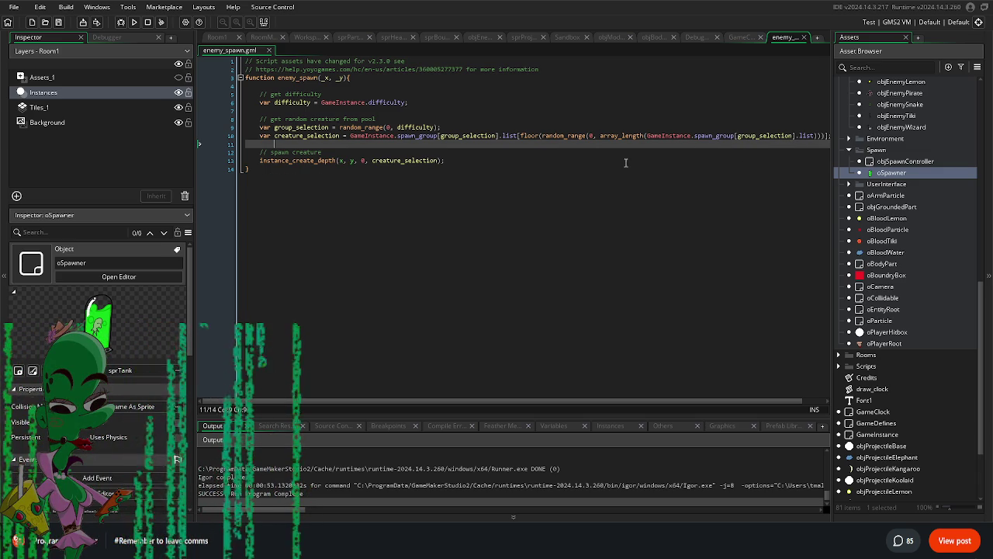
drag(561, 136, 656, 142)
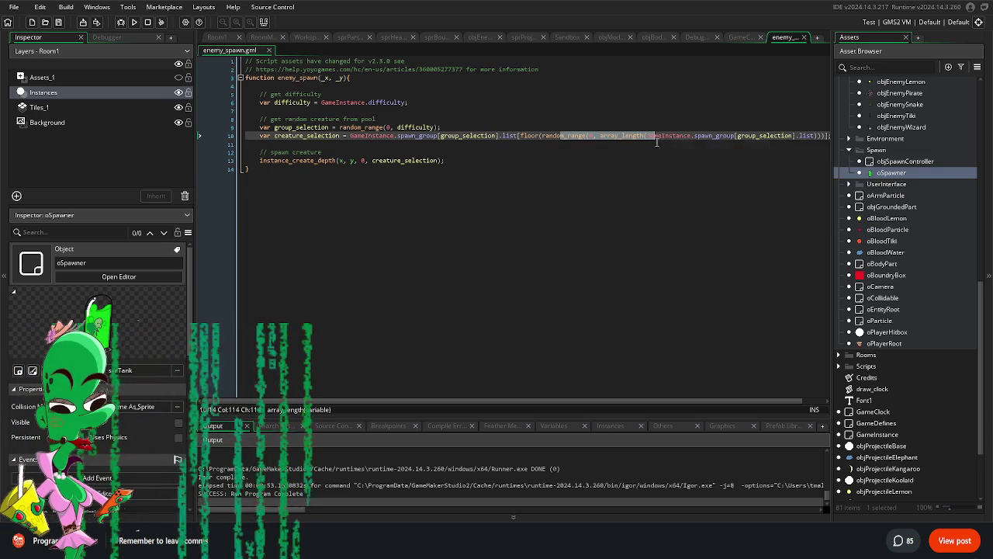
double_click(898, 177)
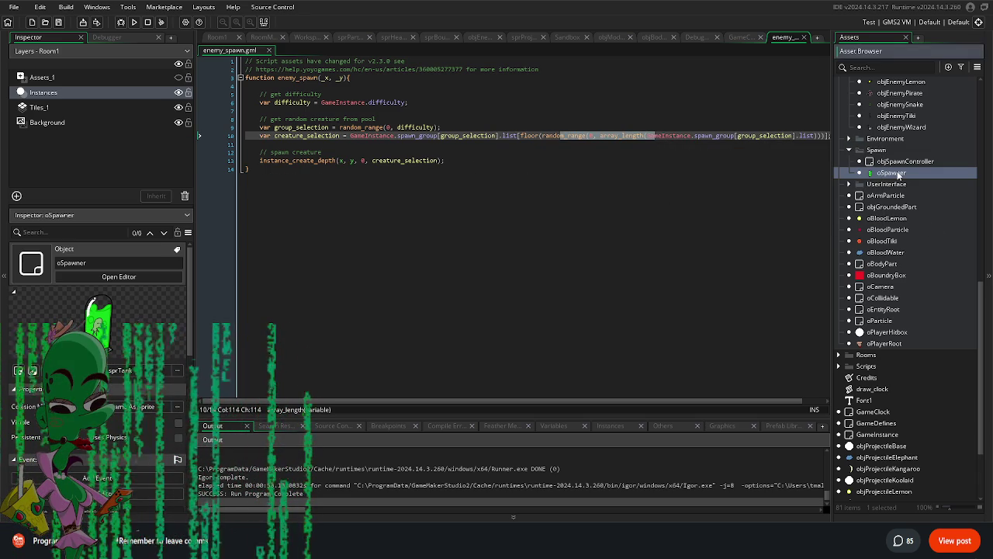
click(404, 88)
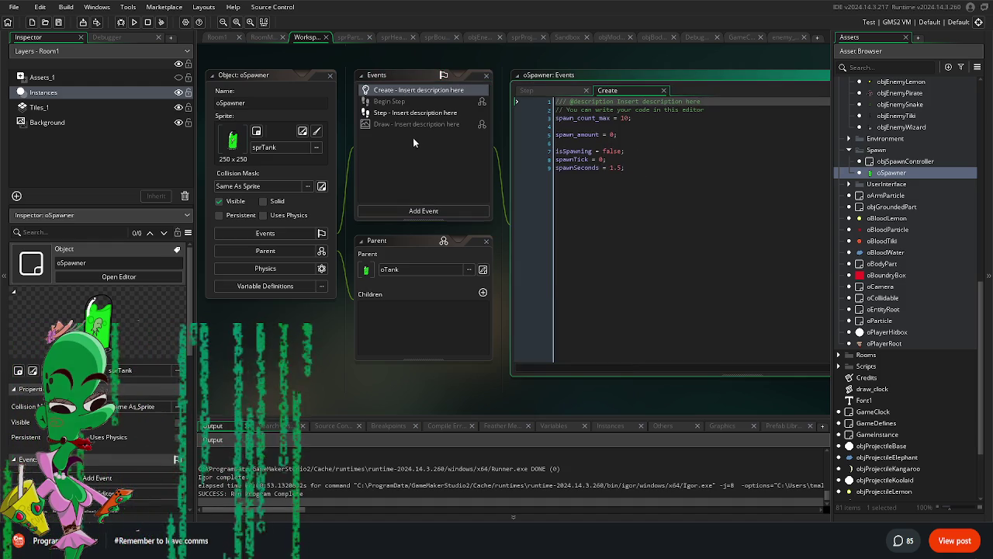
click(404, 125)
click(404, 102)
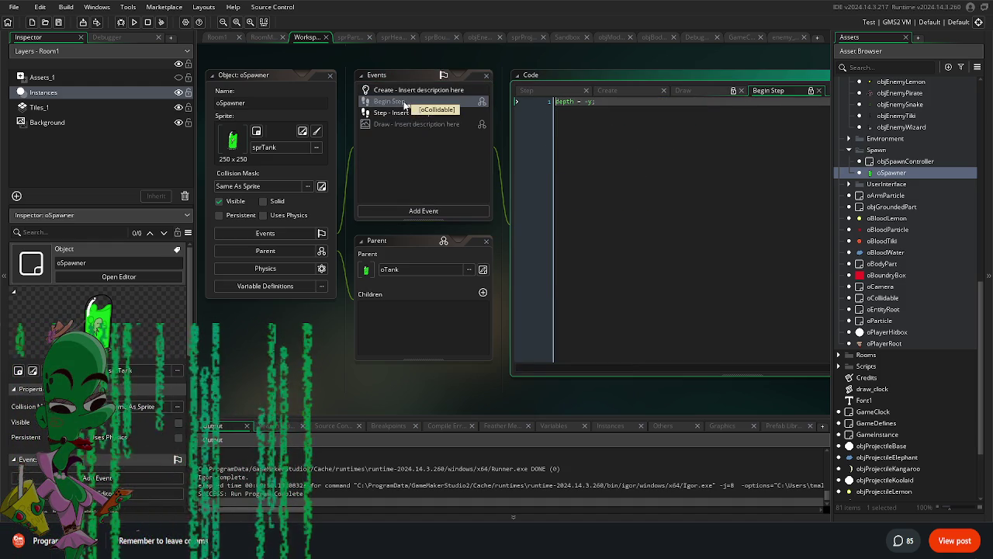
click(402, 113)
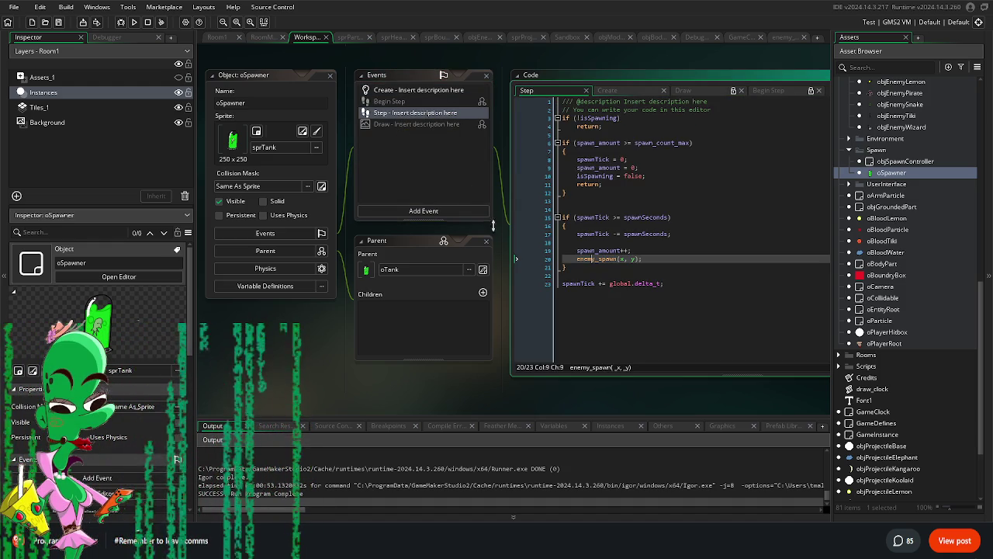
key(F12)
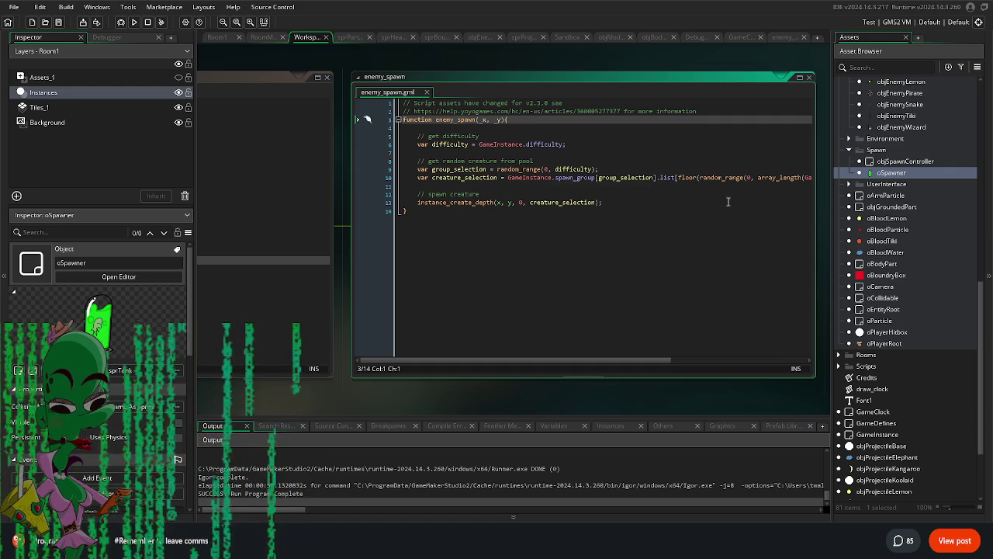
scroll(914, 262, down, 3)
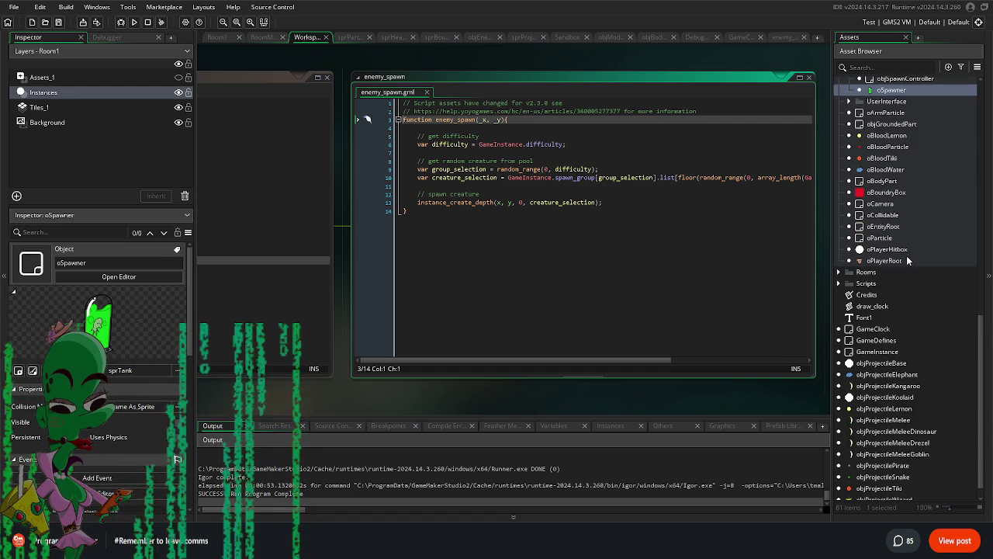
scroll(916, 266, up, 3)
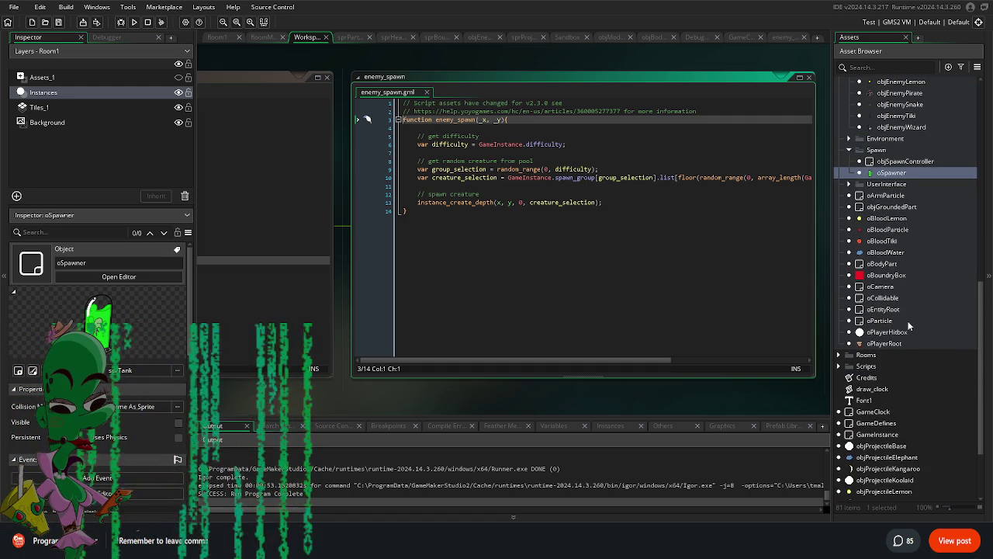
double_click(900, 436)
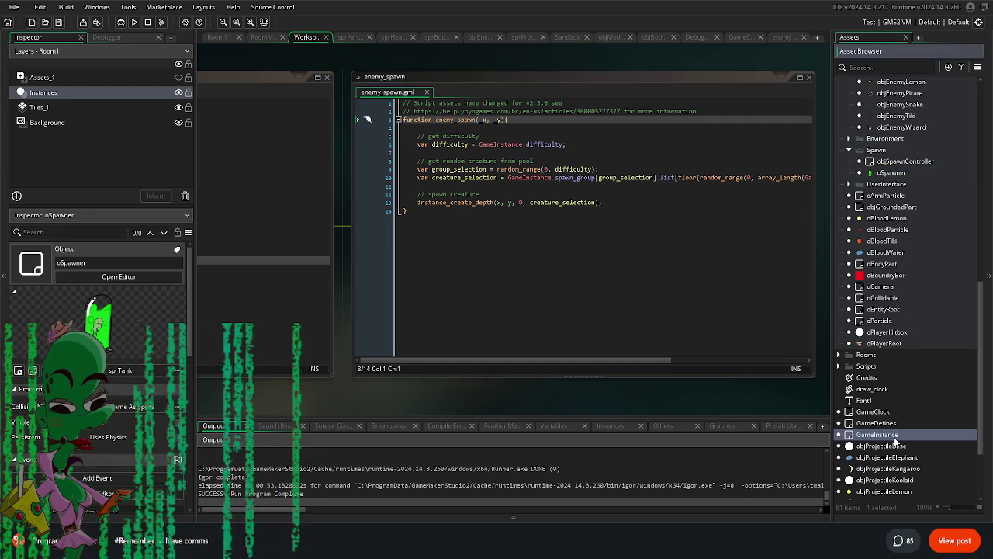
Step: Open GameInstance's Create event code and expand it into a full tab
double_click(420, 132)
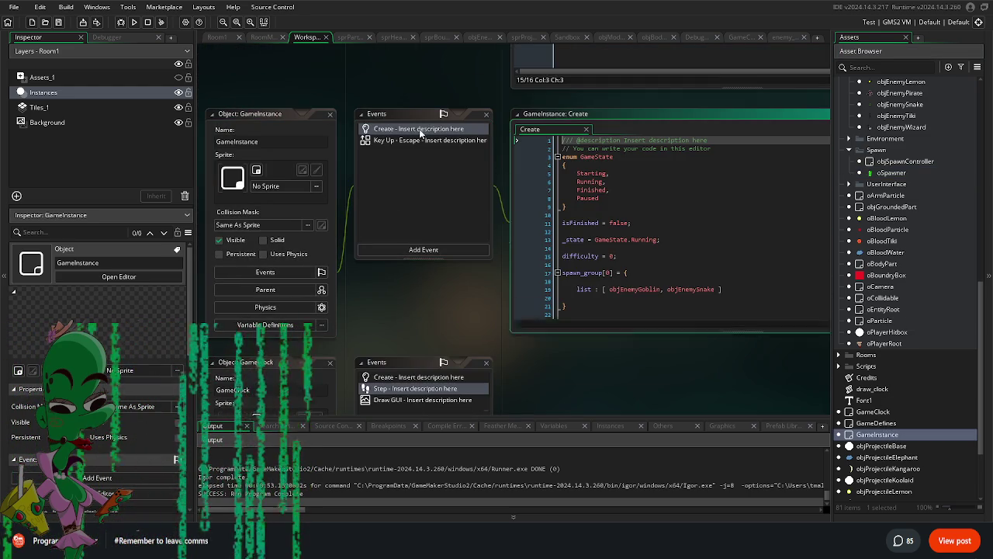
scroll(642, 250, down, 2)
scroll(641, 250, down, 3)
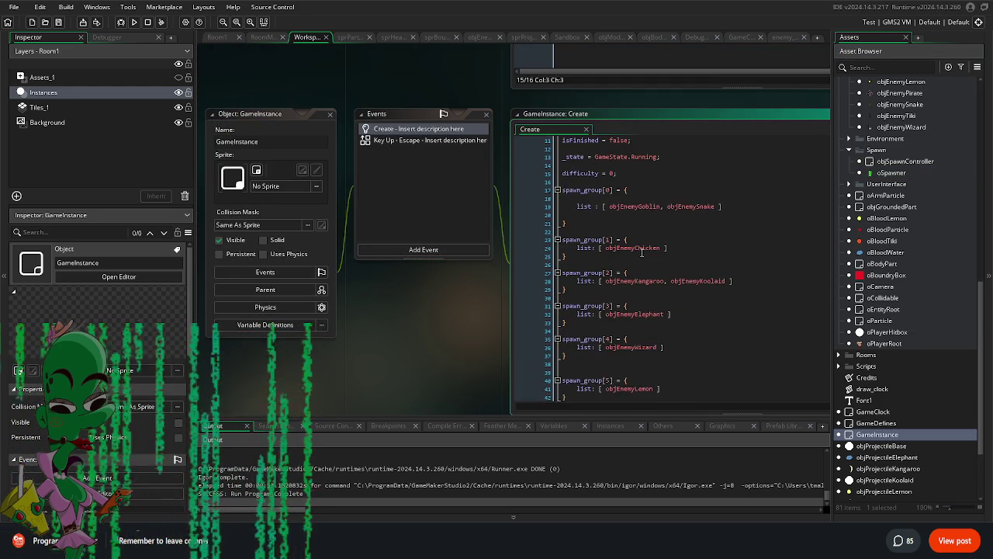
click(528, 258)
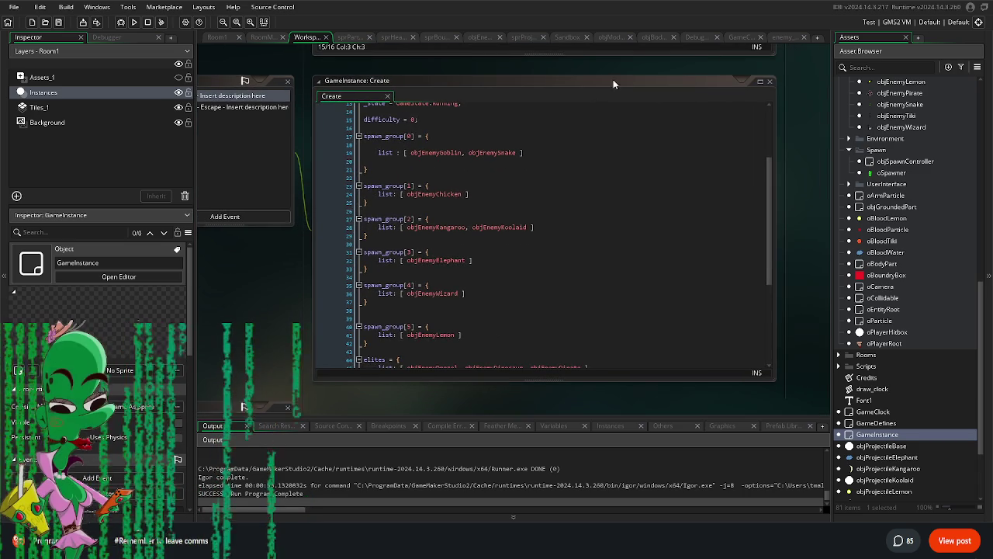
click(770, 80)
Step: Review the spawn_group and elite lists, placing the caret after objEnemyLemon in spawn_group[5]
scroll(483, 243, down, 5)
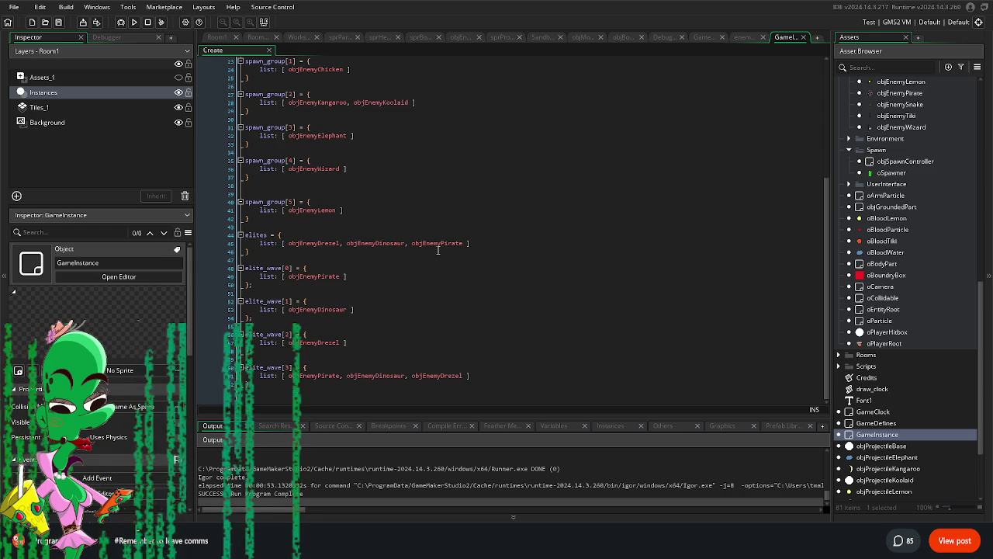
scroll(435, 279, up, 6)
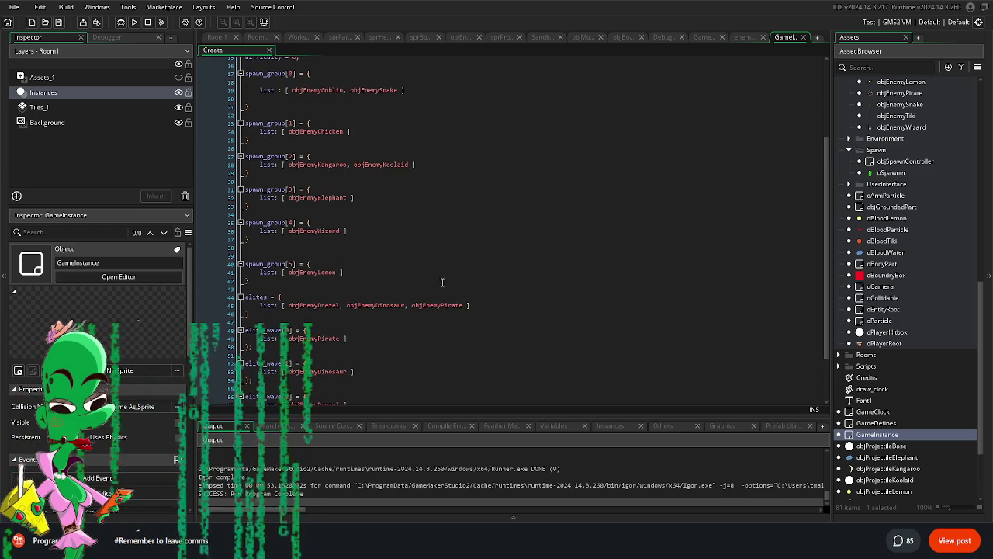
scroll(425, 291, down, 4)
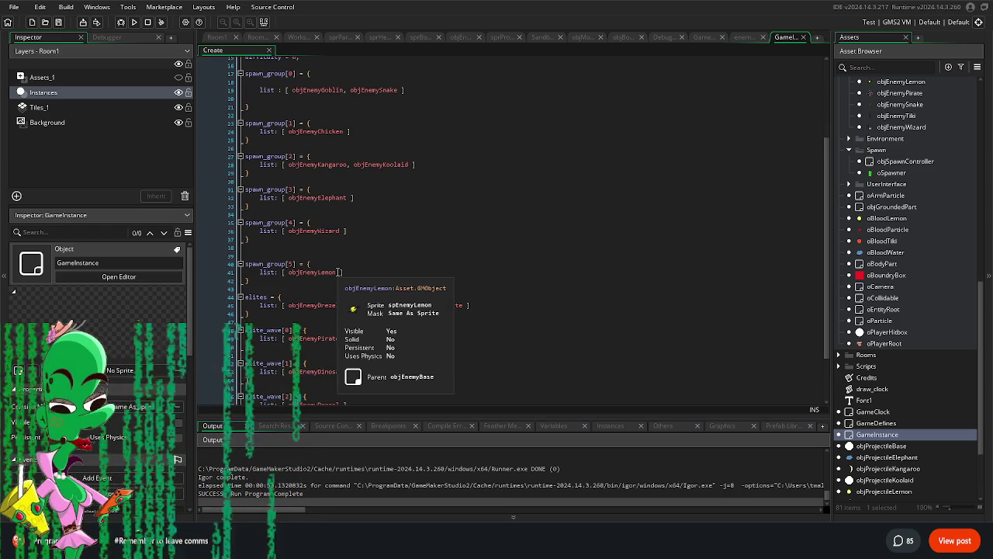
click(339, 272)
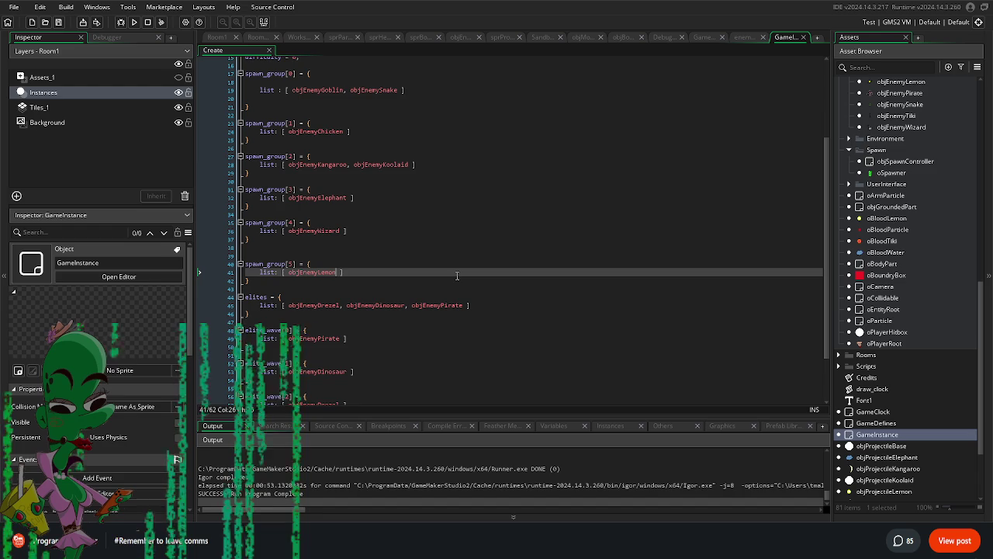
Step: Add objEnemyTiki to spawn_group[5], save the Create event, and review the spawn groups
text(, objEnemyT)
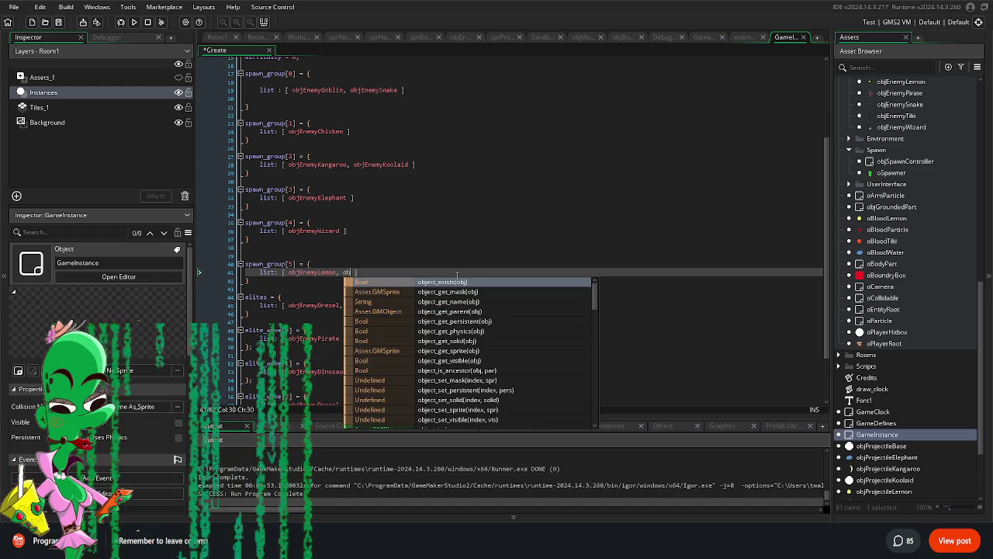
key(Return)
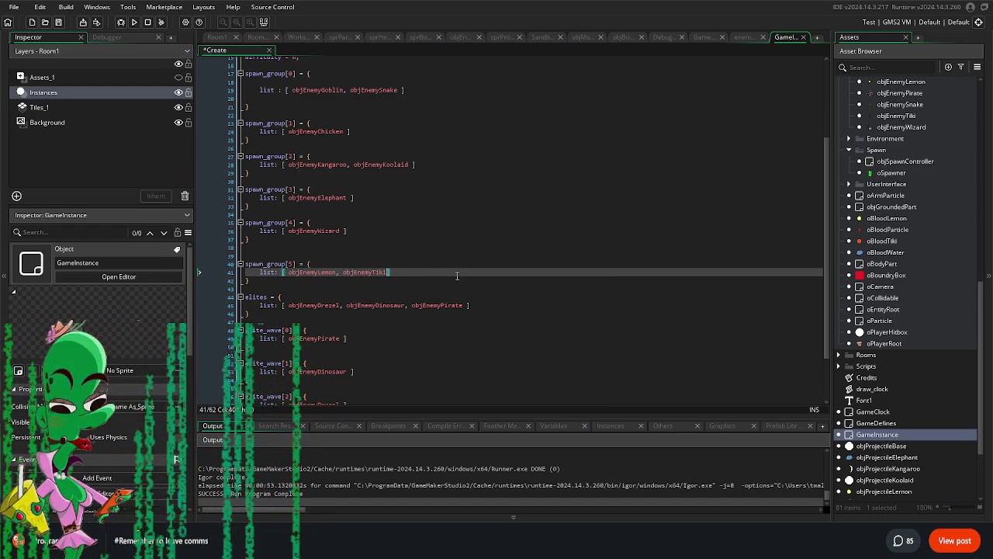
key(ctrl+s)
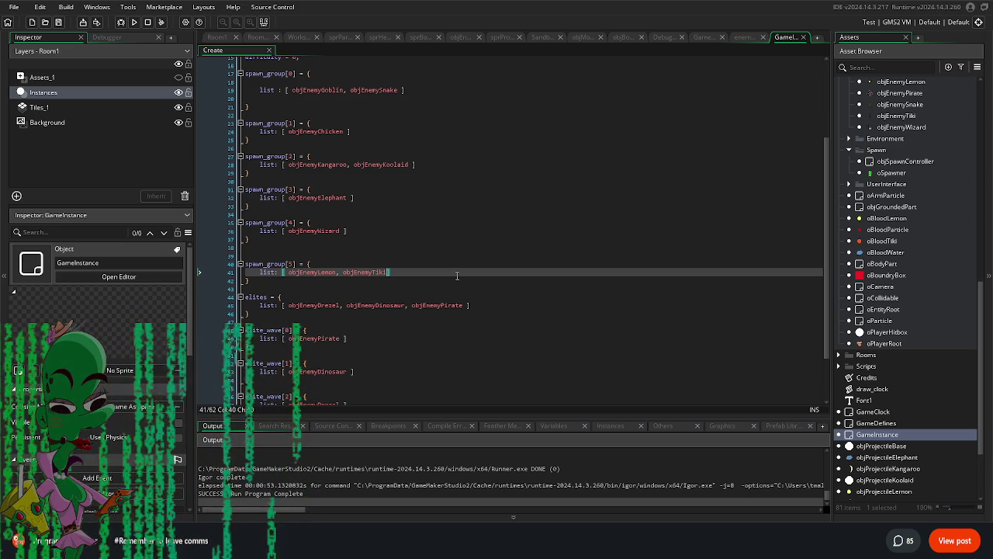
scroll(450, 283, down, 3)
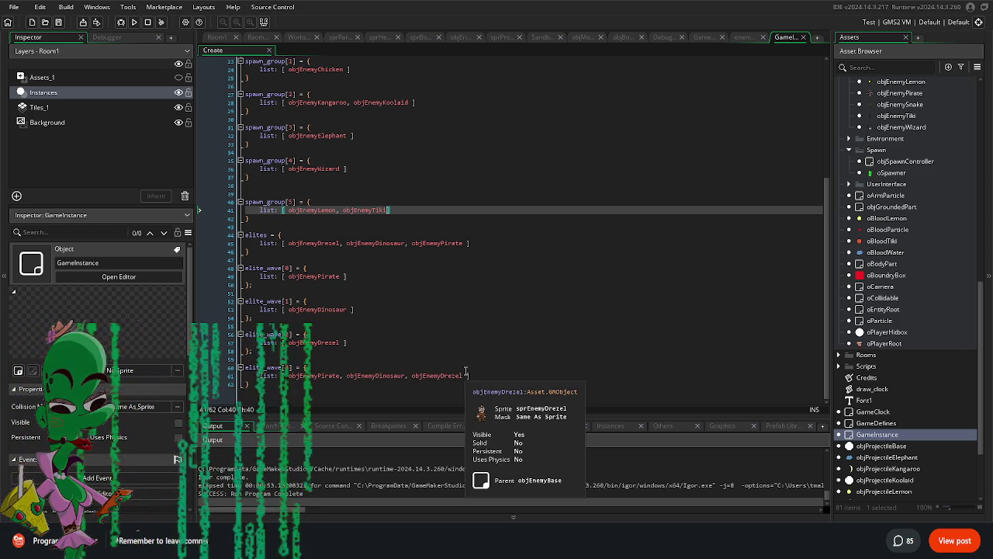
scroll(467, 367, up, 7)
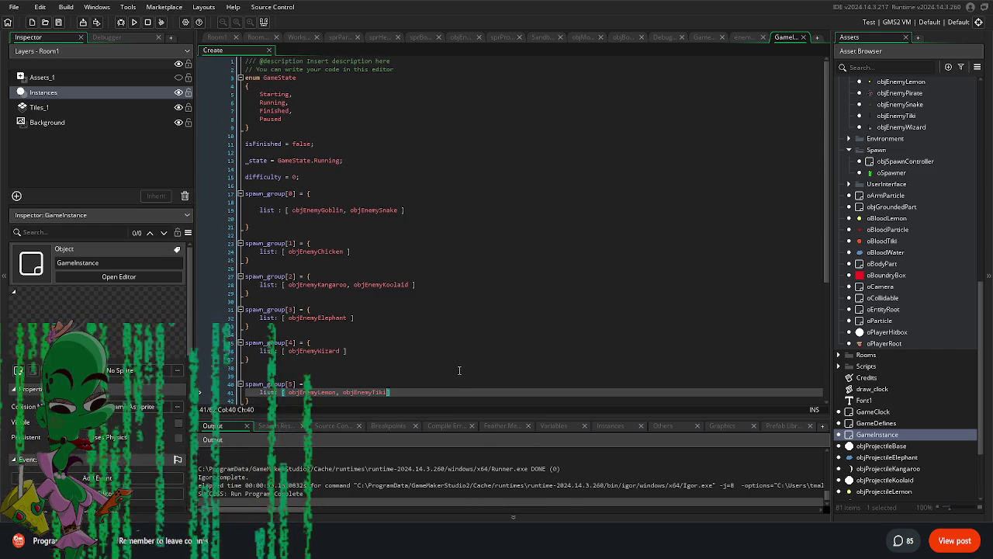
scroll(459, 370, down, 3)
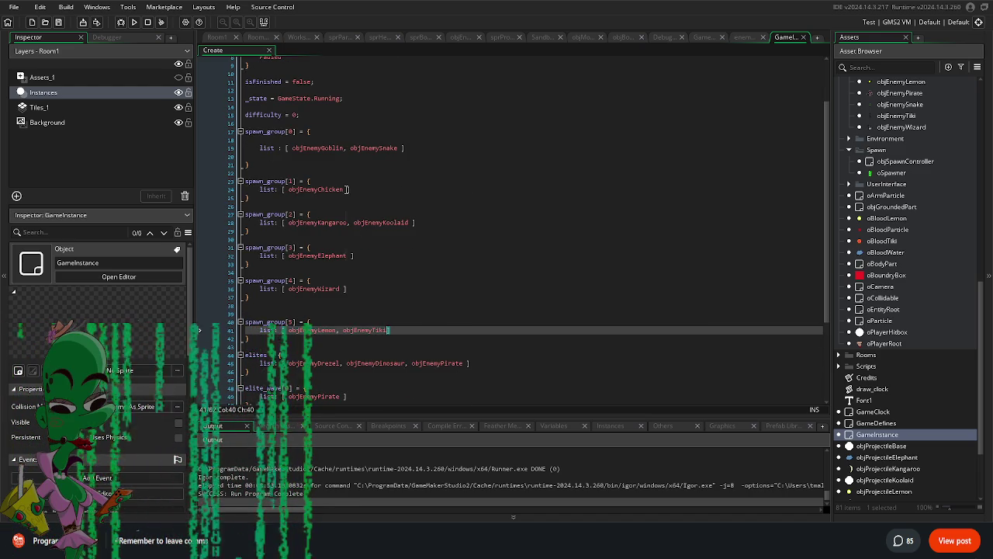
Step: Put objEnemyChicken in spawn_group[0] and objEnemySnake in spawn_group[1], then run the game with F5
click(346, 189)
double_click(356, 147)
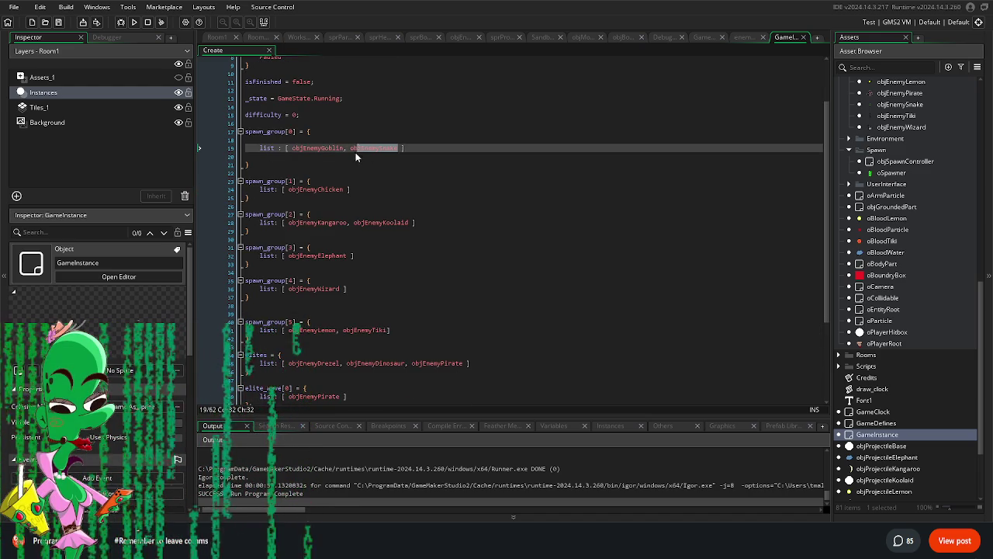
text(objEnemyChicken)
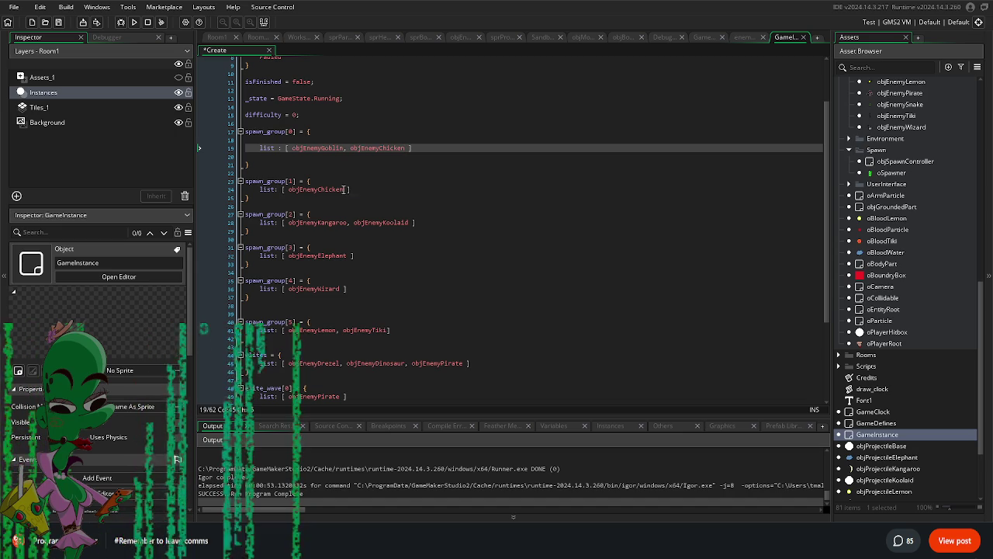
click(344, 189)
key(BackSpace)
key(BackSpace)
key(BackSpace)
text(Snake)
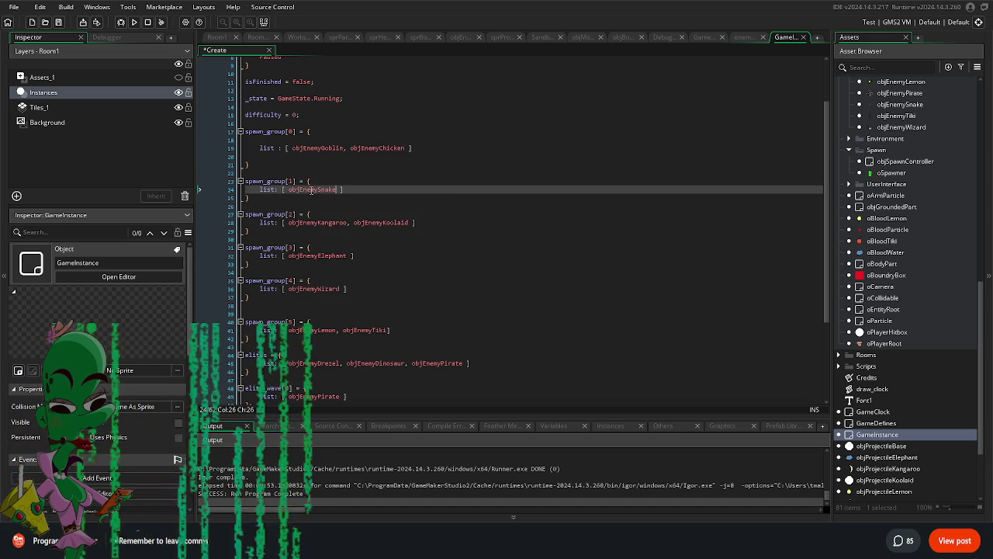
click(374, 301)
key(F5)
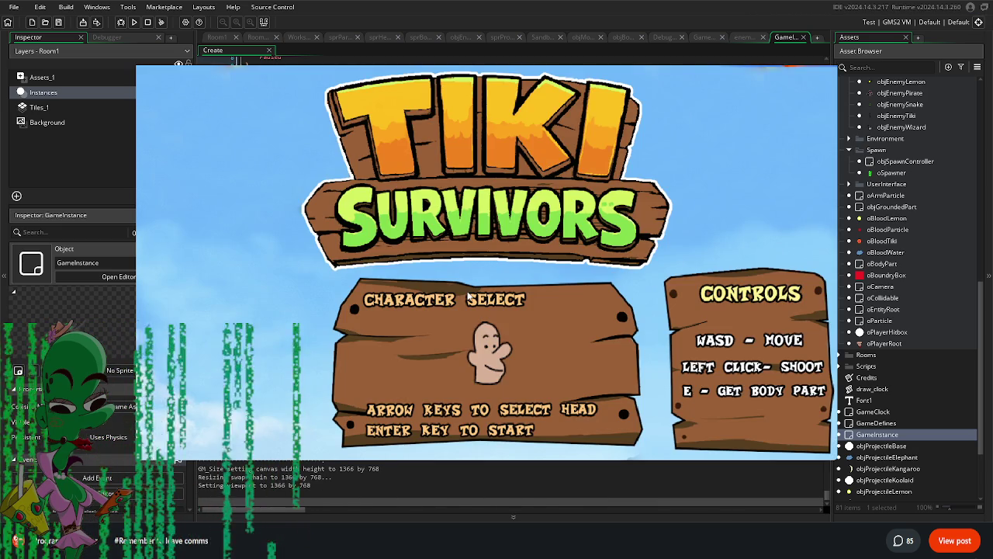
Step: Start the game and fight the early waves, answering the first item equip prompt
key(Return)
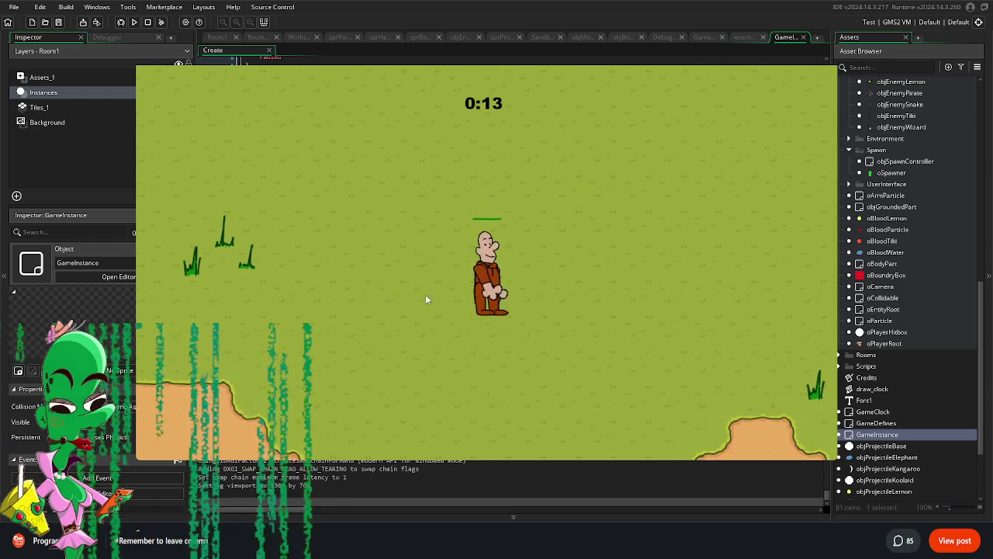
key(Down)
key(Left)
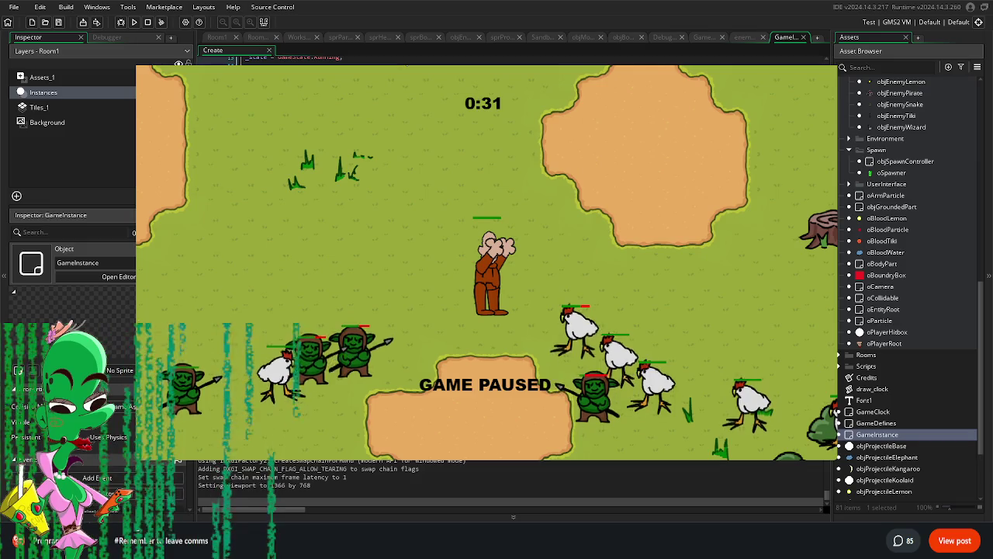
key(Escape)
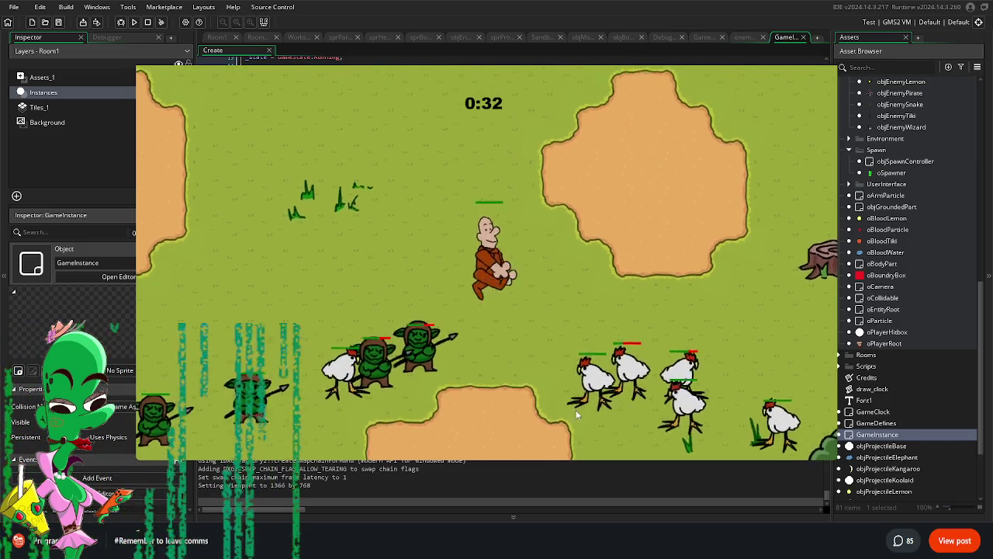
key(Up)
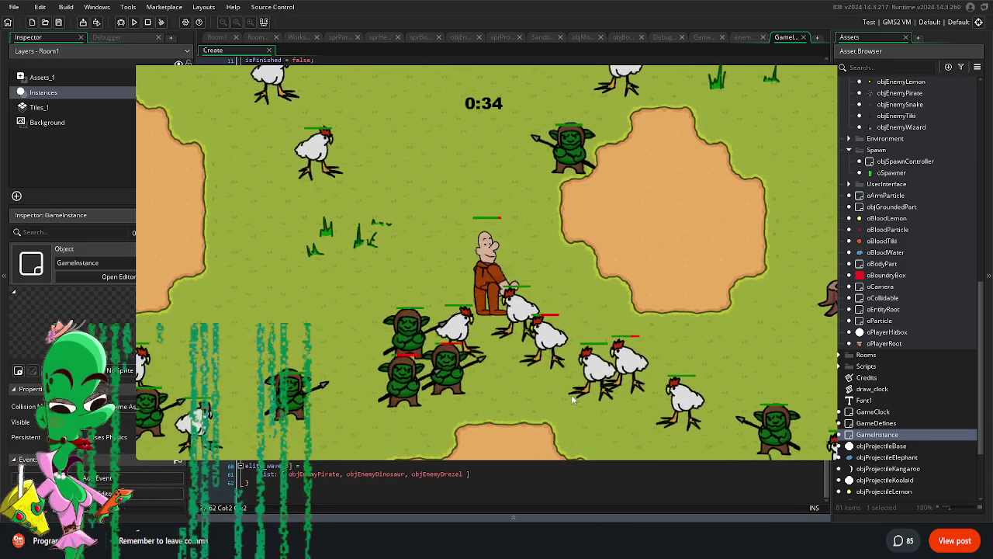
key(Down)
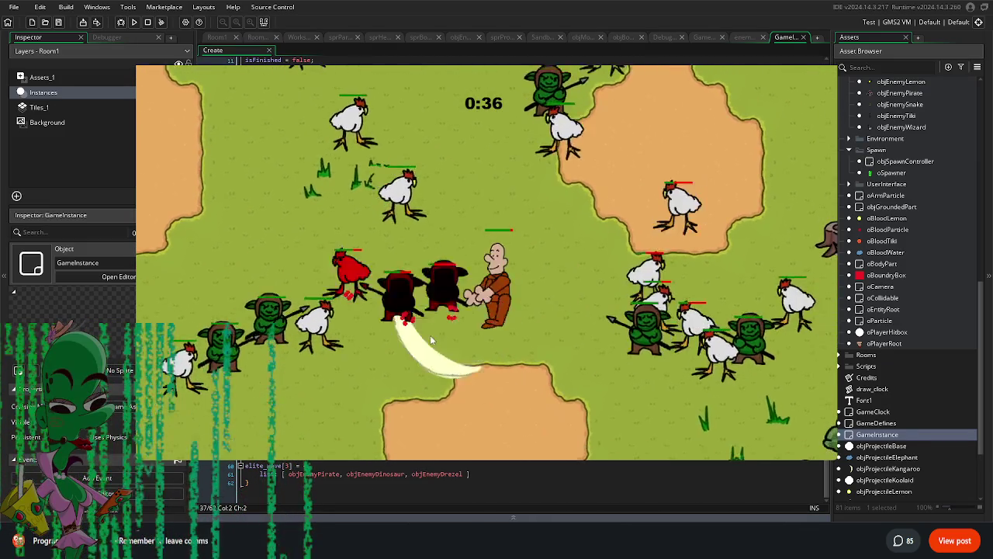
key(Down)
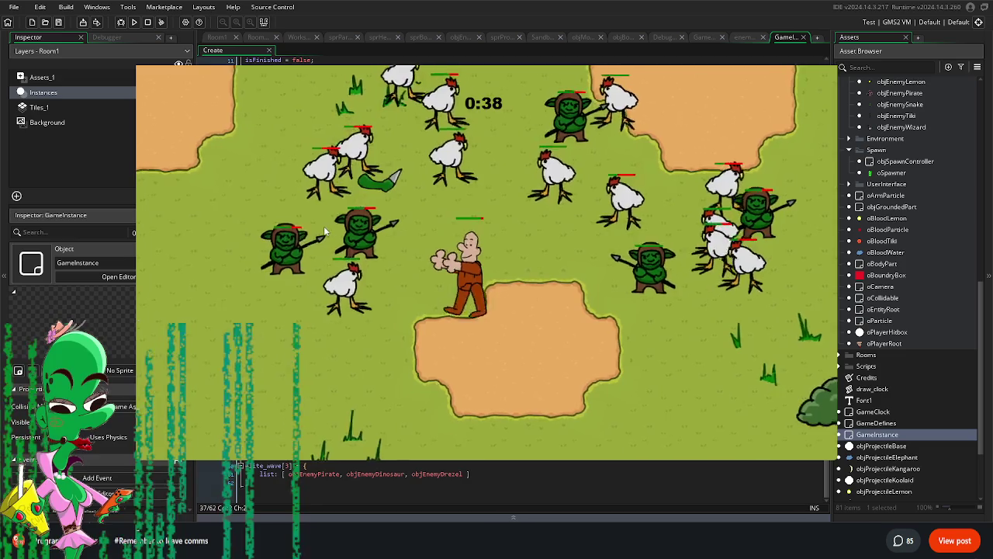
key(Up)
key(Left)
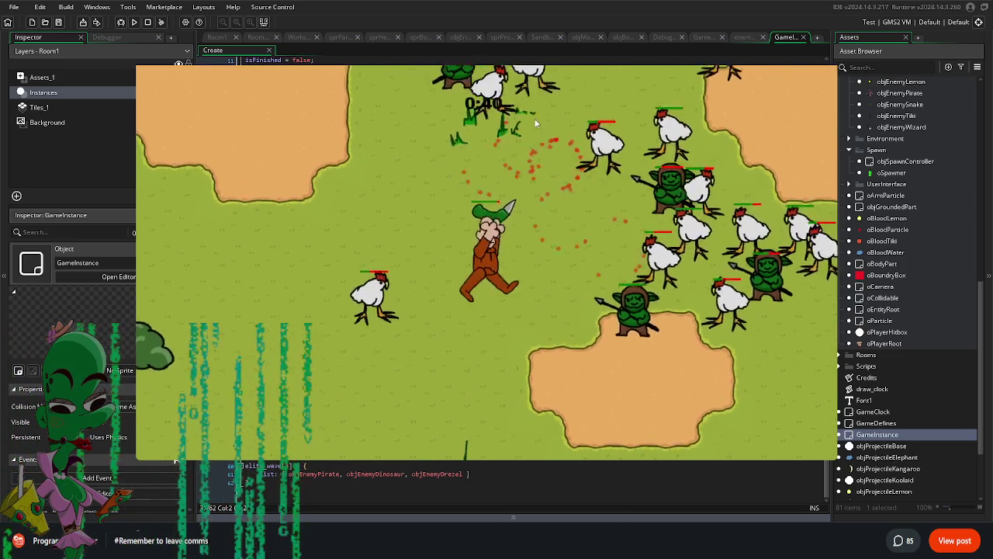
key(Up)
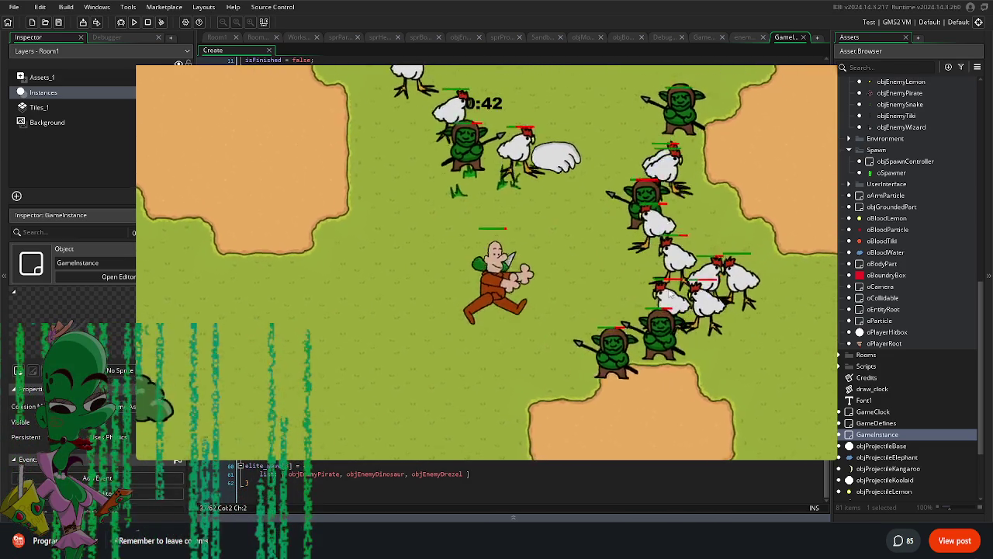
key(Down)
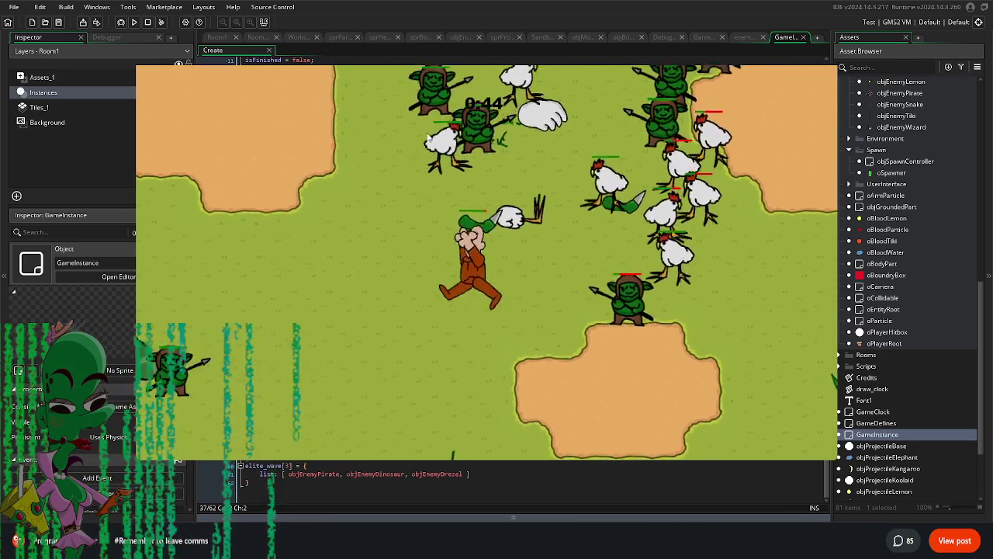
key(Up)
key(Left)
key(Escape)
key(Escape)
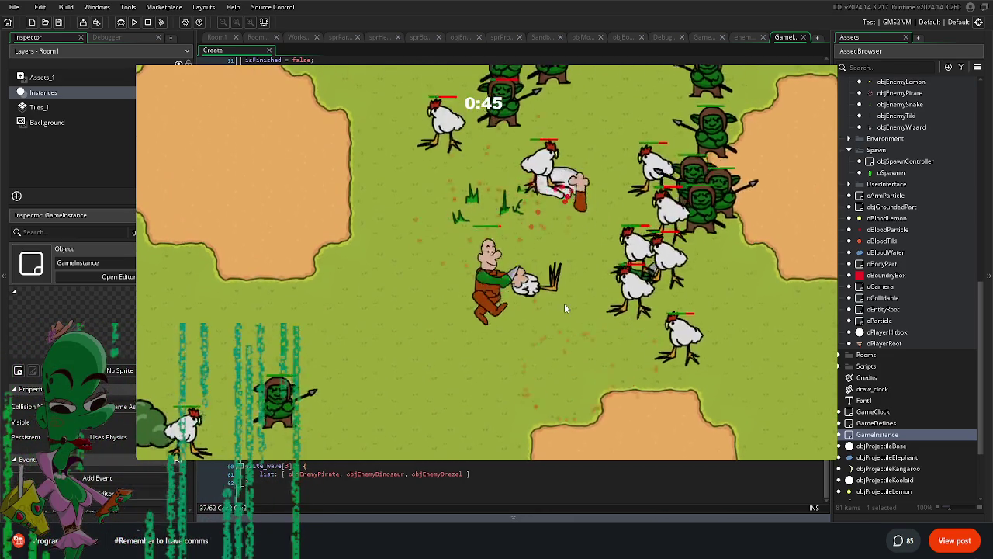
key(Escape)
key(Escape)
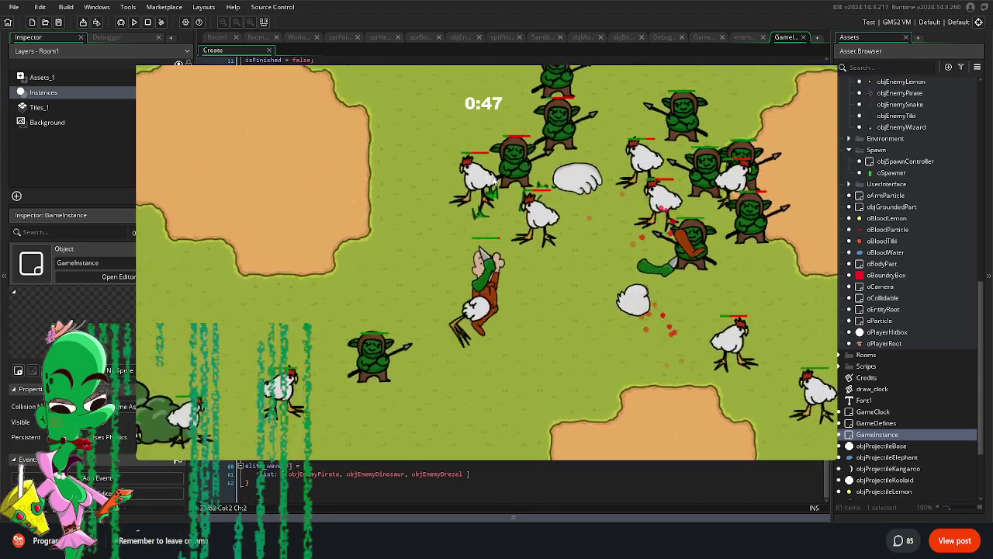
key(Down)
key(Right)
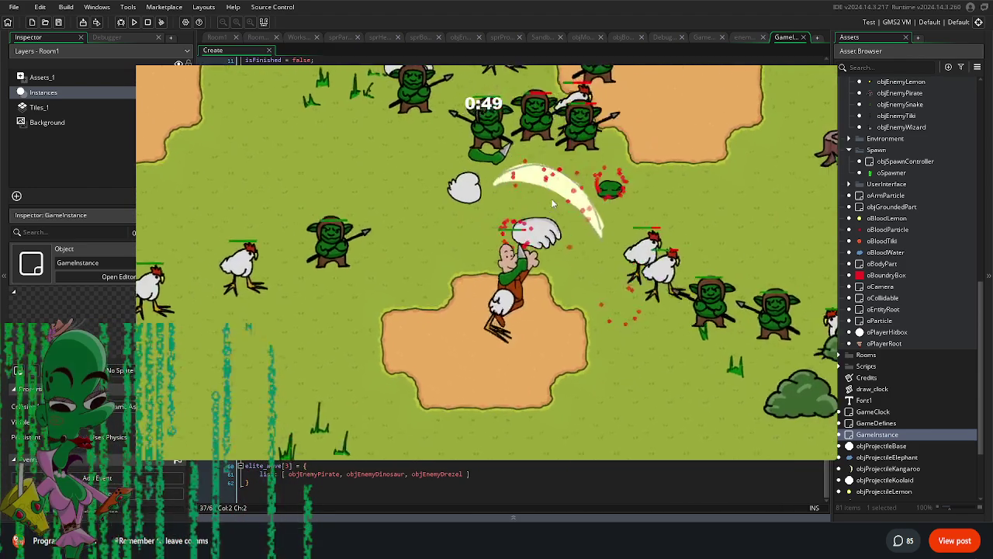
key(Right)
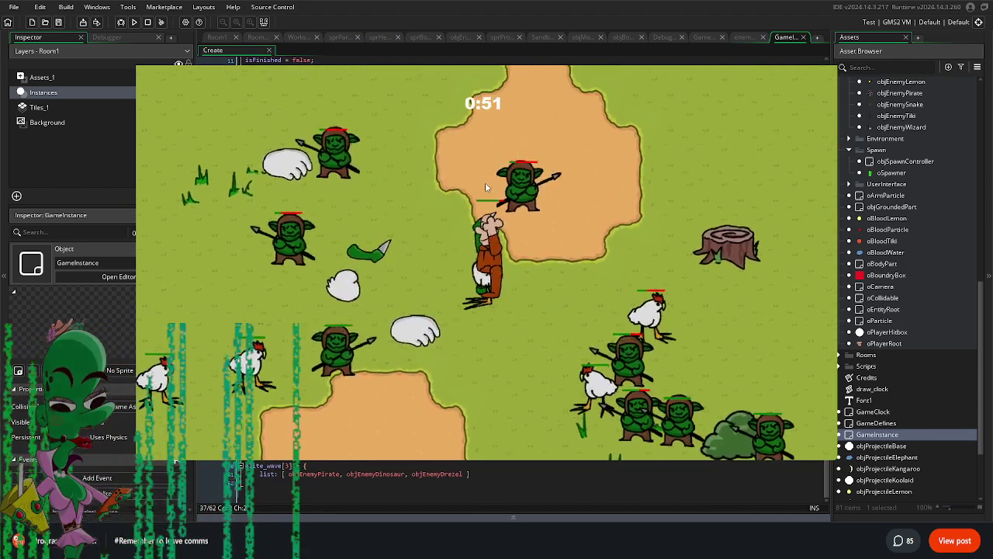
click(463, 266)
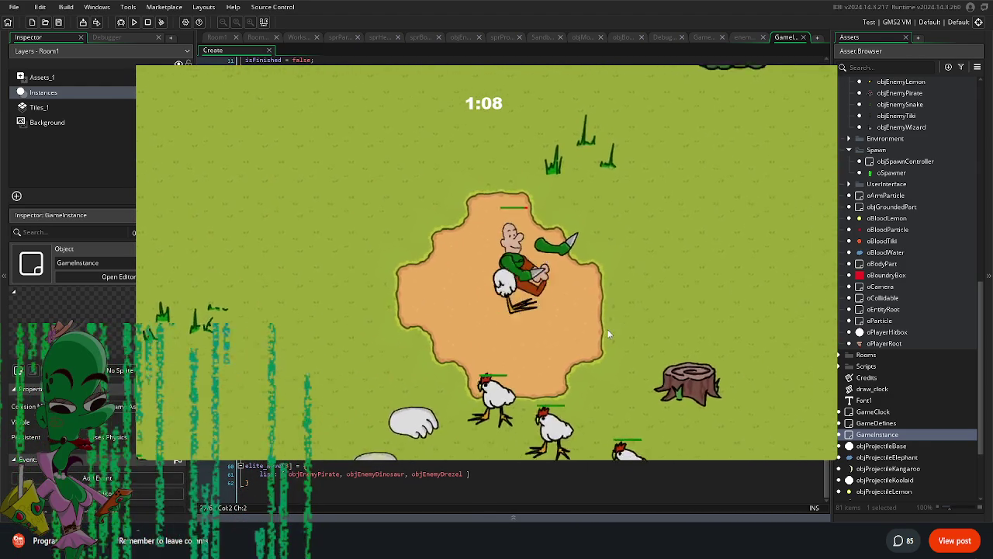
Step: Keep fighting past 2:00, equip the offered weapon, and pick up a dropped body part
key(Escape)
click(466, 330)
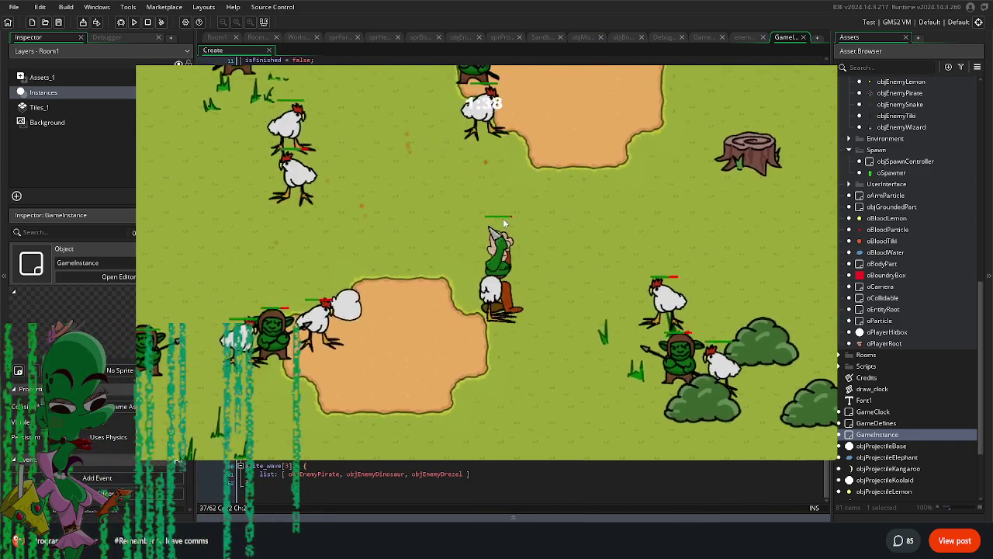
key(Escape)
key(Escape)
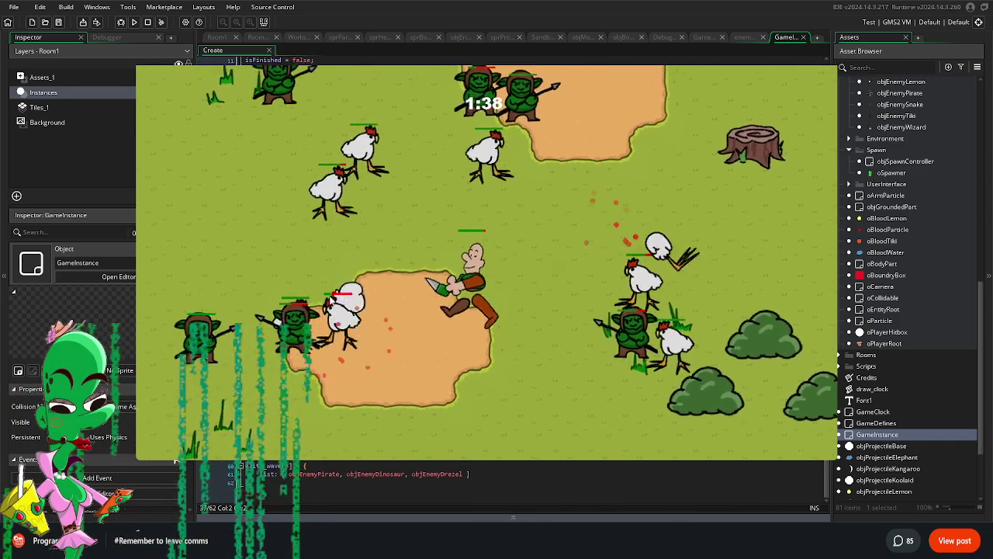
click(443, 274)
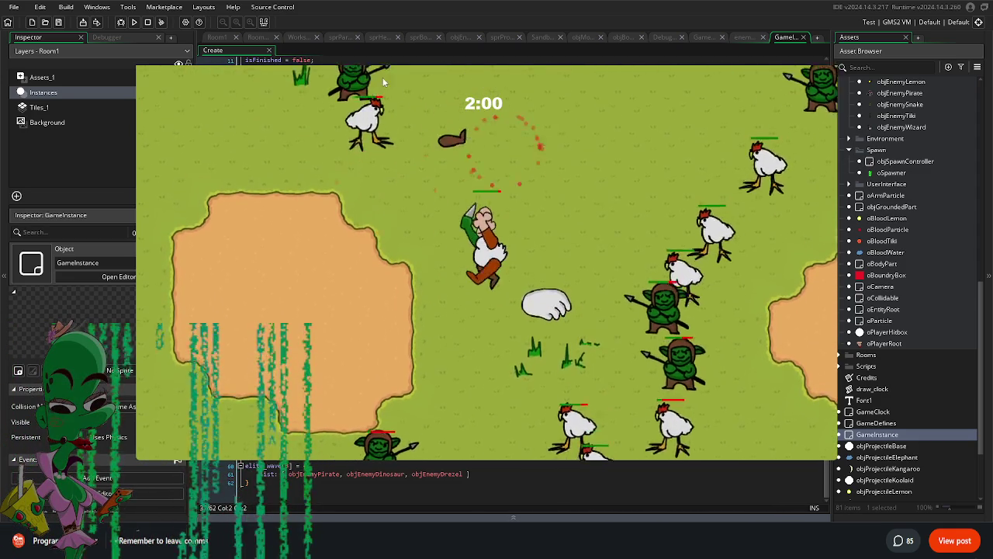
key(Escape)
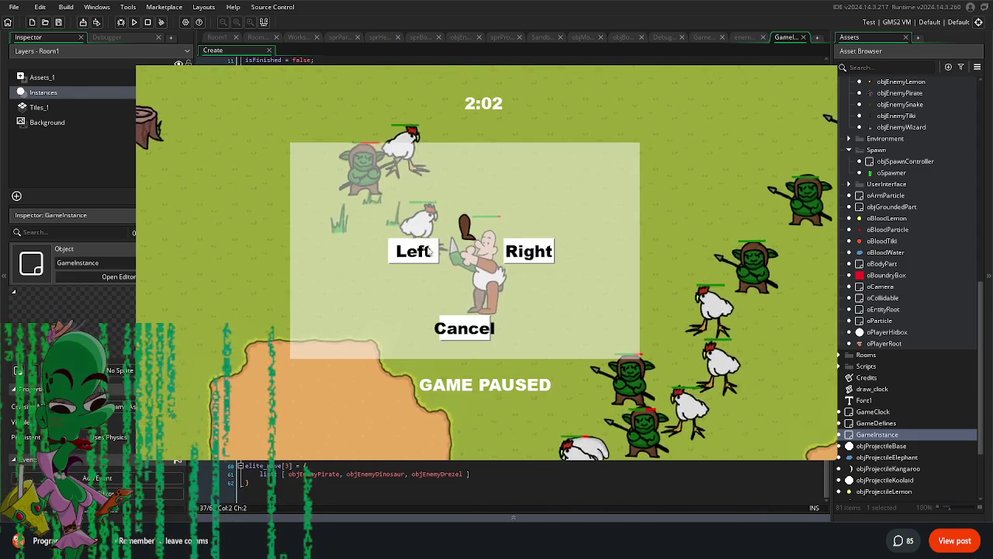
Step: Attach the collected part and play on to 2:30, then pick up another dropped part
key(Escape)
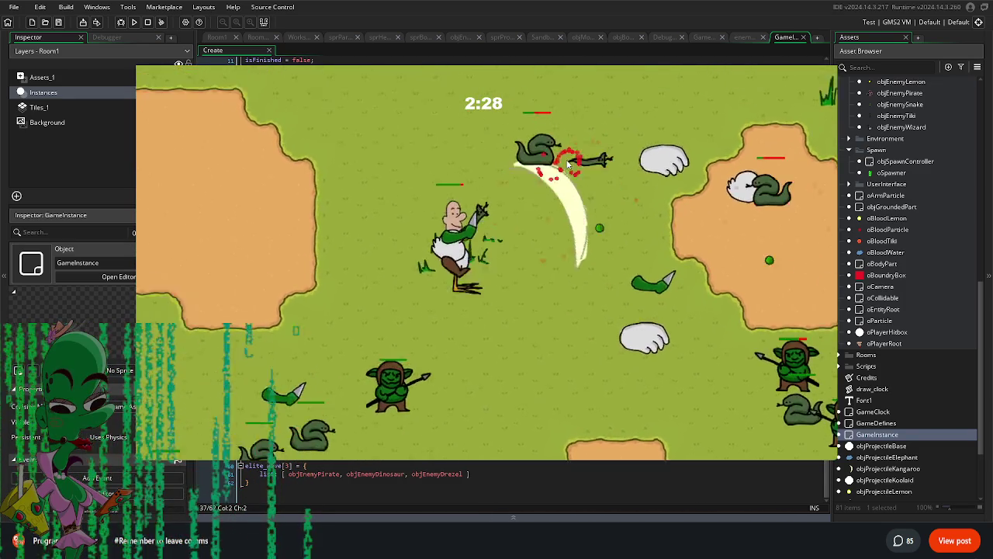
key(Escape)
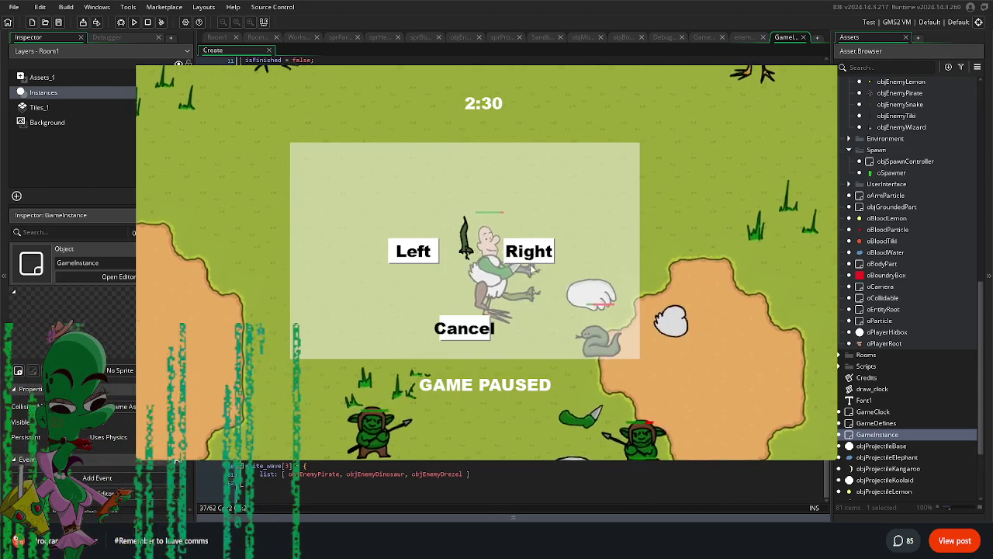
Step: Attach the part as the right arm, play to 3:49 as Kool-Aid enemies appear, then stop
click(512, 259)
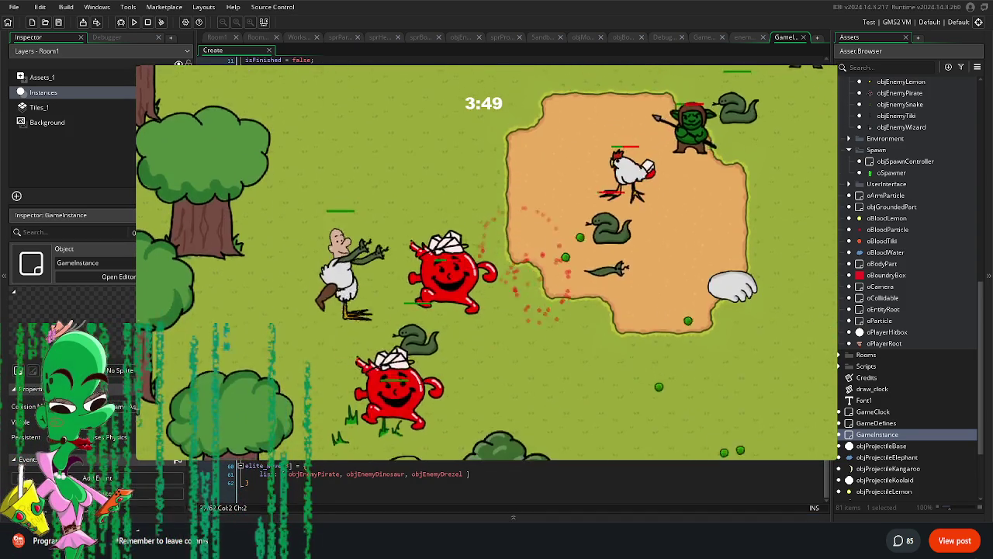
click(199, 275)
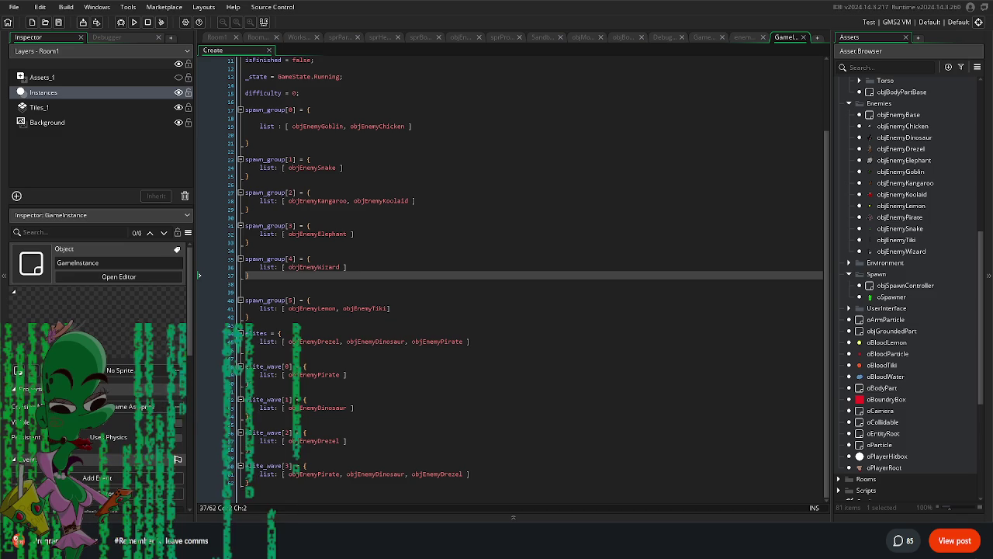
Step: Open objEnemyPirate and make its drop_chance 100 so it always drops objArmPirate
double_click(918, 218)
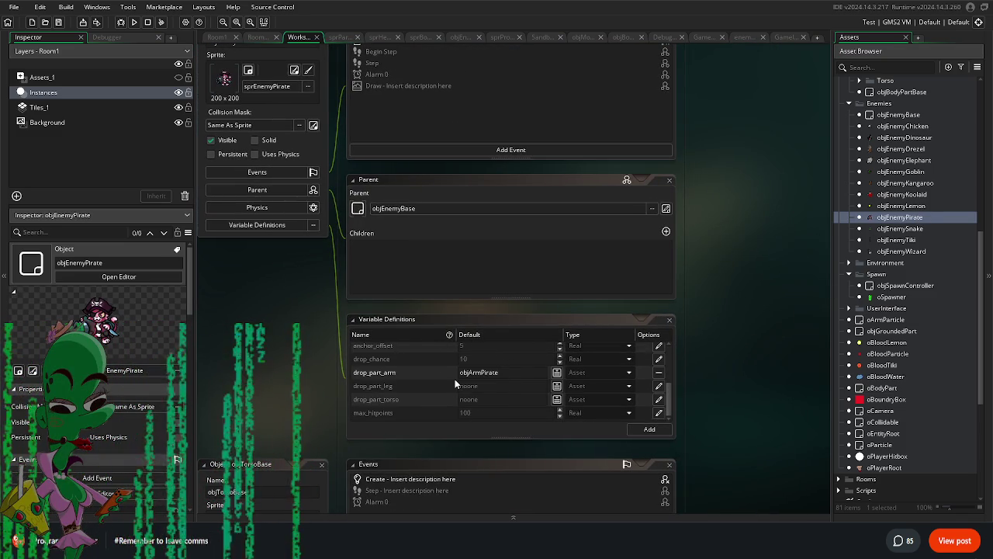
scroll(456, 388, up, 1)
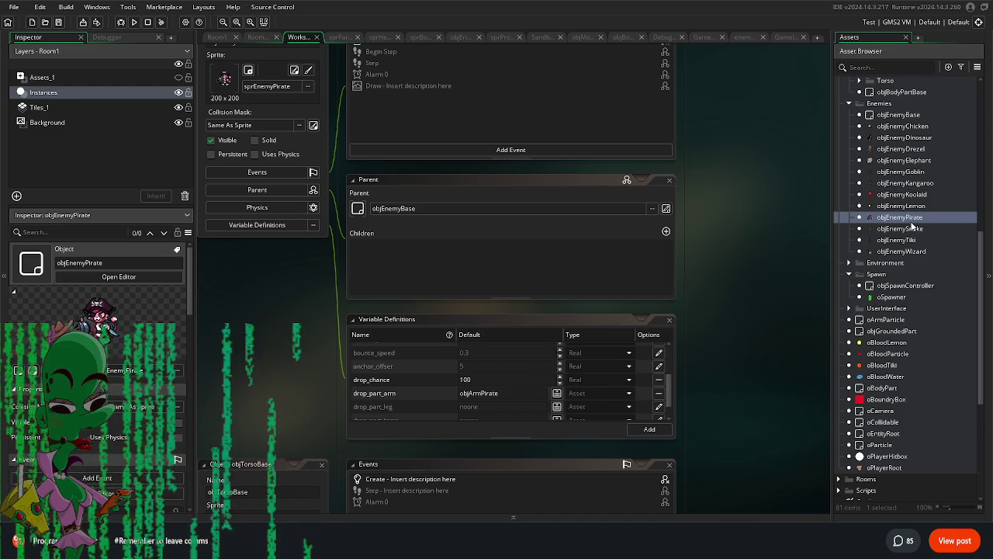
scroll(912, 225, down, 3)
scroll(909, 263, down, 3)
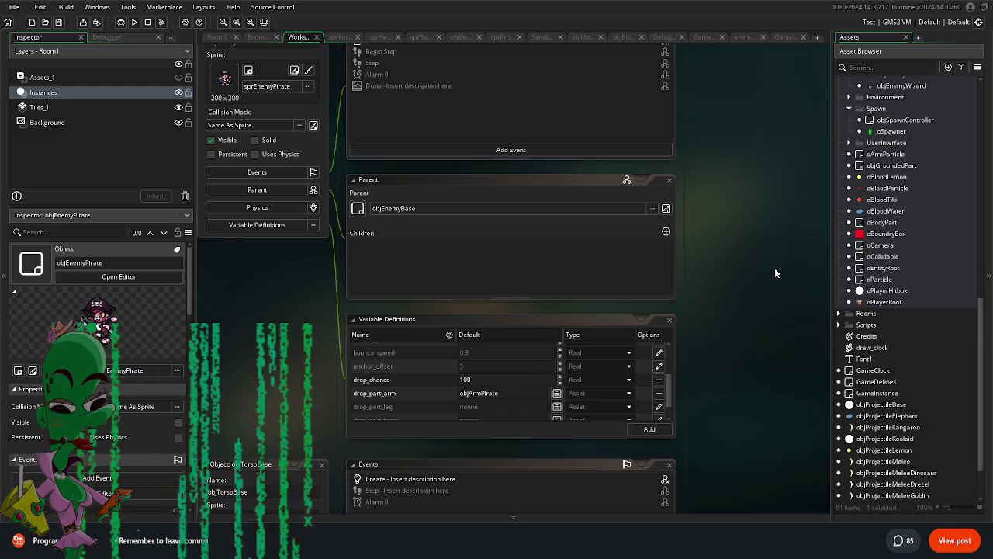
Step: Choose Build > Create Executable and sign in to the GameMaker account when prompted
click(61, 9)
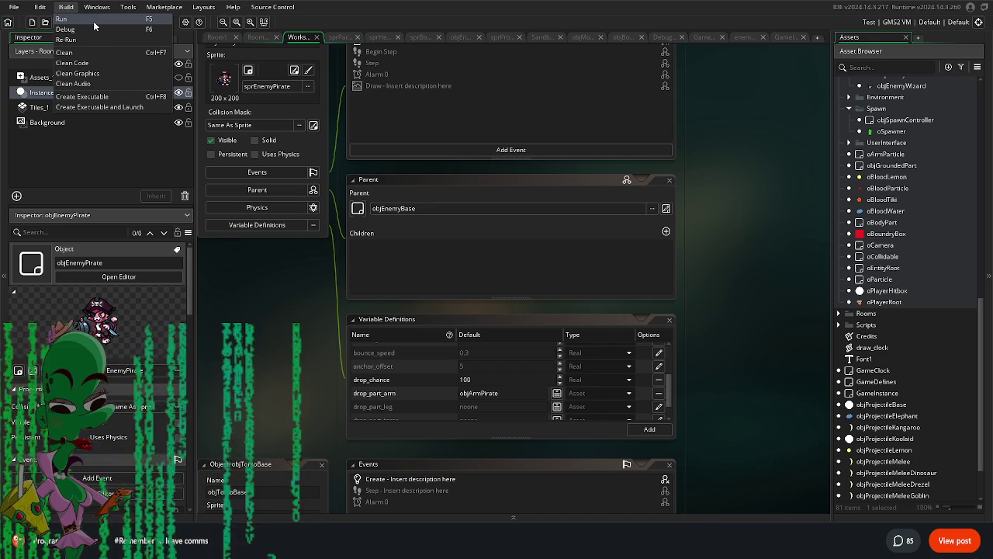
click(99, 97)
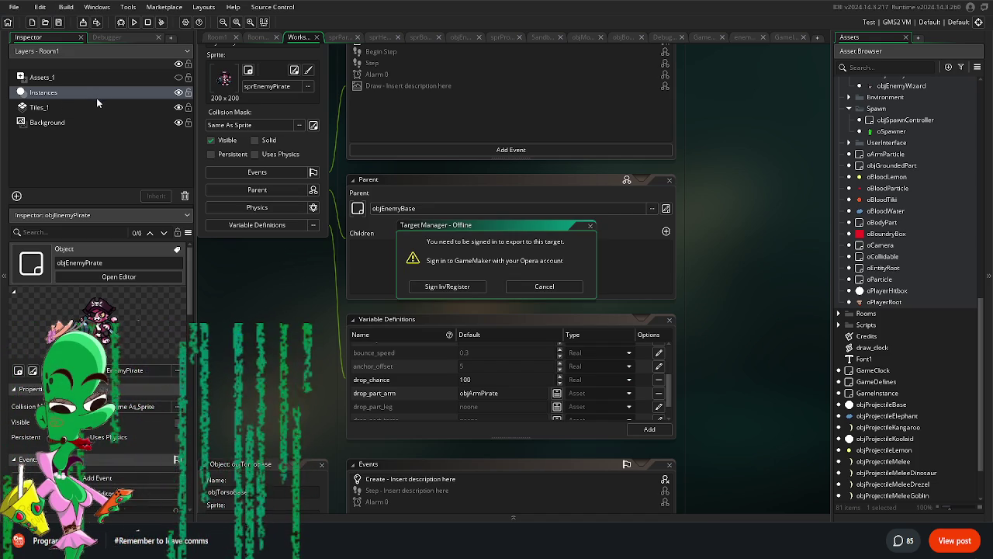
click(461, 287)
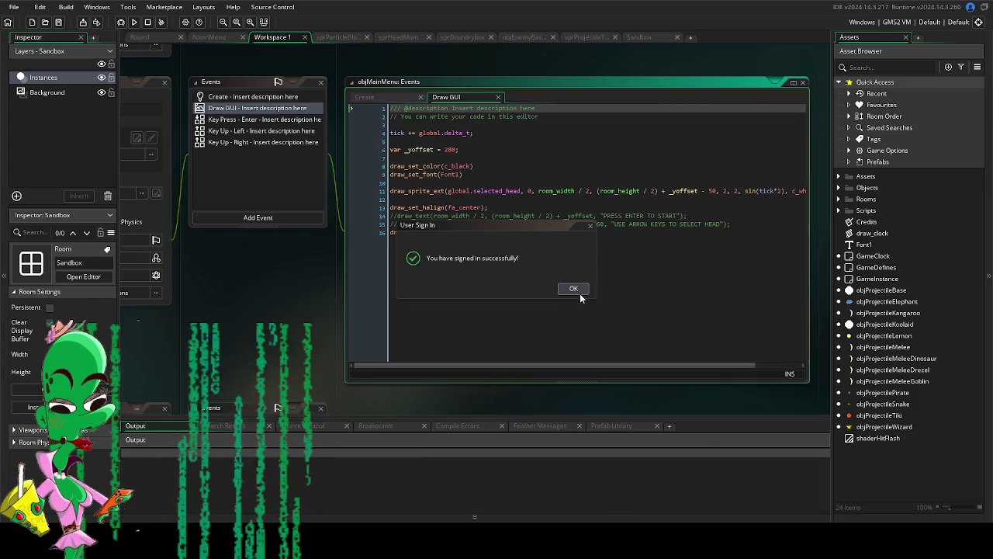
Step: Dismiss the sign-in message and build Tiki Survivors as a Windows zip package
click(574, 288)
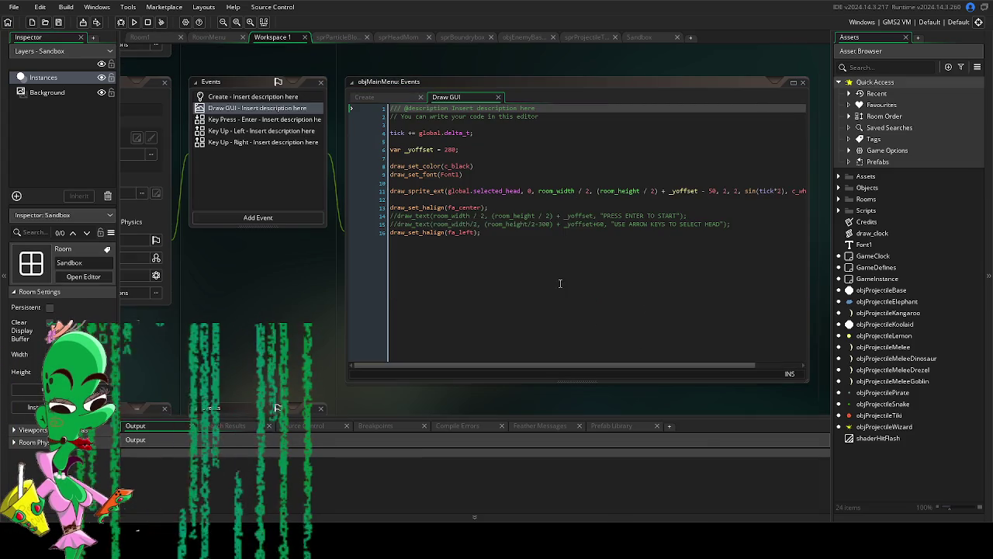
click(66, 7)
click(76, 99)
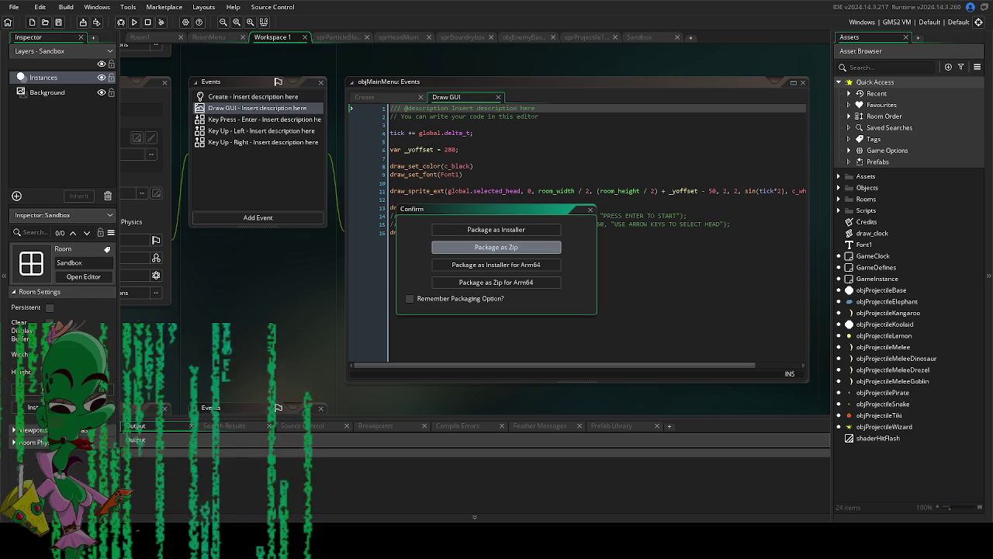
key(Return)
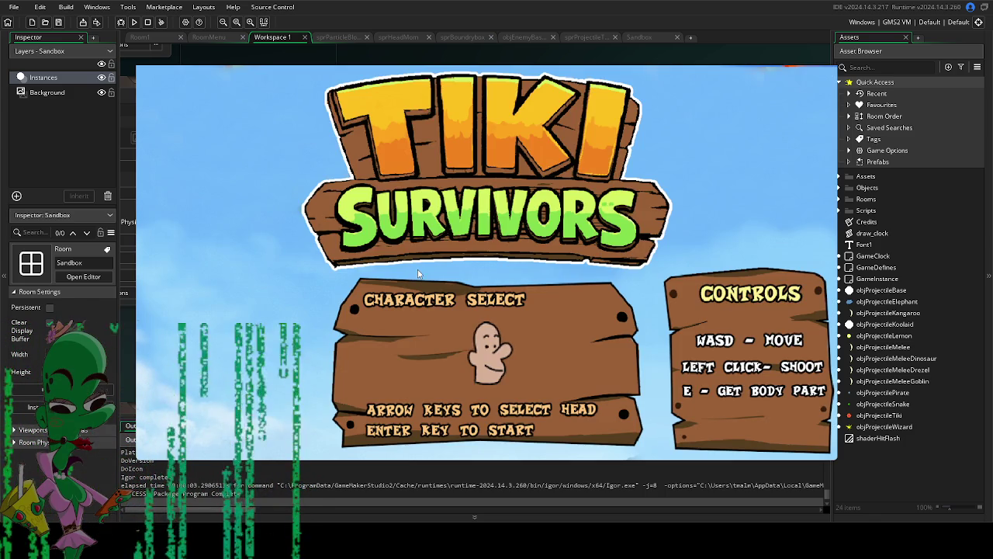
Step: Start a run in the packaged game, walk the character around, then close the game
key(Return)
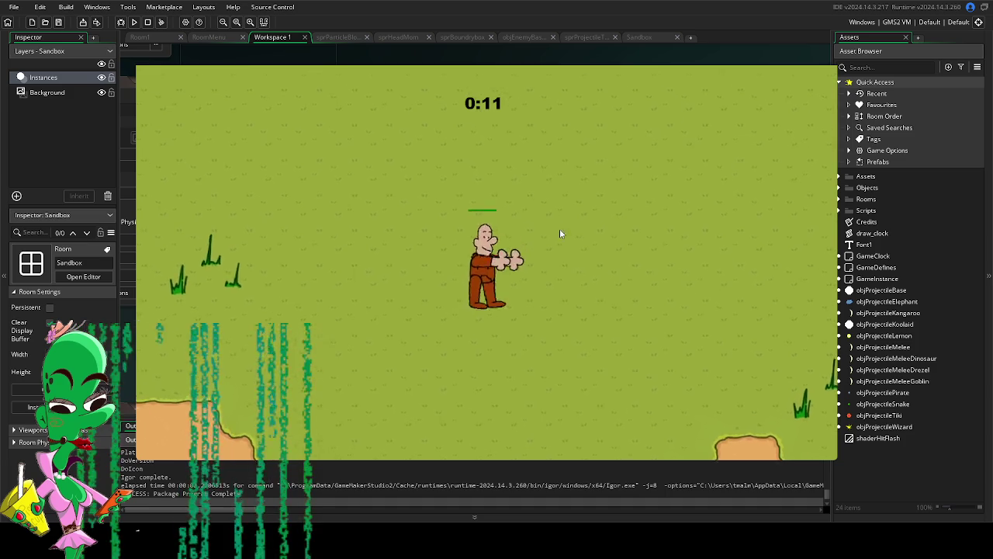
key(a)
key(s)
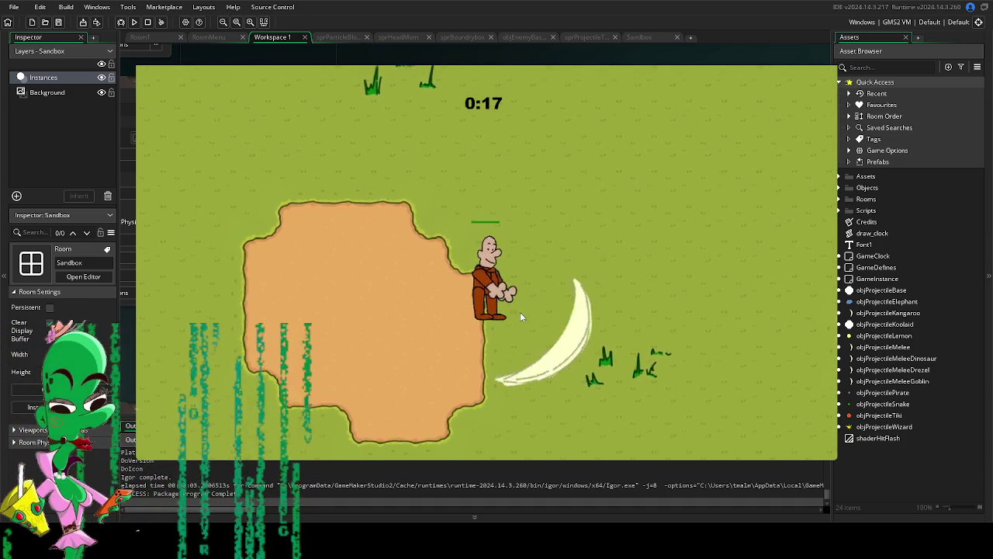
key(Escape)
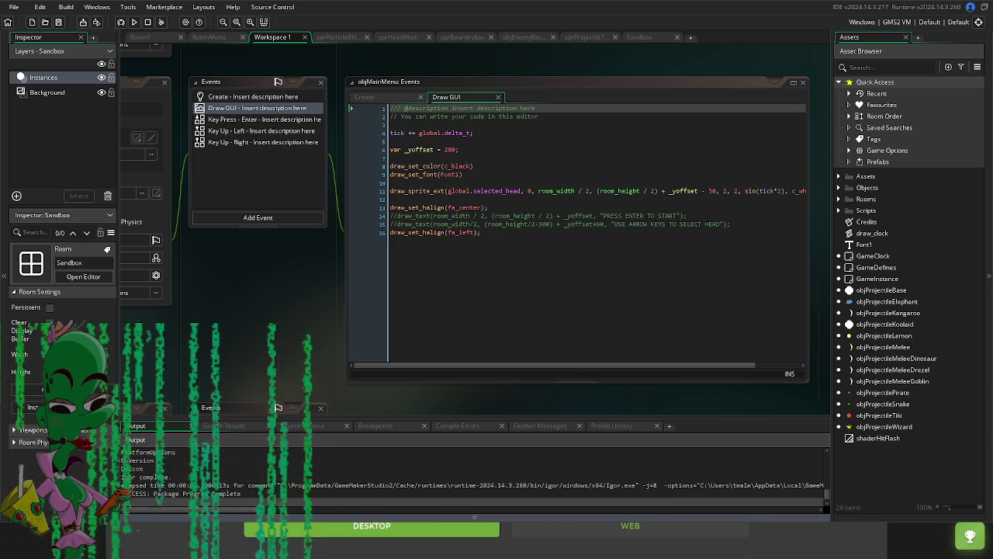
click(803, 537)
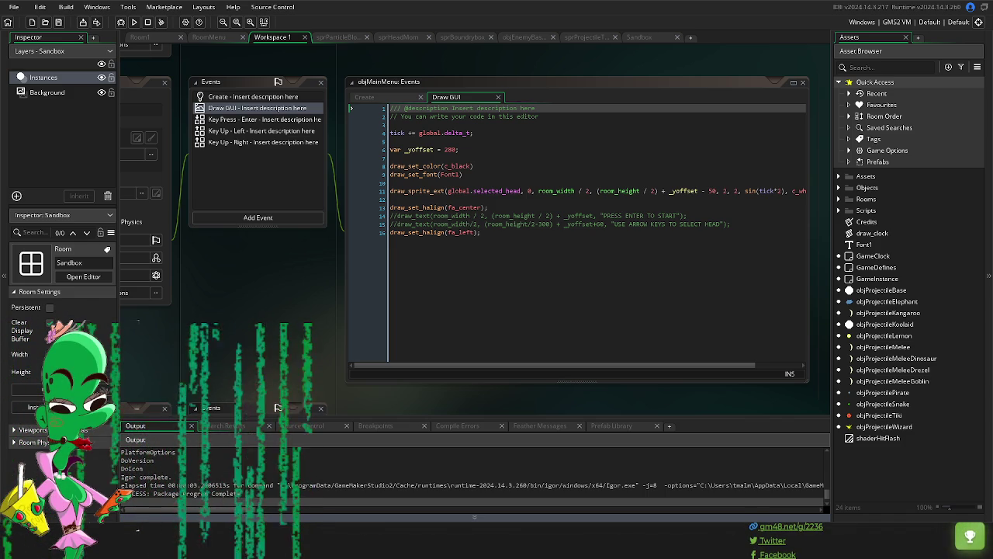
key(alt+Tab)
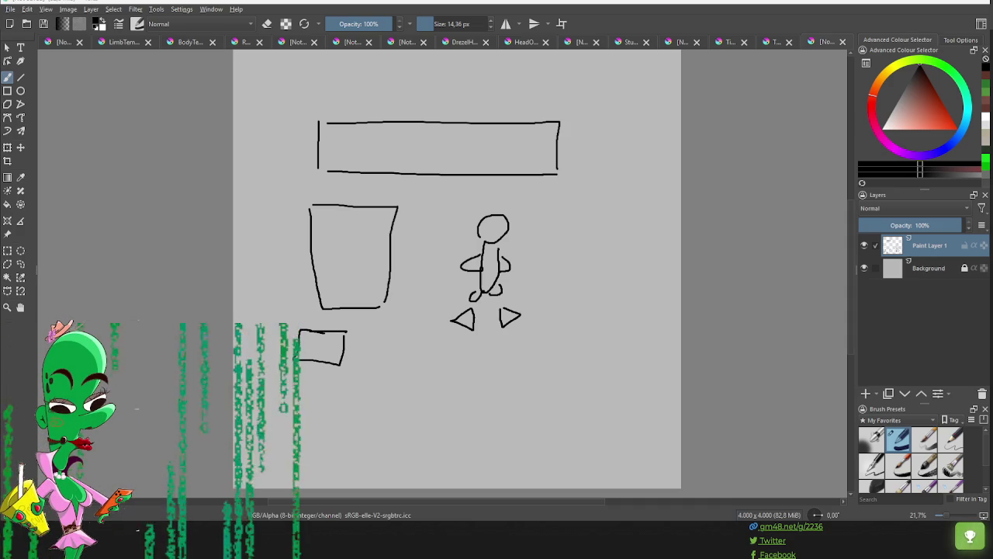
Step: Switch from the Krita sketch back to the GameMaker Studio 2 project
key(alt+Tab)
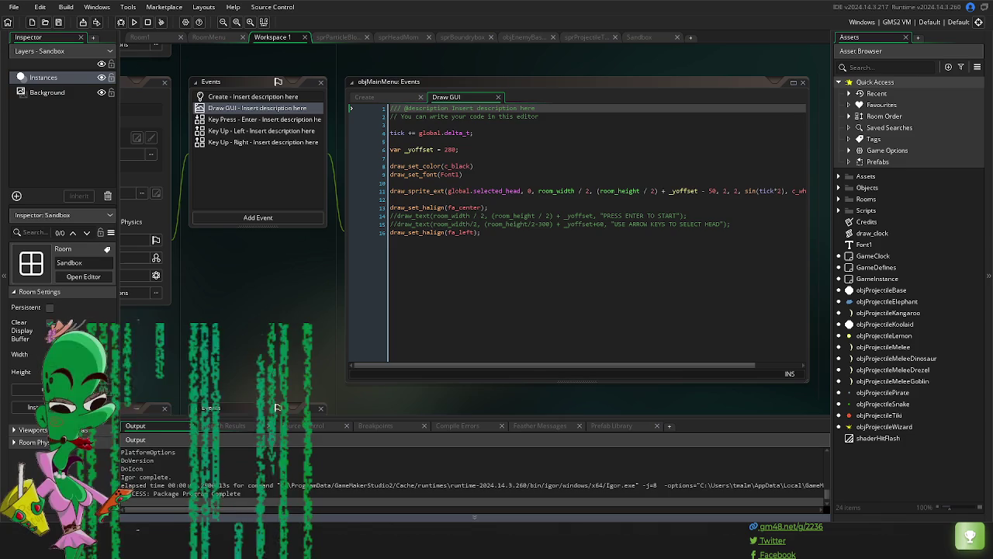
click(978, 22)
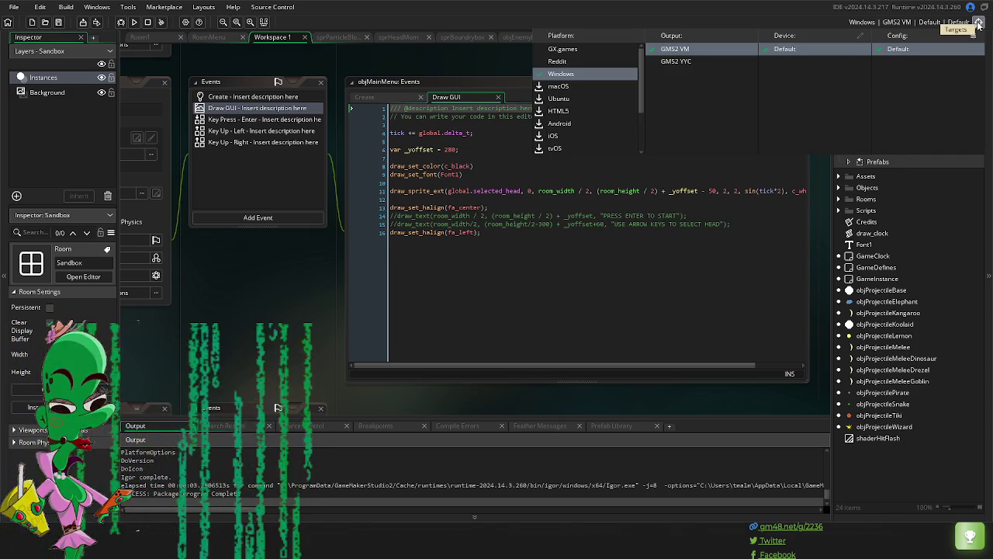
click(978, 24)
key(alt+Tab)
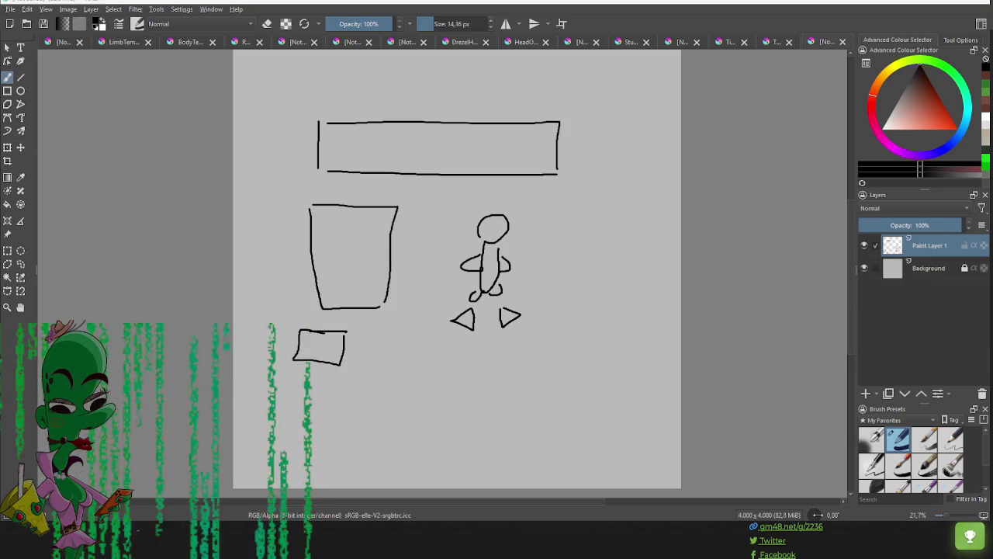